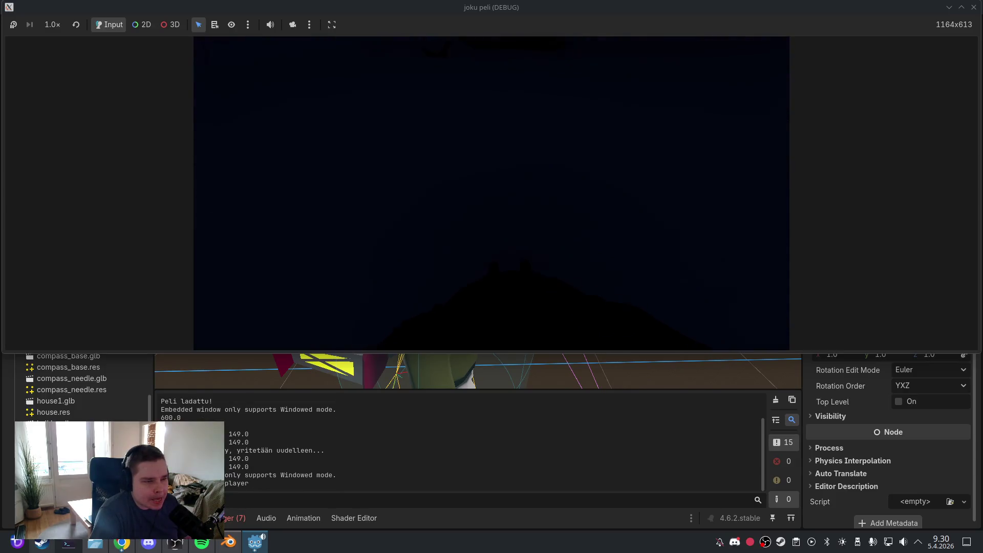
Pause the running game and quit it through the main menu
key(Escape)
click(502, 240)
click(503, 242)
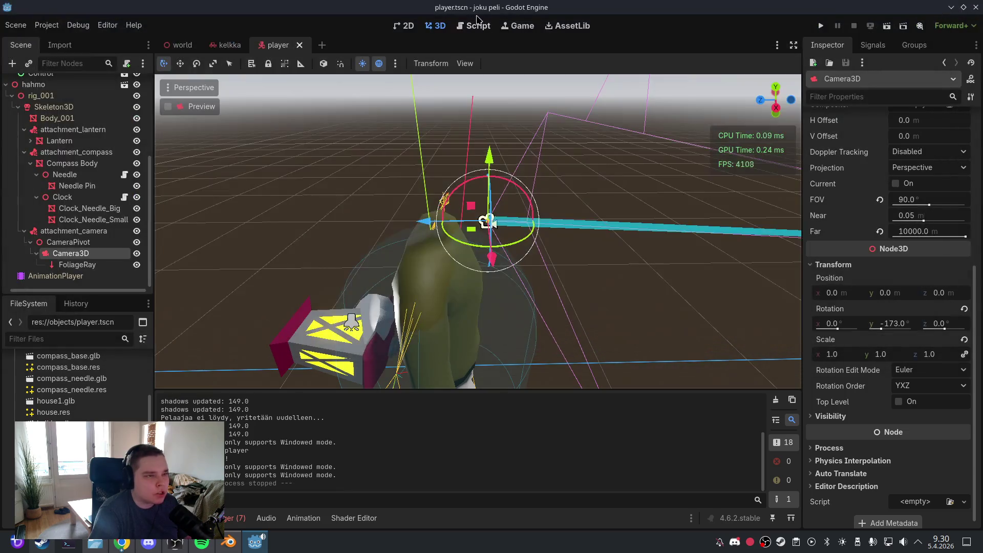
Open Player.gd and review the camera rotation line 61
click(478, 25)
click(534, 195)
key(ctrl+a)
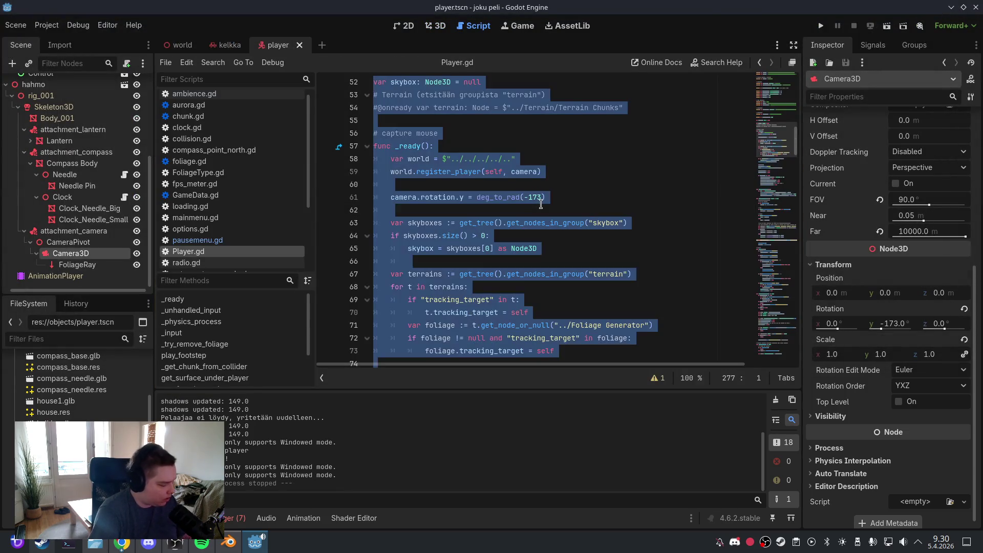
click(560, 197)
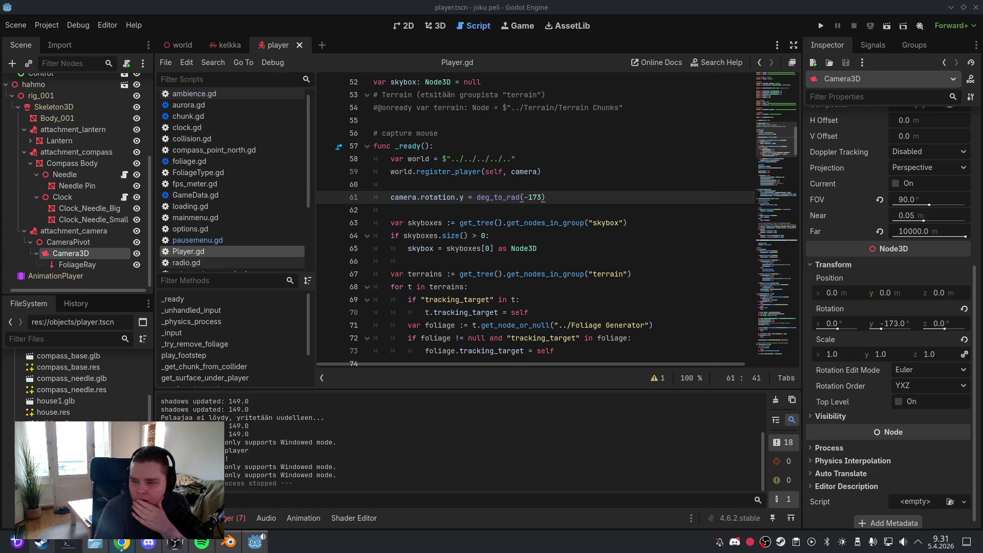
Bring the Blender window forward from the taskbar
click(15, 25)
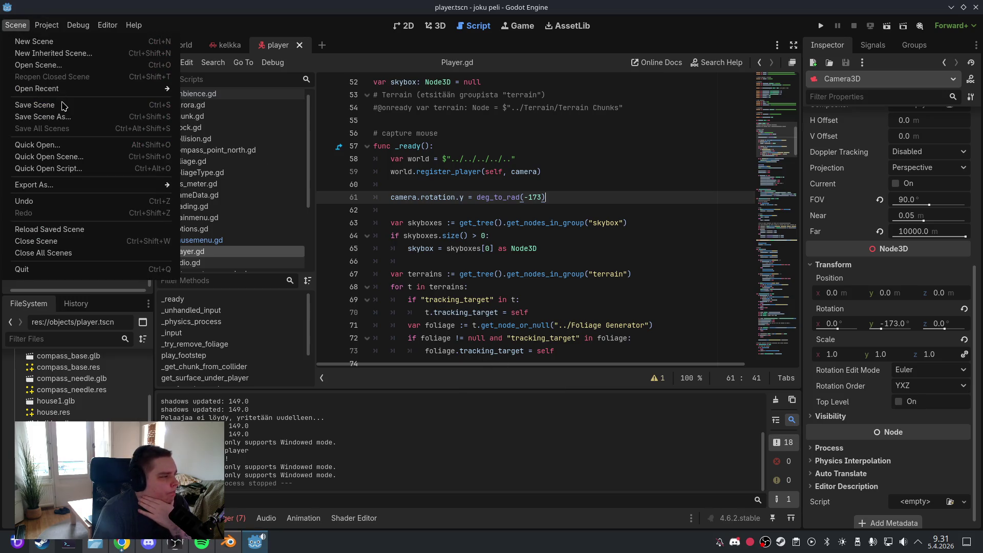
click(62, 106)
click(229, 542)
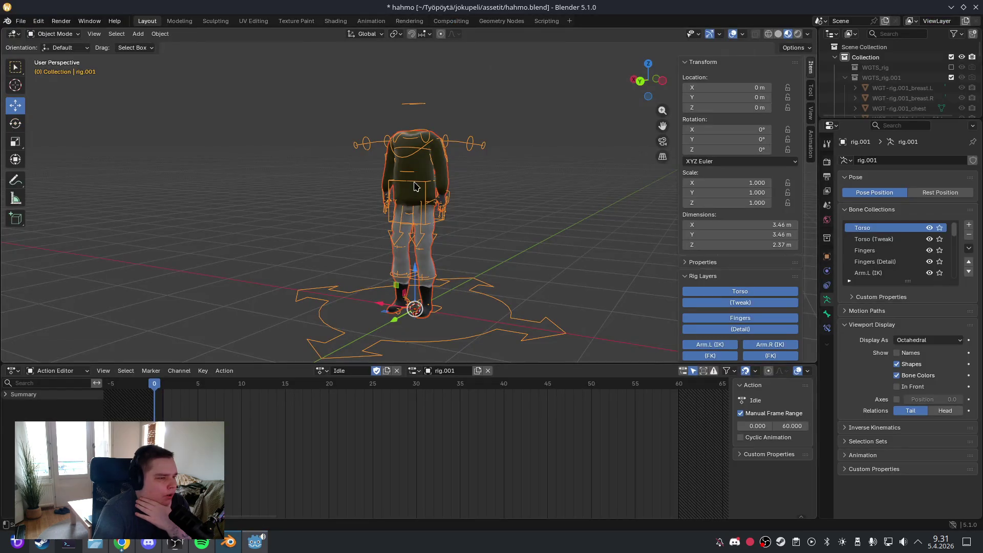
Unhide all objects, hide the octahedral rig again, and Tab the armature into Edit Mode
click(507, 210)
scroll(541, 235, up, 3)
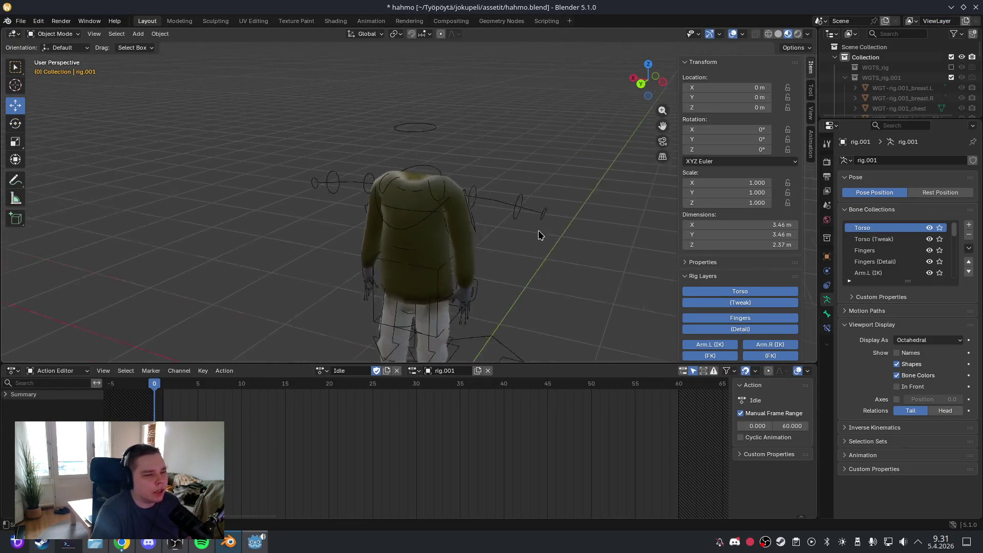
scroll(538, 235, up, 2)
scroll(486, 189, down, 5)
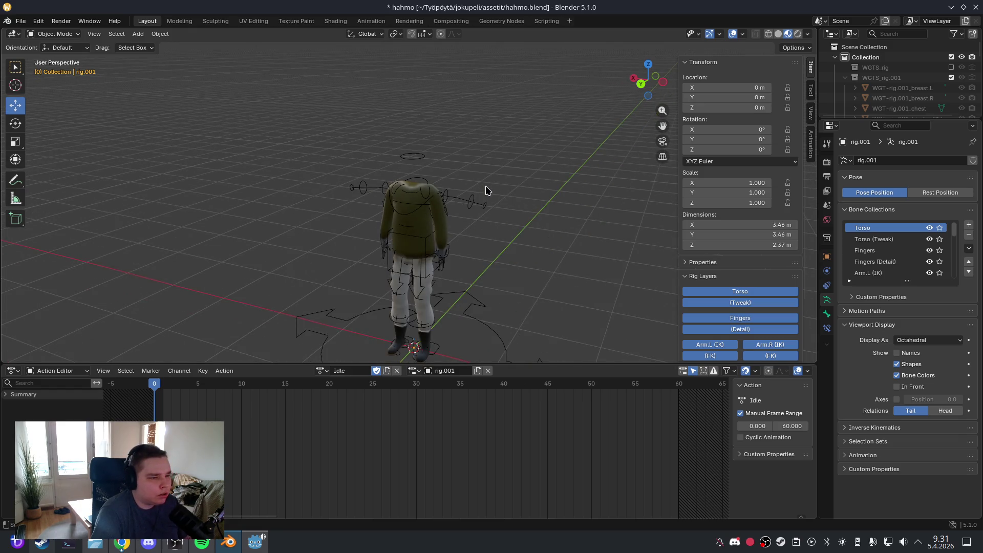
key(alt+h)
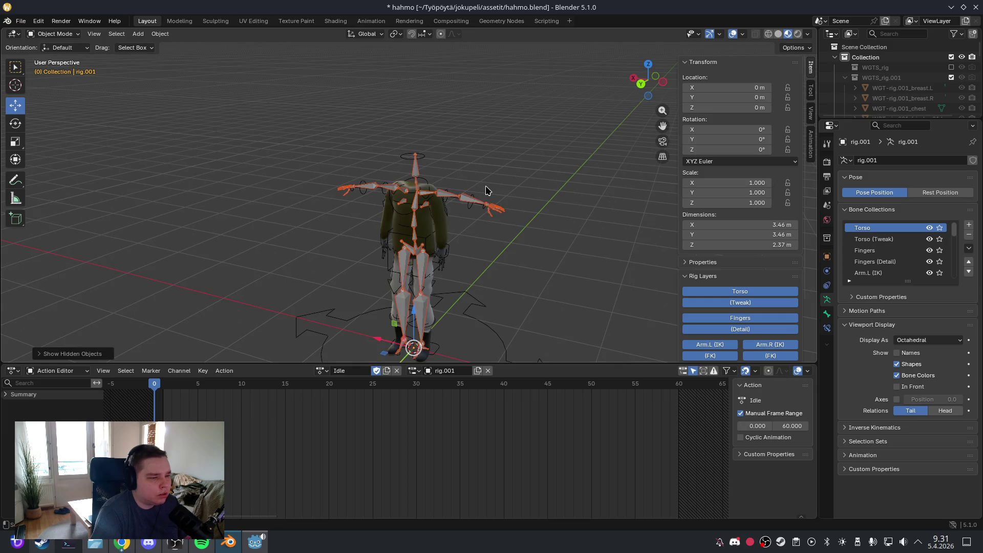
key(h)
scroll(461, 169, up, 3)
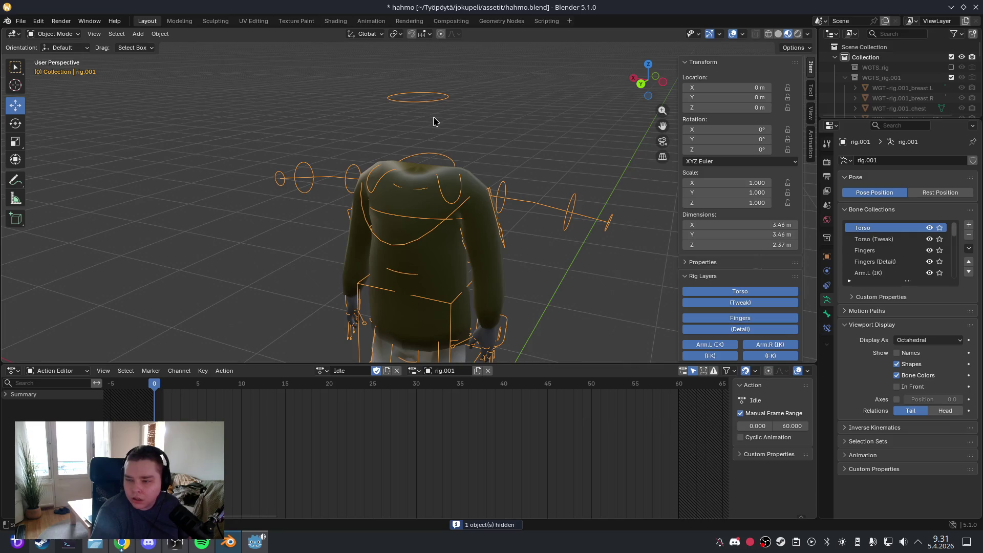
key(Tab)
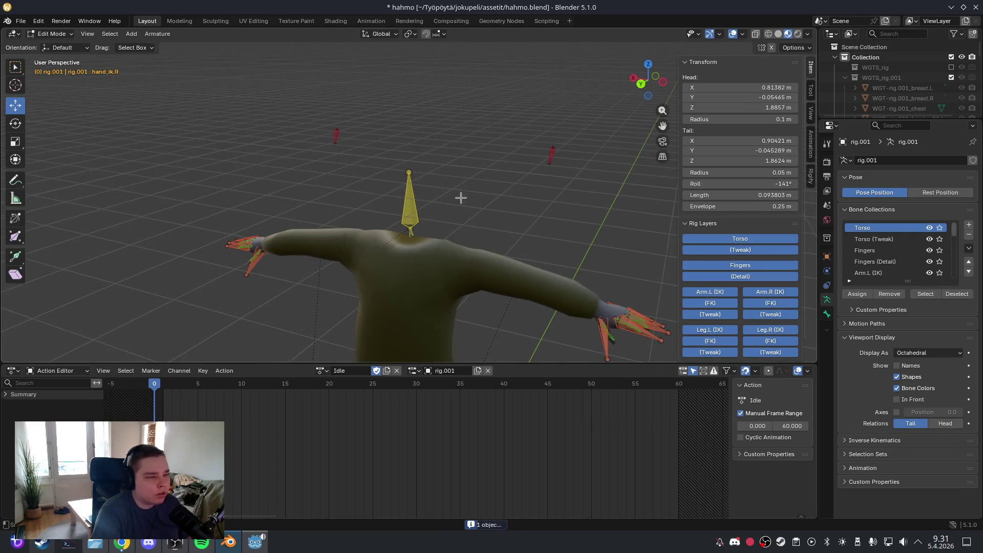
Select the head bone and show its Bone properties, which show a 173° roll
click(409, 201)
drag(497, 202, 433, 204)
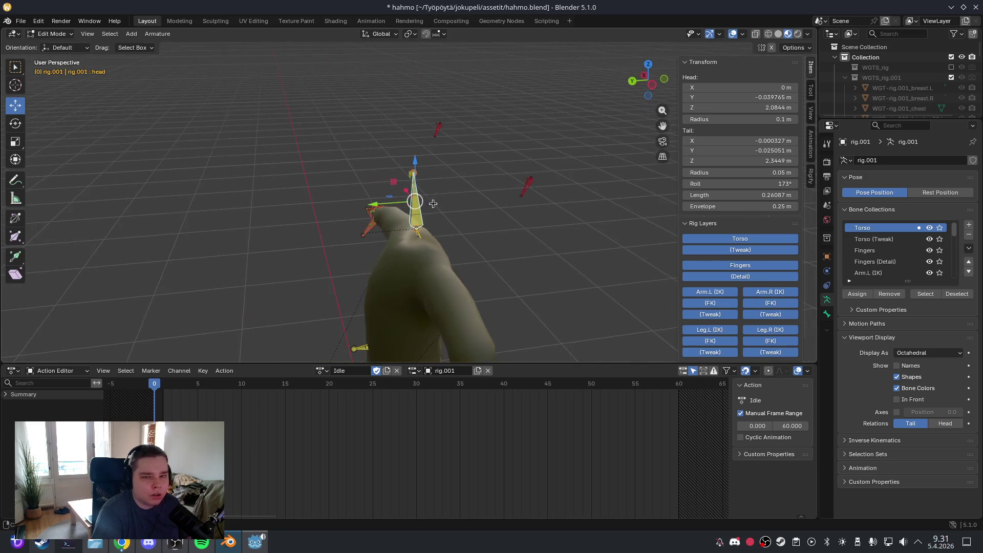
click(828, 313)
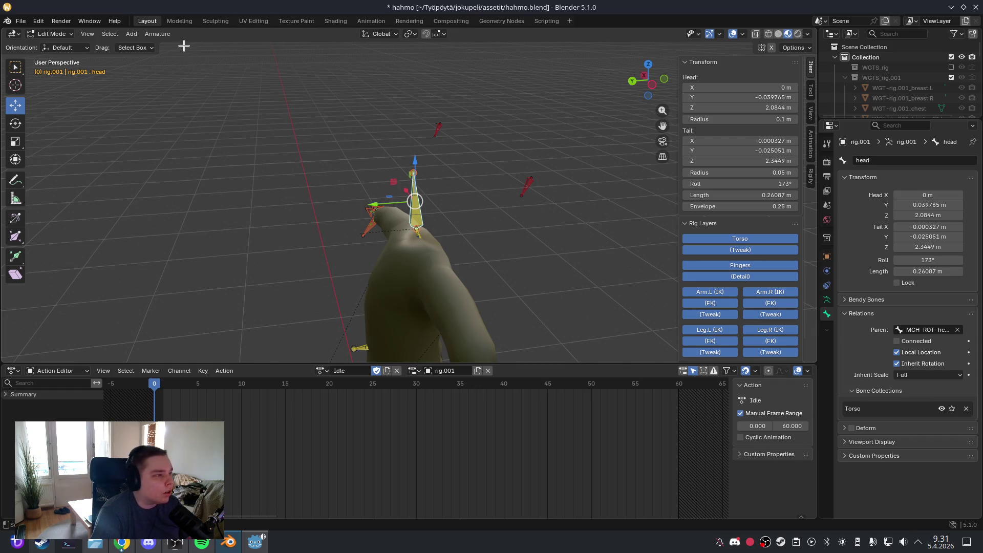
mouse_move(360, 154)
mouse_down()
mouse_move(472, 131)
mouse_move(453, 256)
mouse_up()
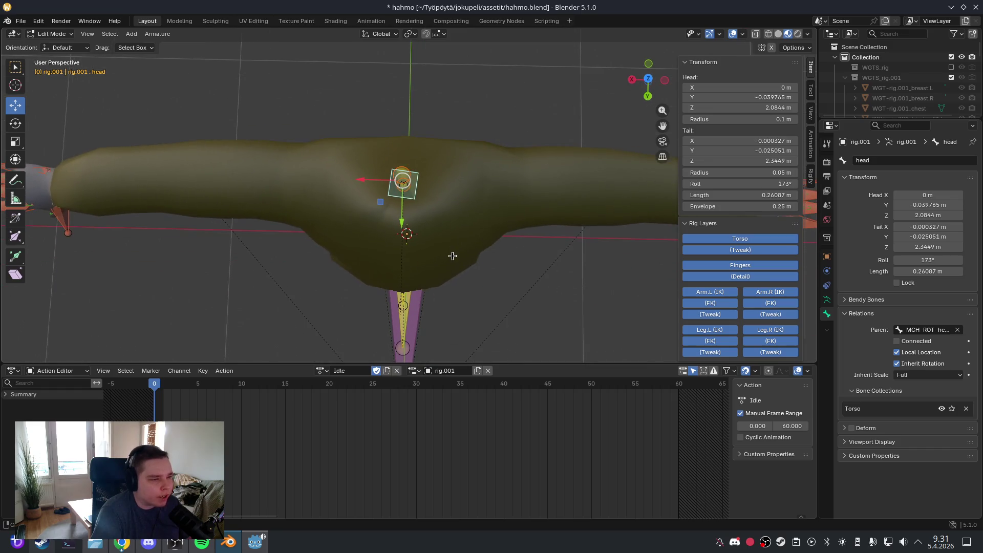
Clear the head bone's roll to 0° via Armature > Bone Roll, then return to Object Mode
click(163, 35)
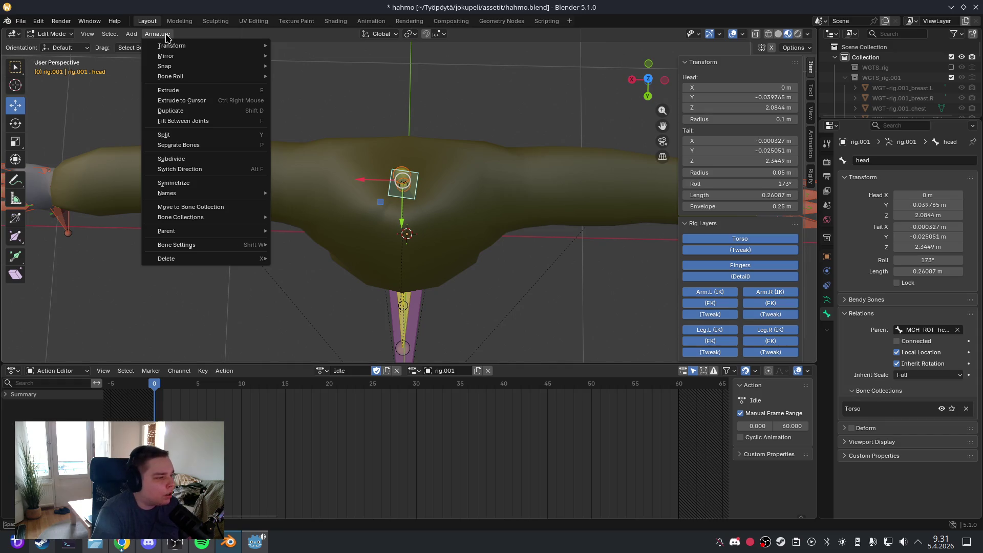
mouse_move(183, 80)
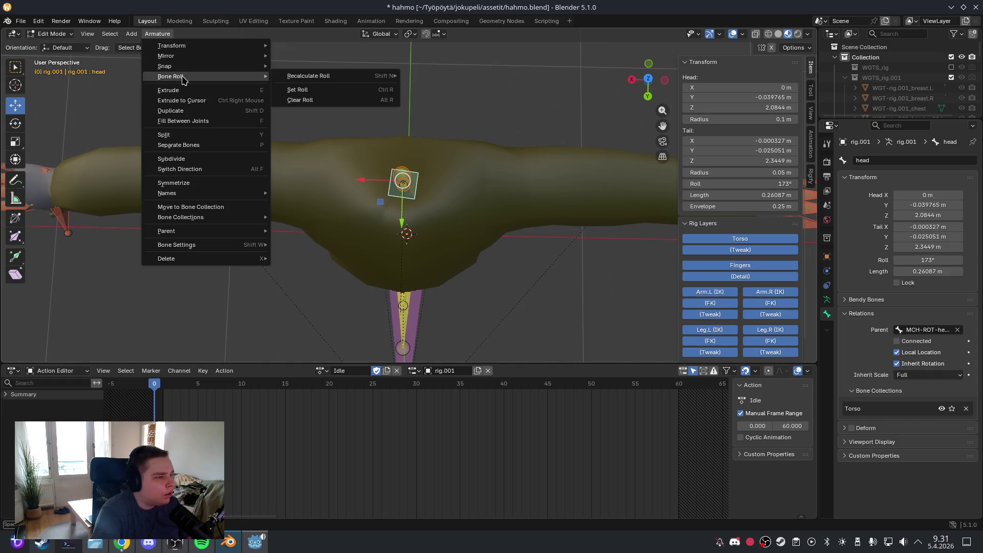
click(334, 98)
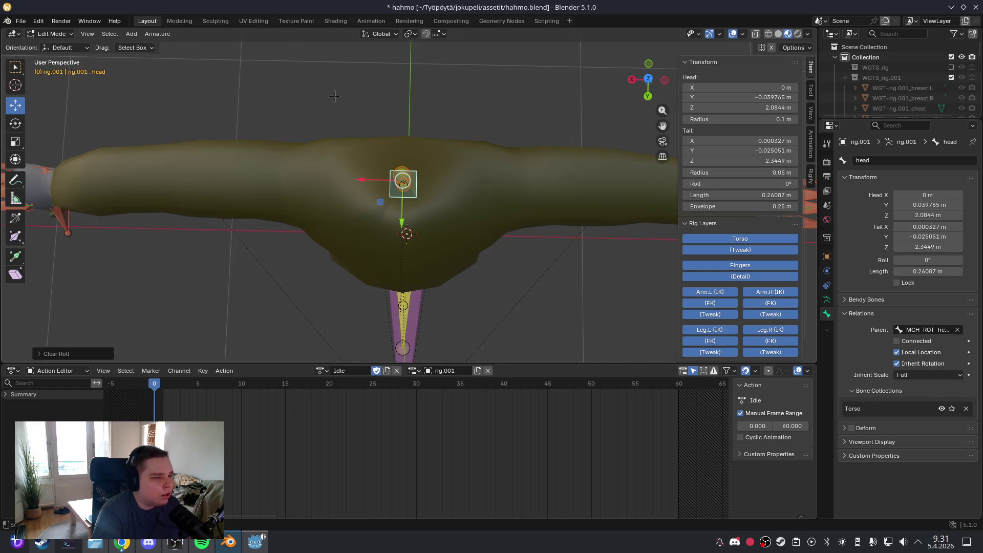
scroll(477, 182, down, 5)
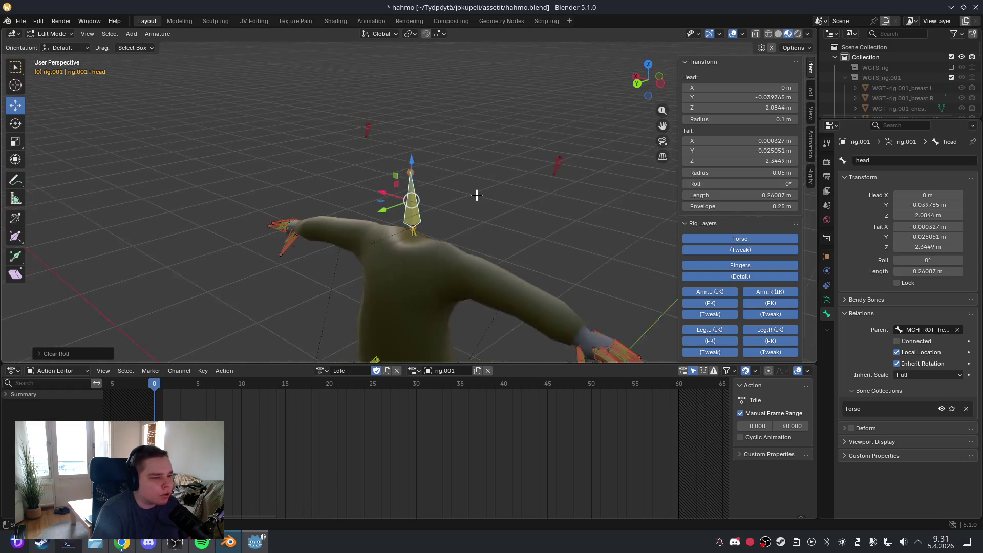
scroll(476, 181, up, 3)
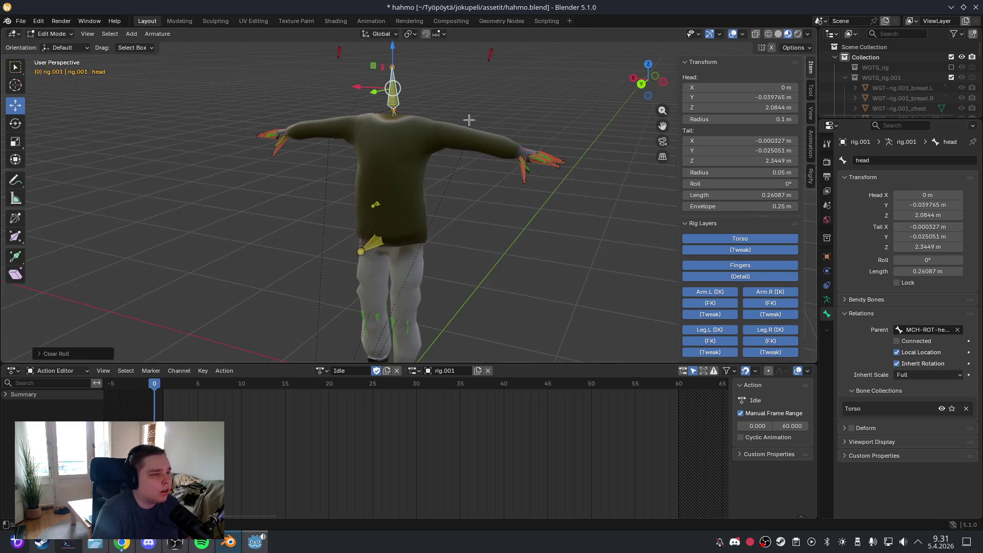
key(Tab)
key(alt+a)
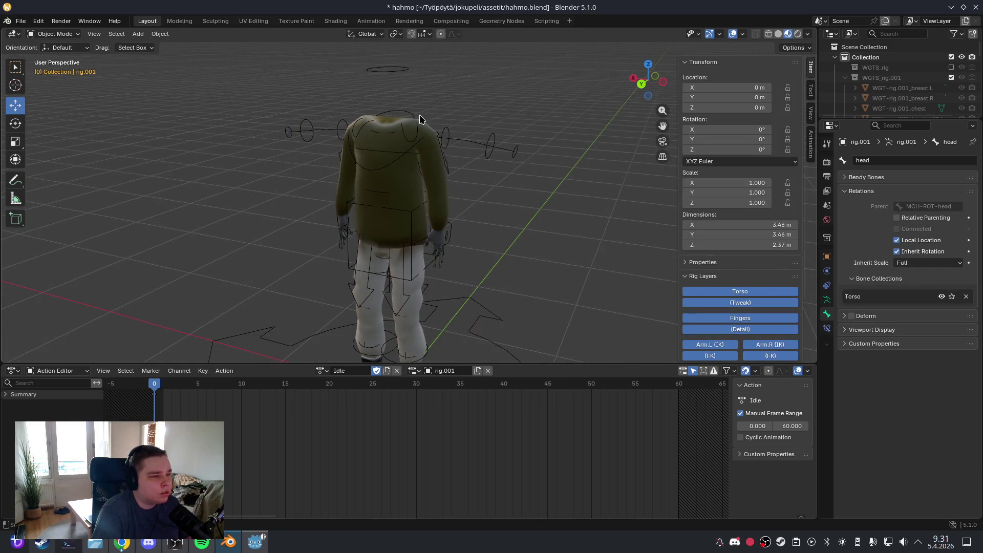
Put the rig in Pose Mode and select the head bone's control ring
click(411, 113)
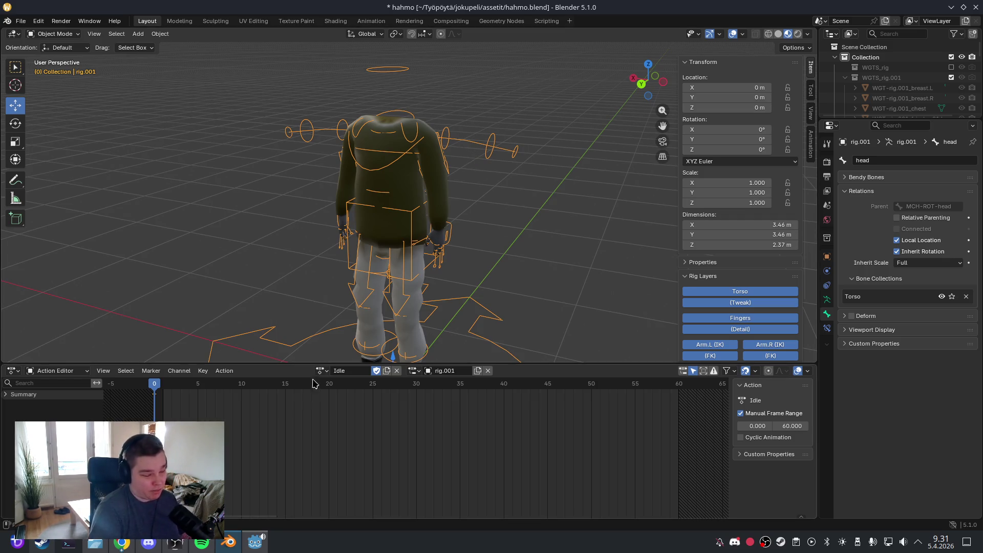
click(54, 34)
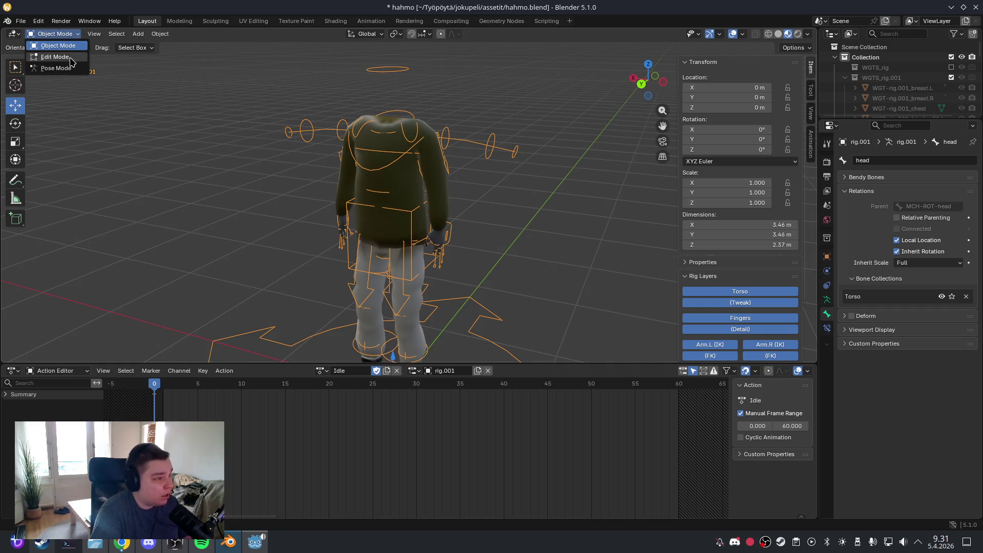
click(56, 68)
click(429, 138)
click(416, 113)
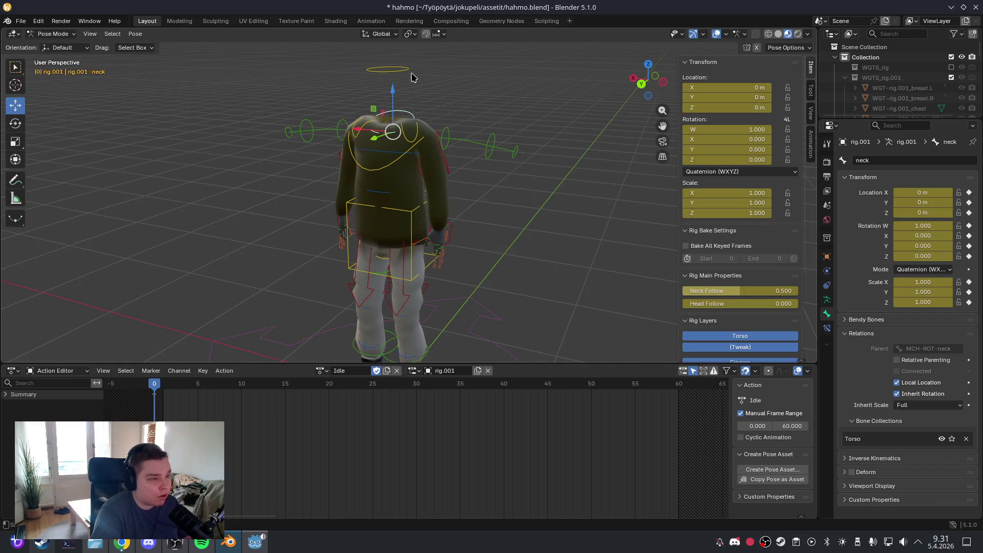
click(409, 70)
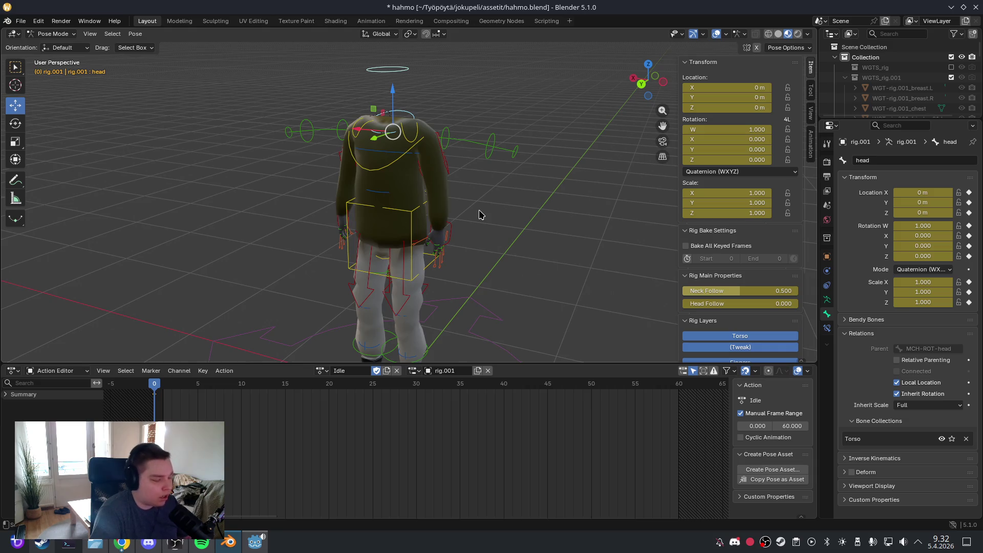
Clear all transforms on the head bone and return the rig to Object Mode
click(135, 33)
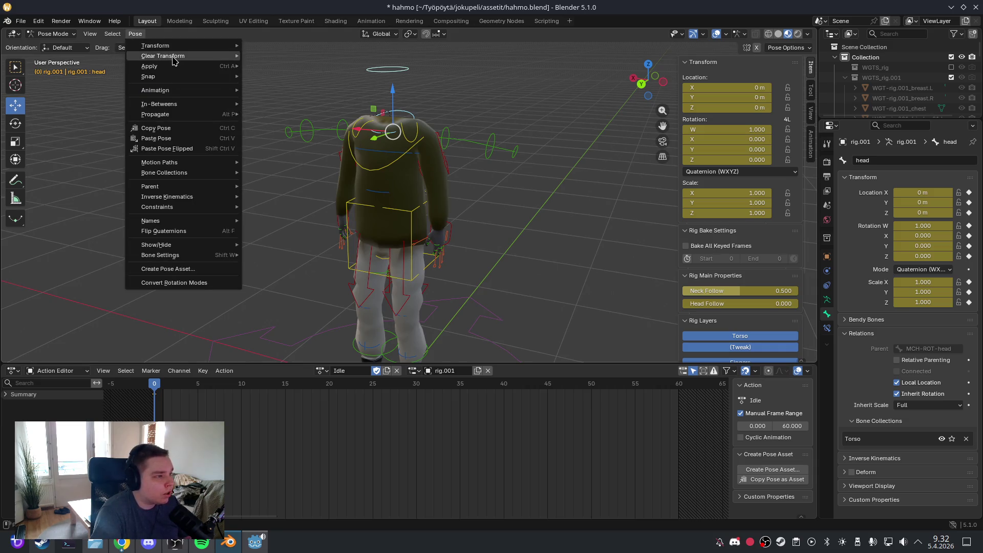
mouse_move(173, 58)
click(275, 58)
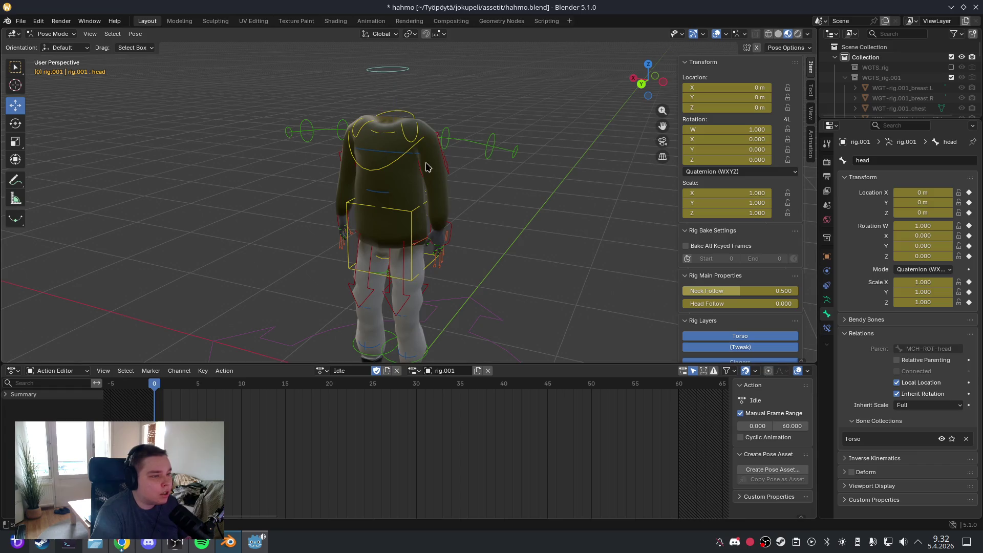
click(51, 34)
click(52, 47)
Select the character mesh together with the rig and save hahmo.blend
click(416, 185)
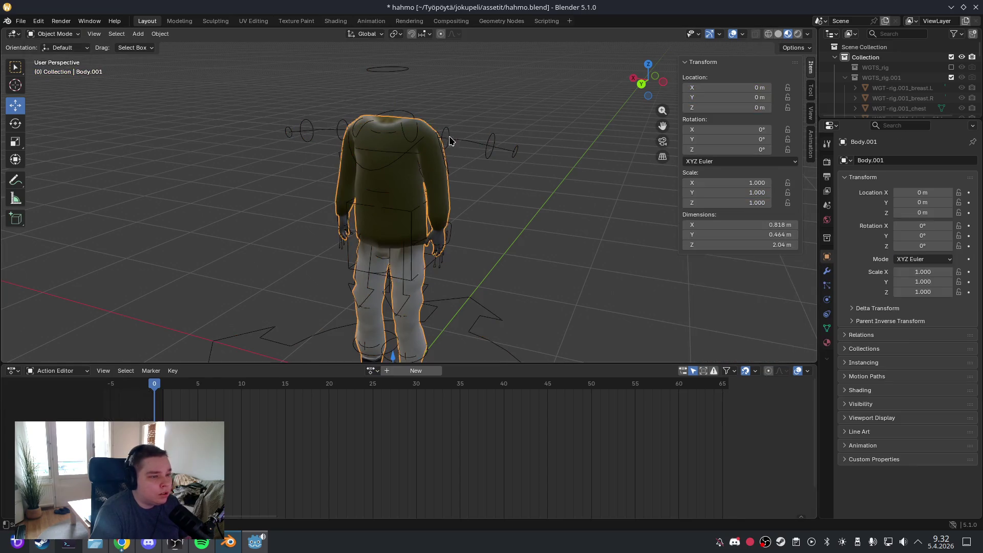
shift+click(451, 139)
click(20, 21)
click(35, 88)
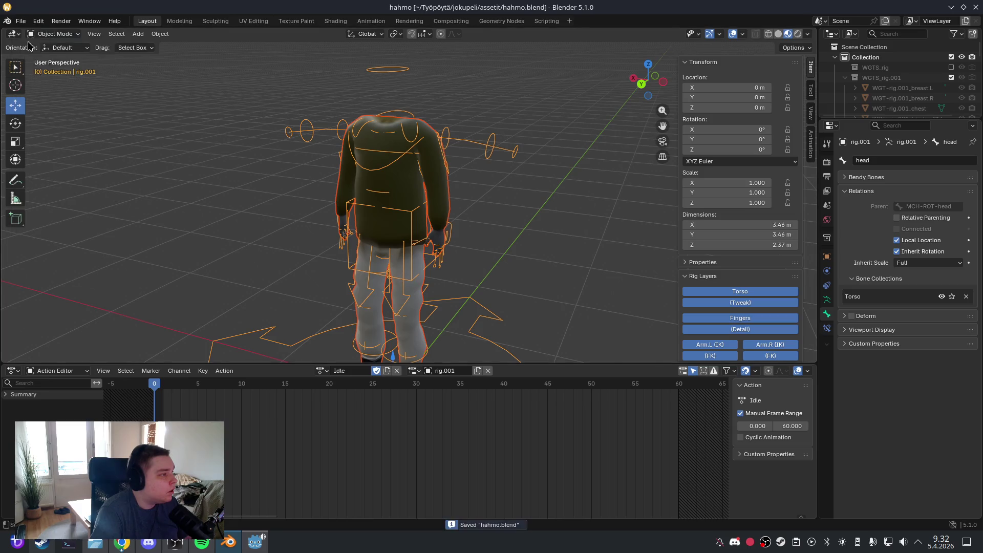
click(21, 21)
mouse_move(82, 176)
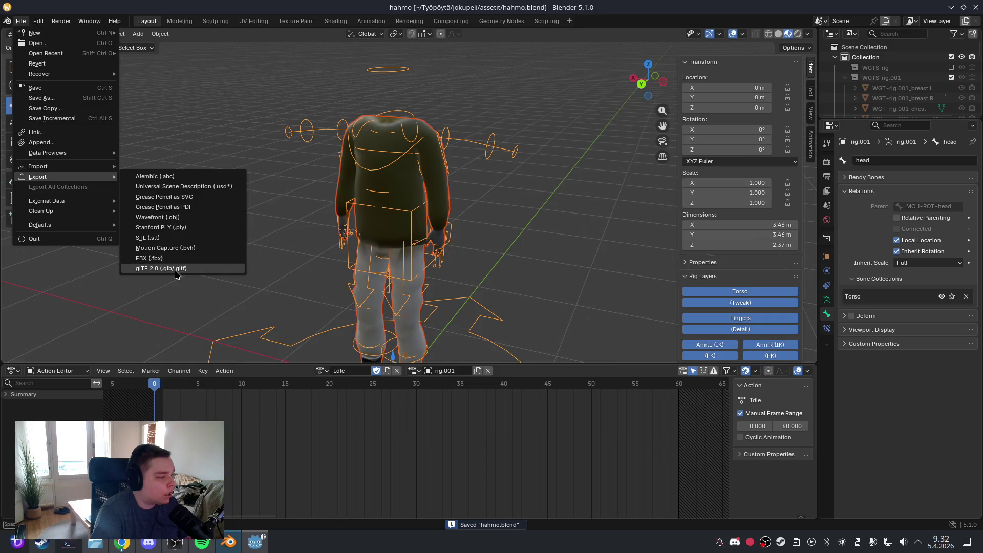
Export the character as glTF 2.0 over hahmo.glb, then save hahmo.blend
click(175, 268)
click(517, 242)
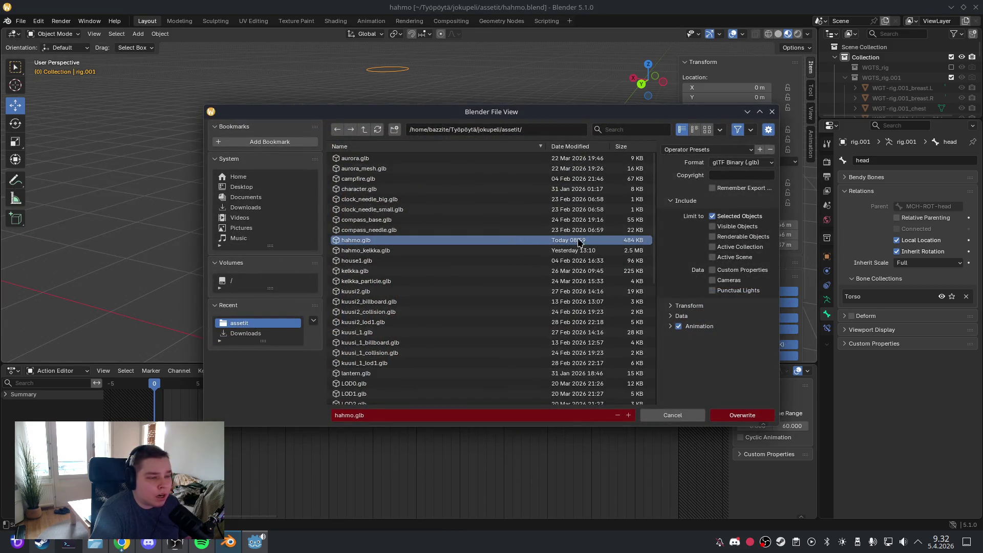
click(752, 417)
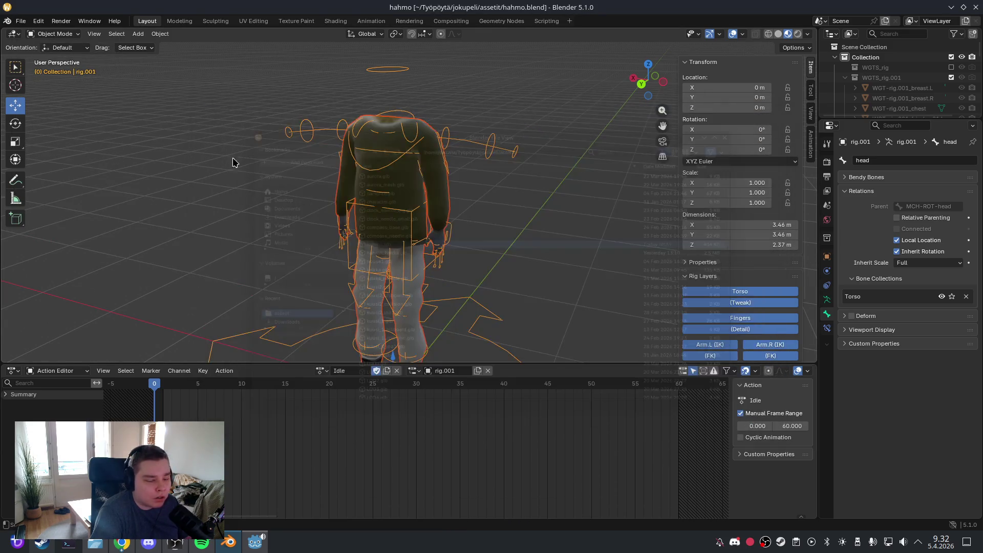
click(23, 22)
click(45, 90)
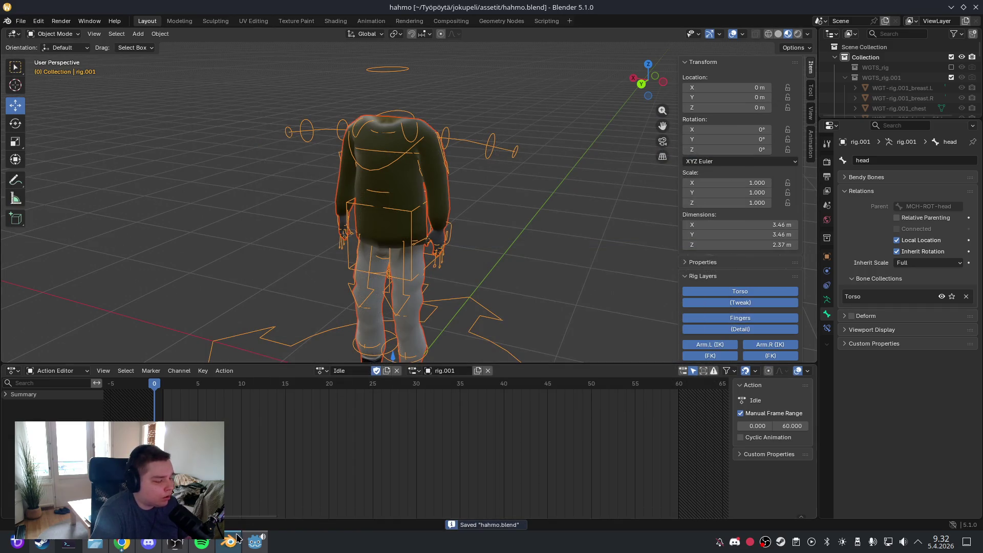
Switch to Godot and look down on the player scene in the 3D view
click(256, 542)
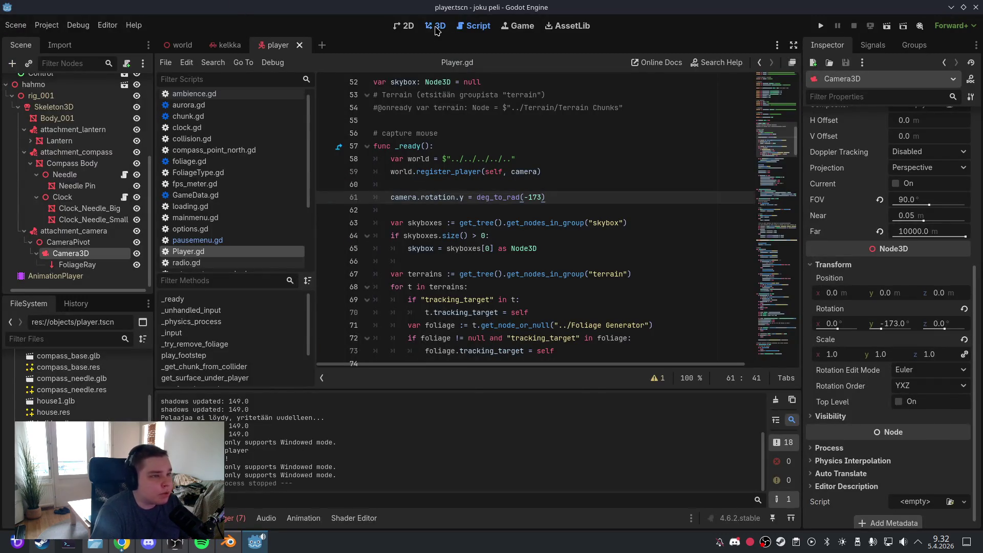
click(436, 26)
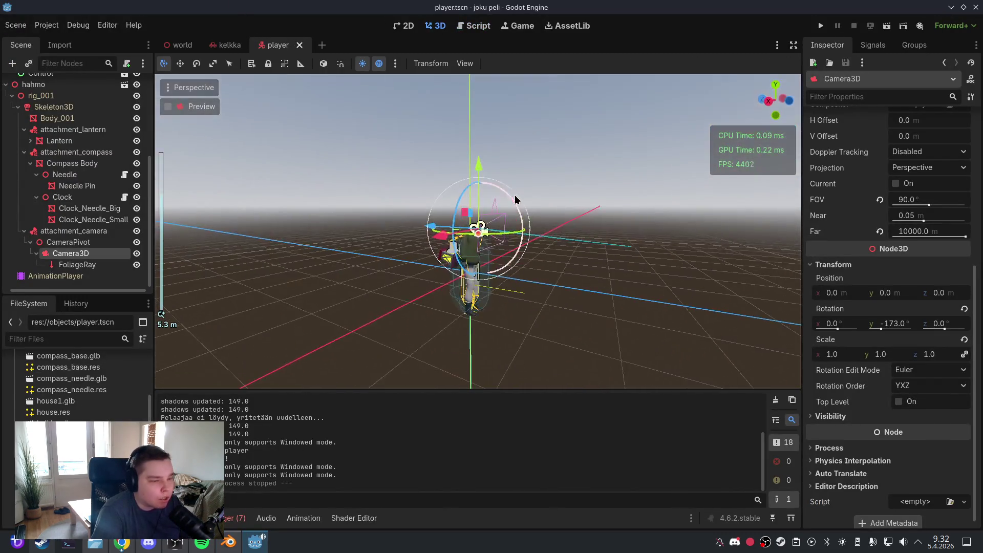
scroll(546, 272, up, 5)
drag(581, 224, 499, 344)
Delete the camera.rotation.y = deg_to_rad(-173) line and its blank line, then save Player.gd
click(462, 27)
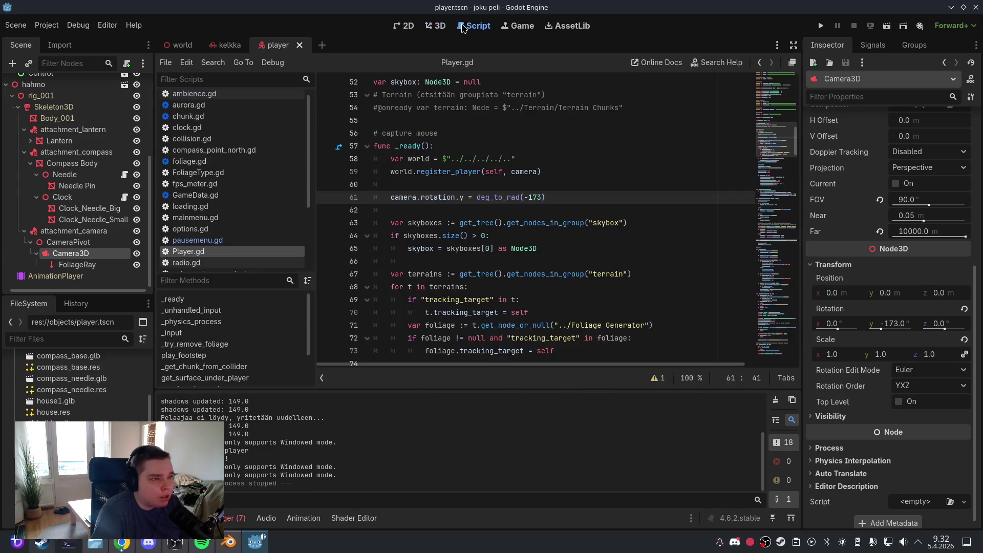
drag(561, 201, 373, 197)
key(BackSpace)
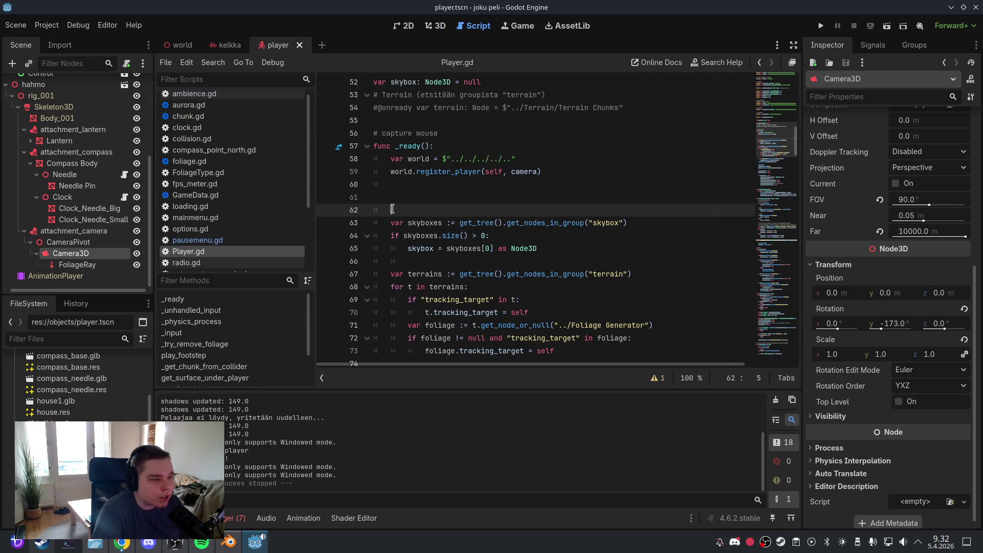
key(Delete)
key(BackSpace)
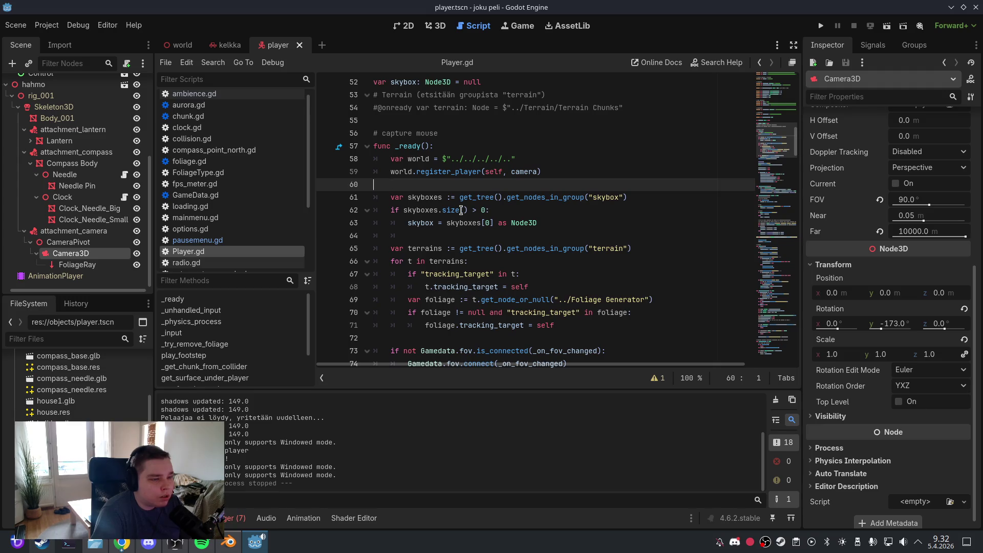
click(16, 26)
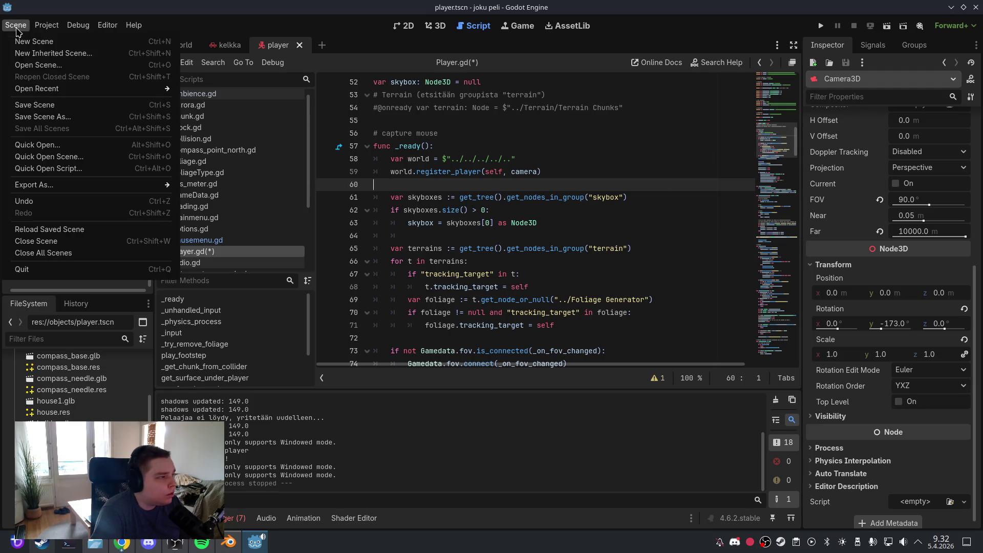
click(34, 106)
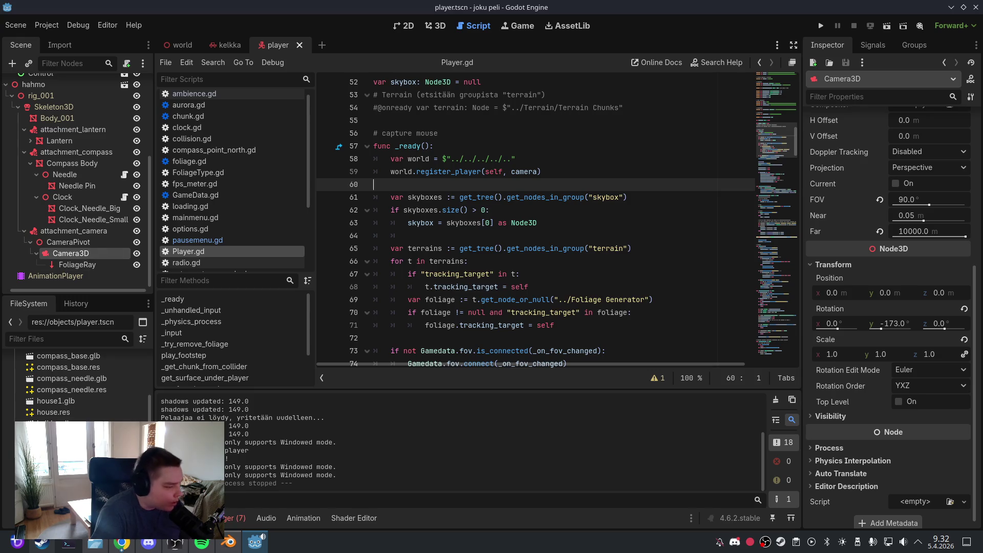
Choose to delete the old Animations/hahmo.glb from the FileSystem
scroll(82, 417, up, 5)
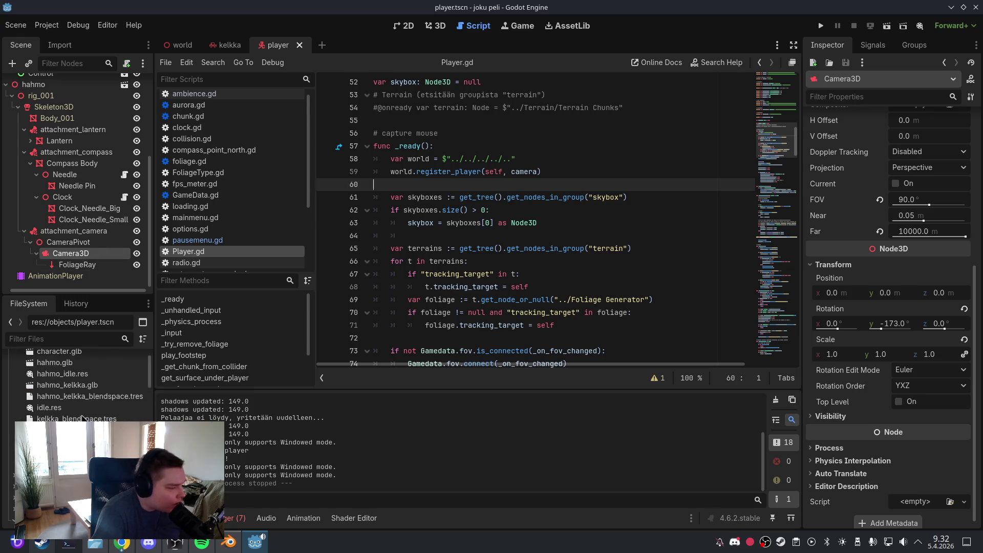
scroll(82, 418, up, 2)
click(62, 404)
Replace Animations/hahmo.glb with the new export from the assets folder and reimport it
key(Delete)
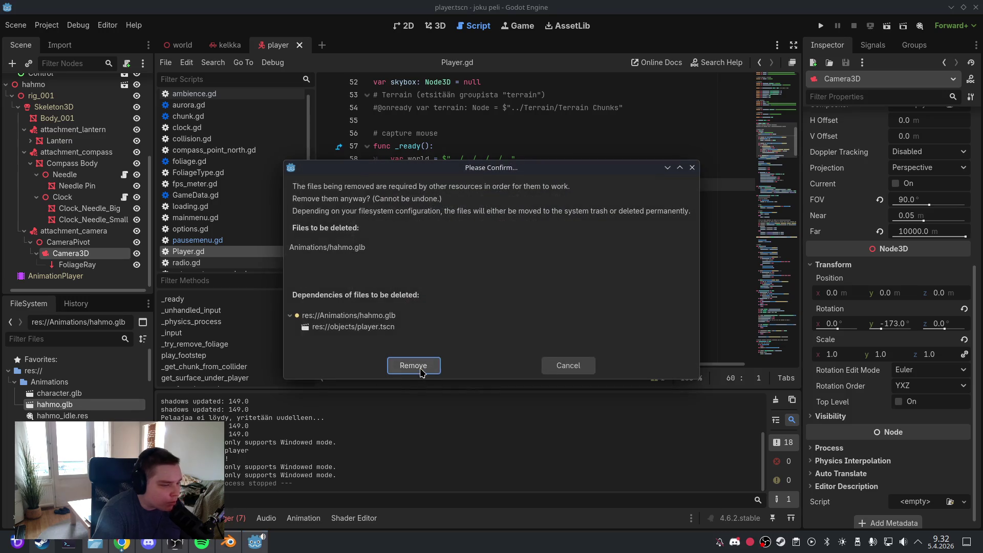
click(414, 365)
click(94, 543)
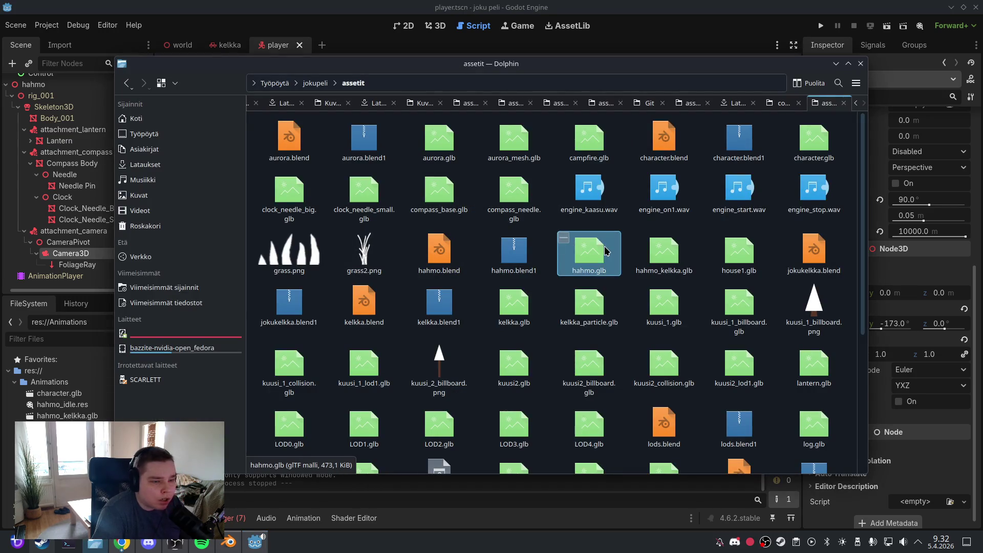
drag(605, 250, 82, 406)
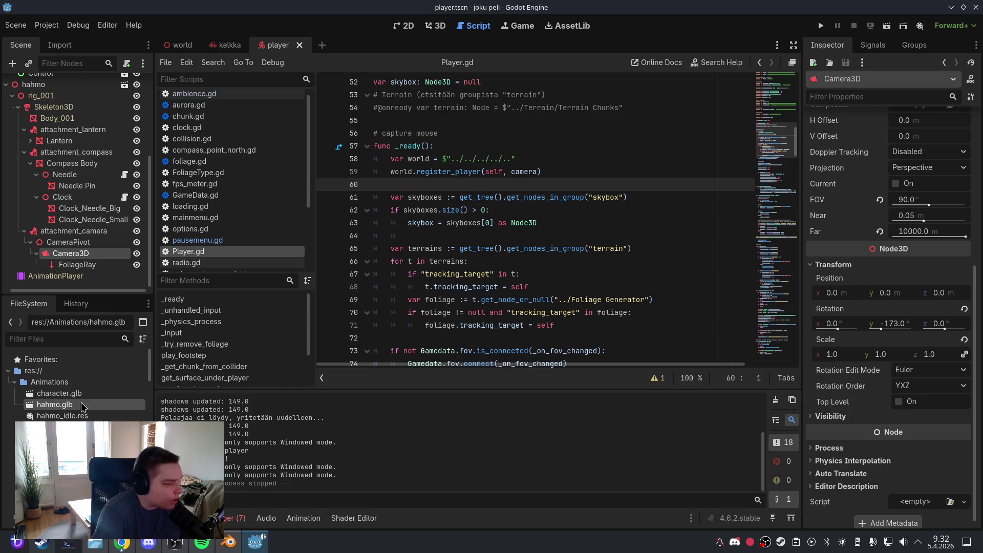
click(60, 45)
click(117, 283)
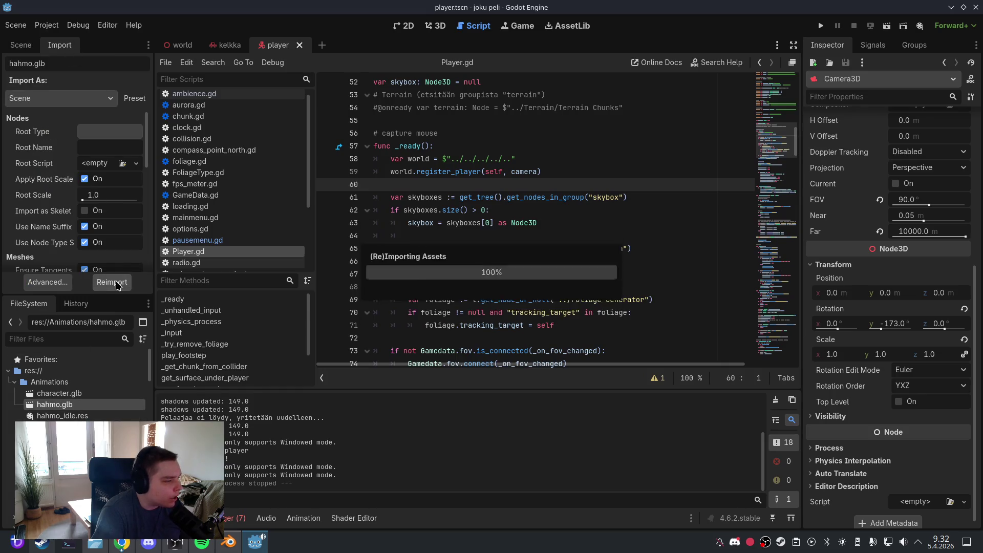
View the updated character in 3D and select the CameraPivot node
click(436, 26)
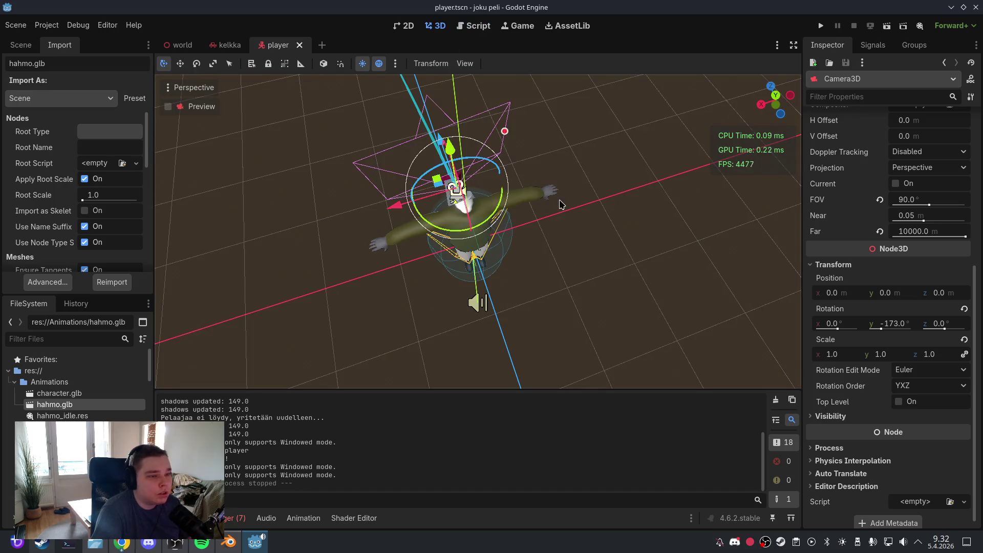
mouse_move(561, 205)
mouse_down()
mouse_move(544, 274)
mouse_move(507, 154)
mouse_move(505, 169)
mouse_move(549, 219)
mouse_up()
scroll(500, 122, up, 2)
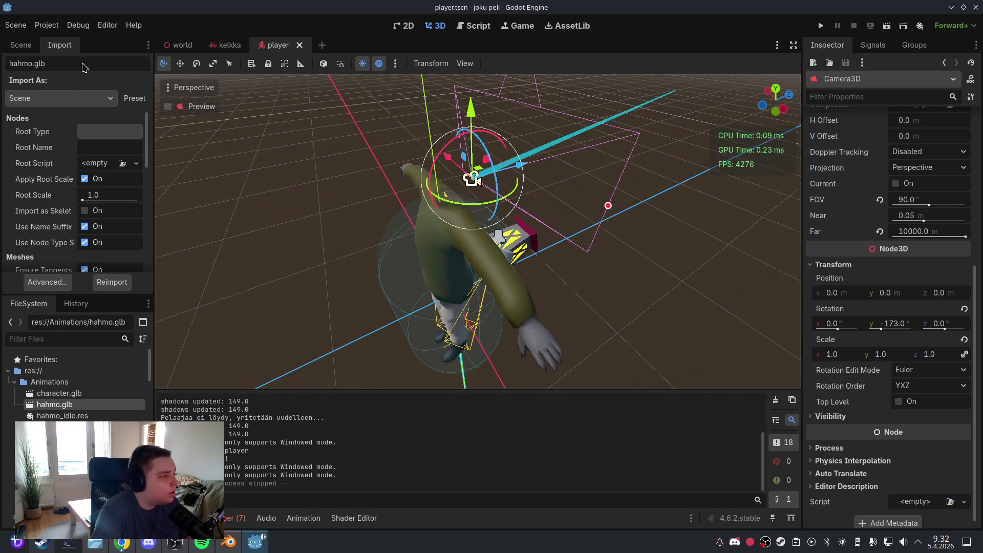
click(20, 46)
click(77, 243)
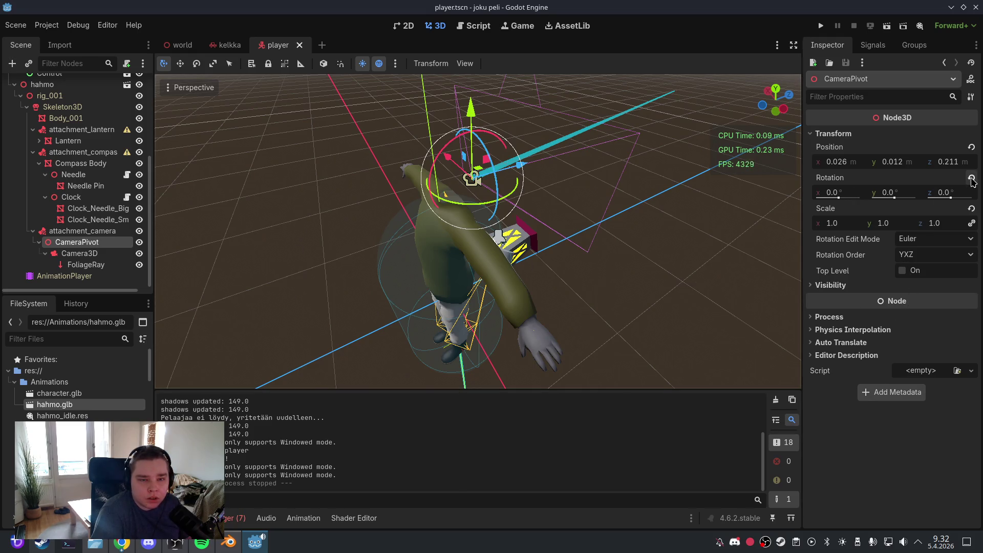
Zero CameraPivot's position and reset Camera3D's -173° rotation to 0
click(972, 147)
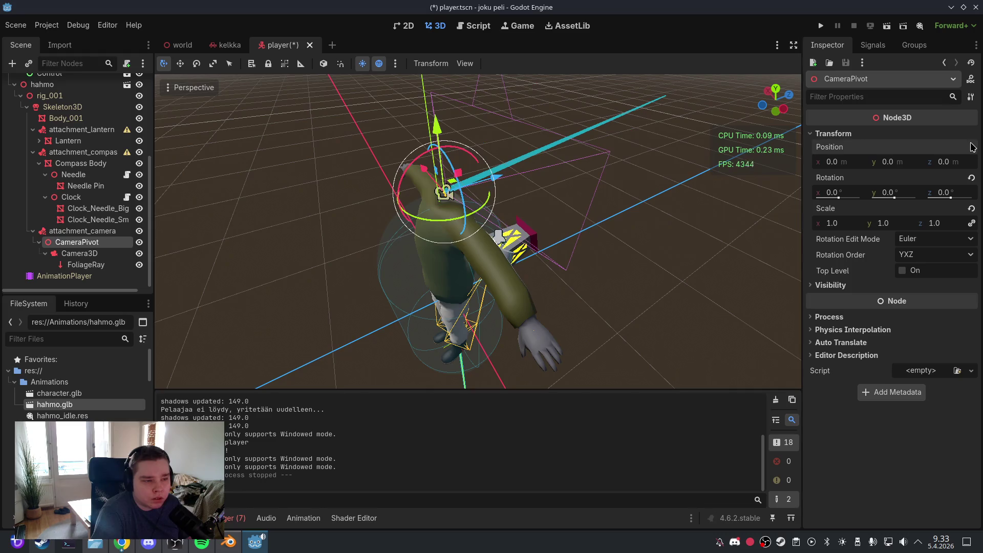
click(98, 254)
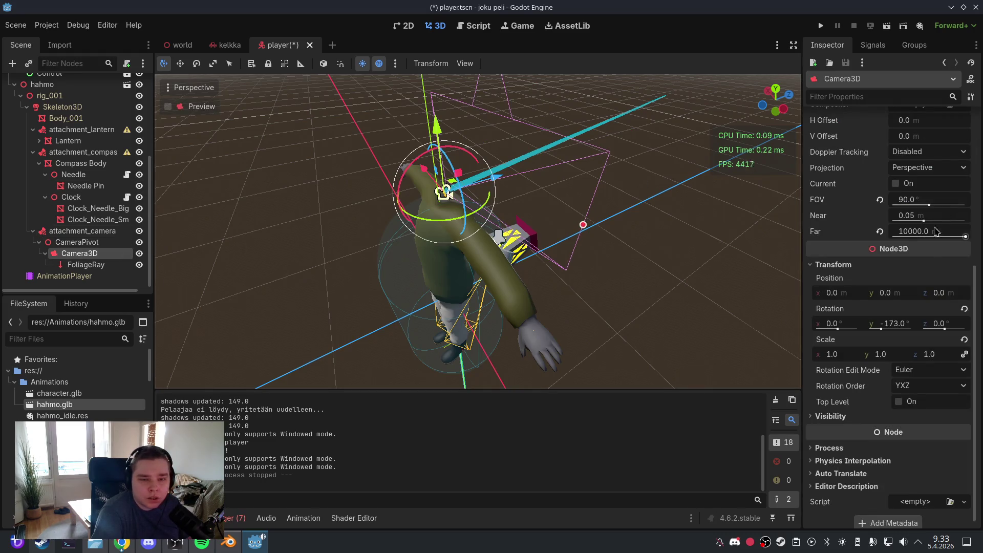
click(965, 309)
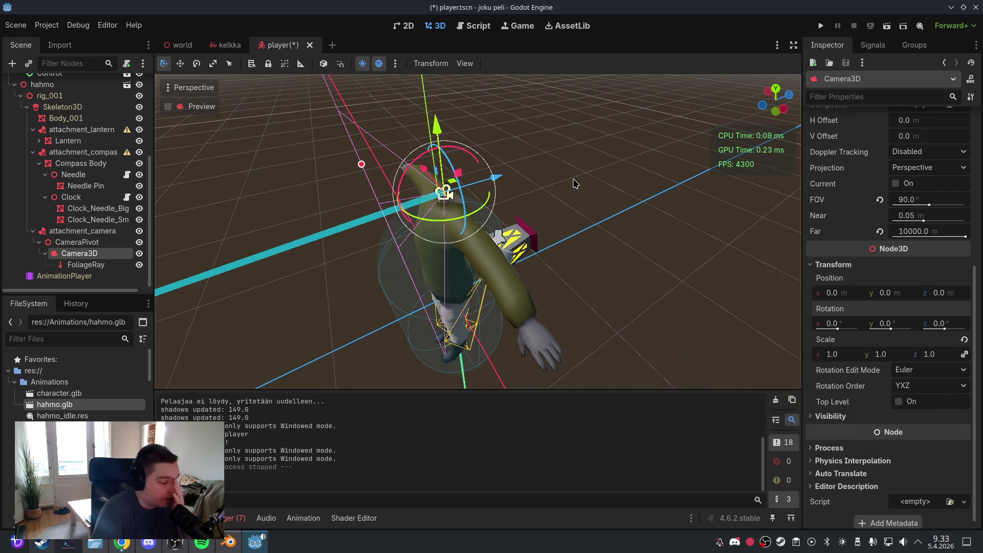
drag(577, 185, 480, 190)
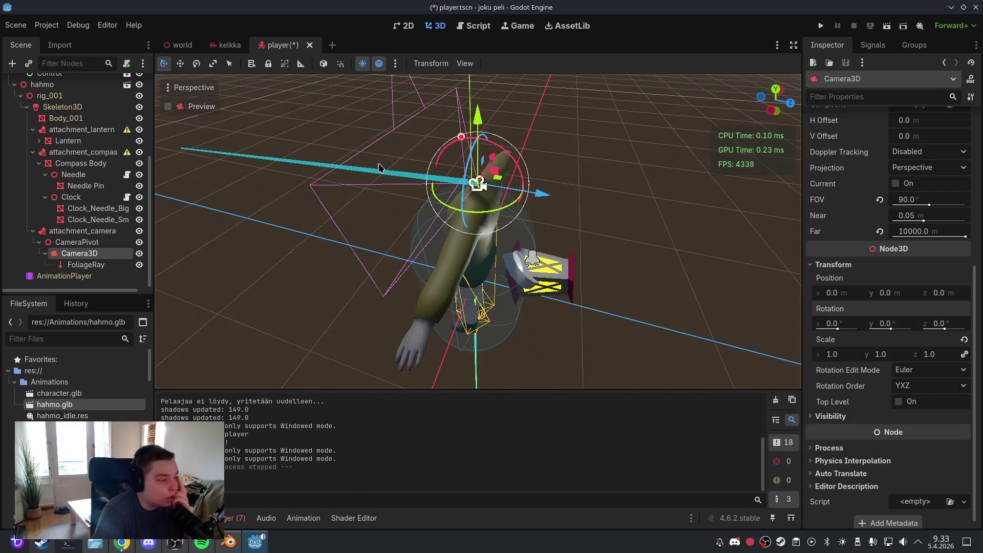
Save the player scene, then close and reopen it to check the camera rig
click(16, 25)
click(23, 104)
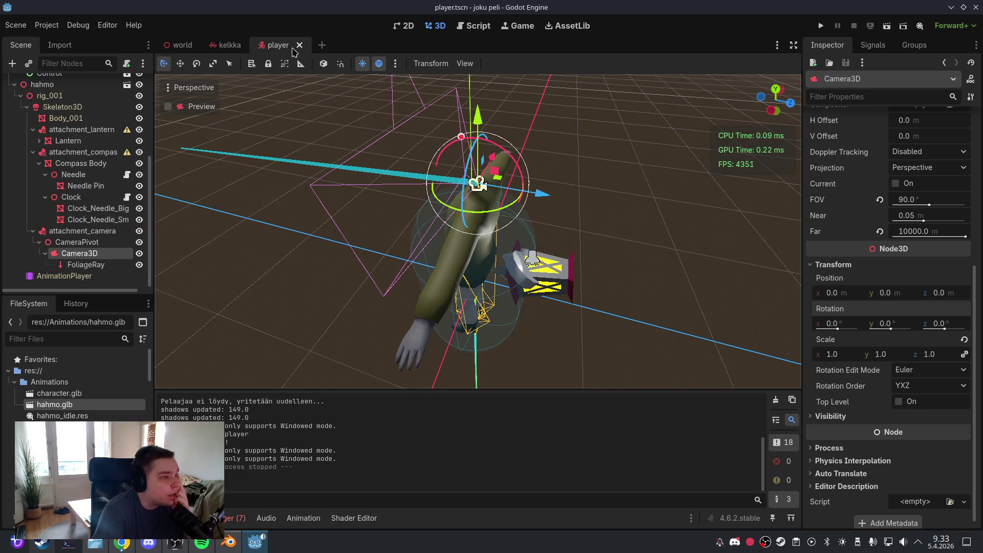
key(ctrl+shift+w)
scroll(77, 389, down, 5)
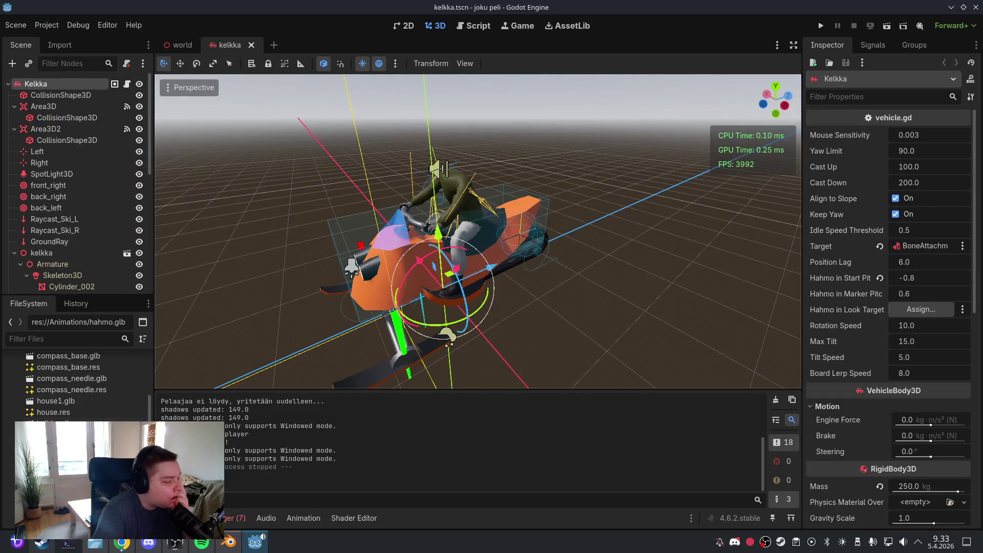
key(ctrl+shift+t)
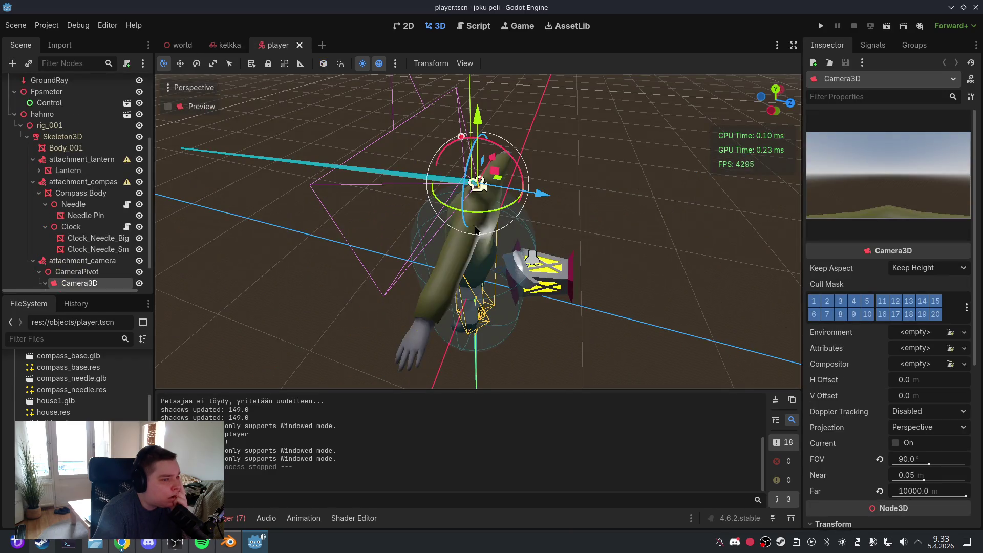
drag(492, 202, 483, 215)
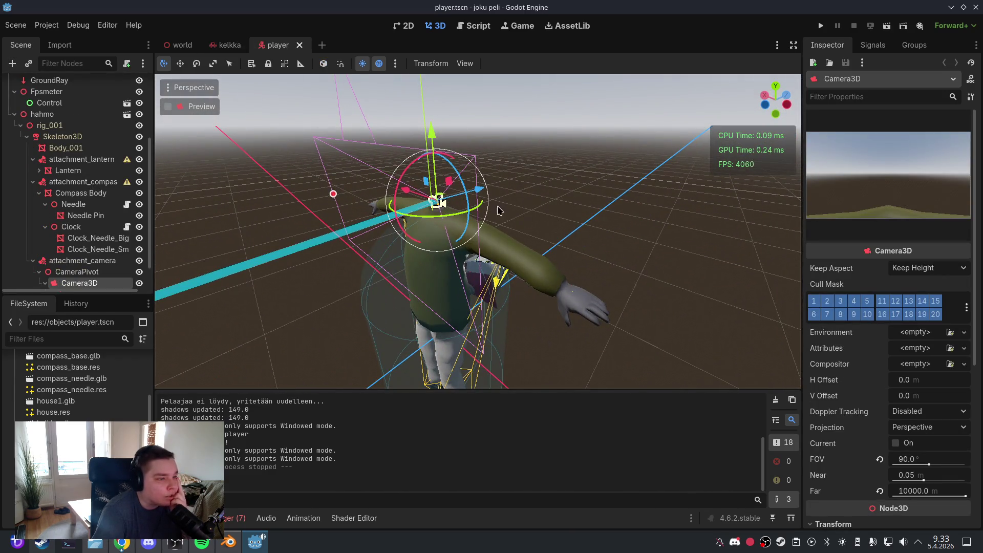
scroll(95, 257, down, 2)
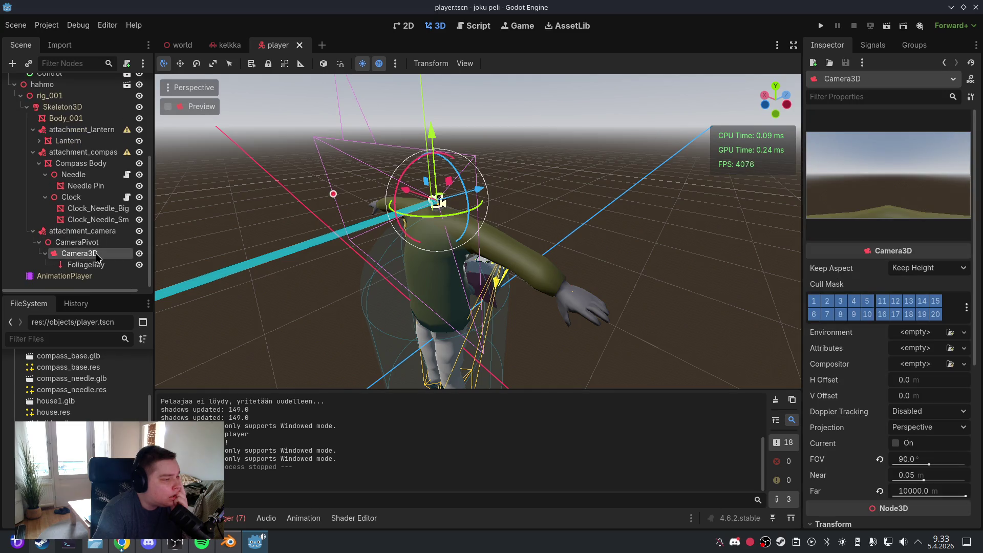
Move CameraPivot back to z -0.201 and save the player scene
click(77, 242)
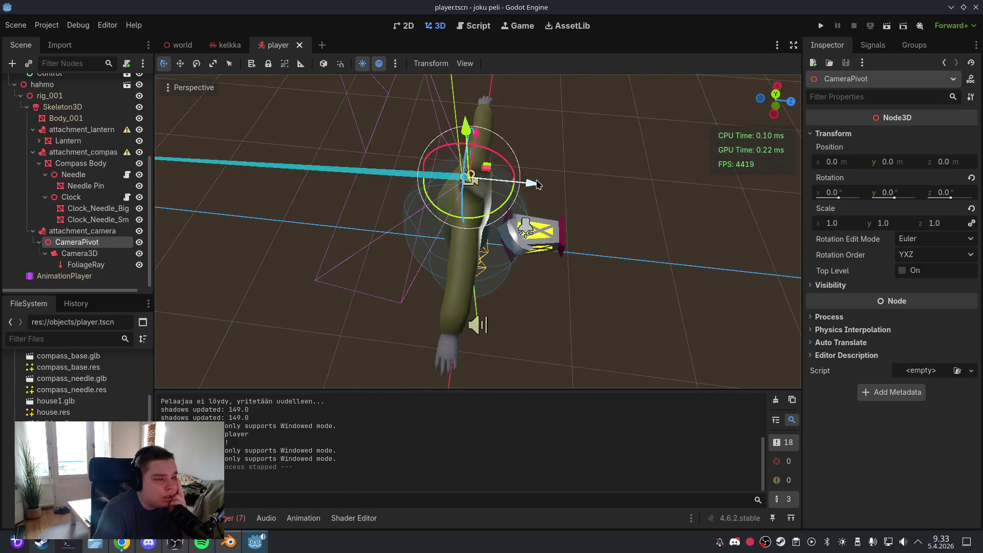
drag(527, 183, 498, 180)
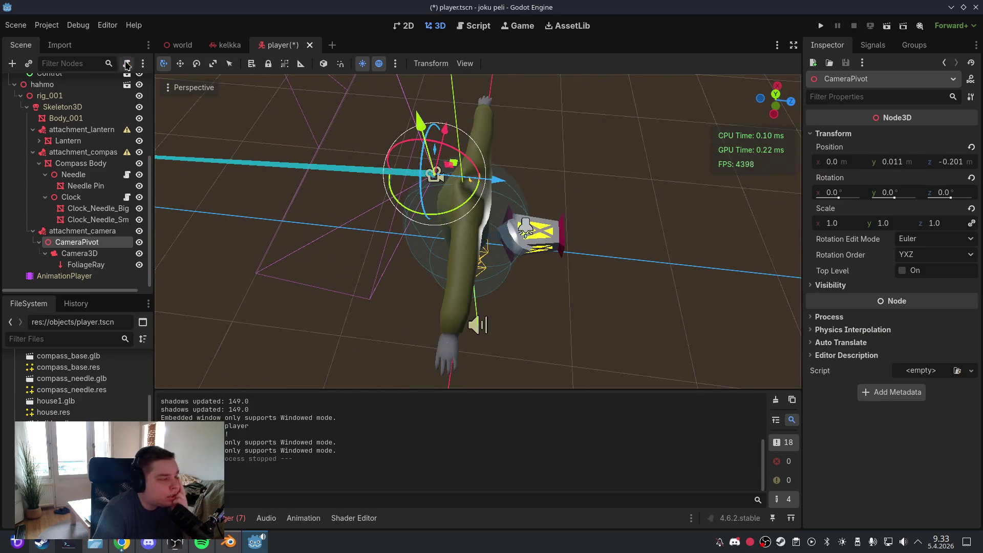
click(16, 25)
click(36, 106)
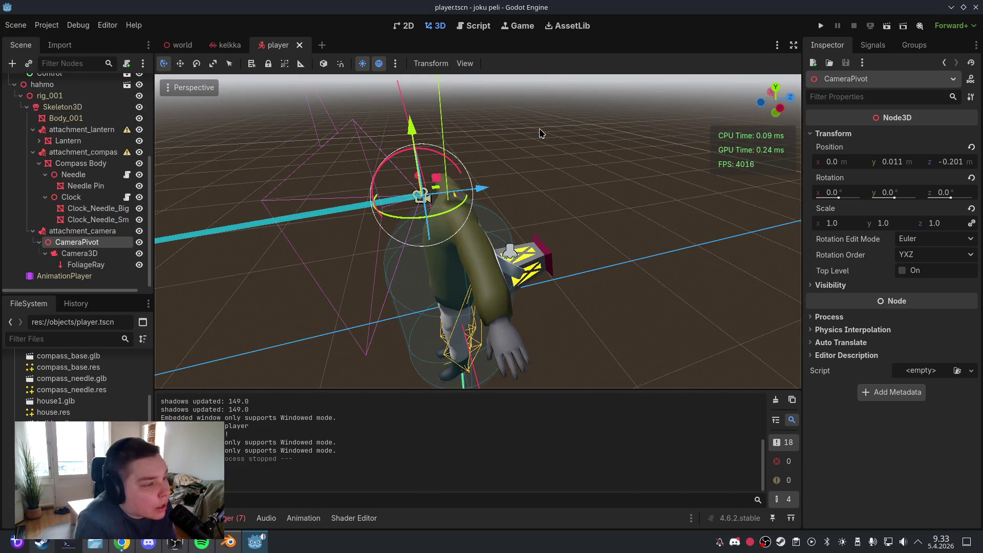
click(16, 25)
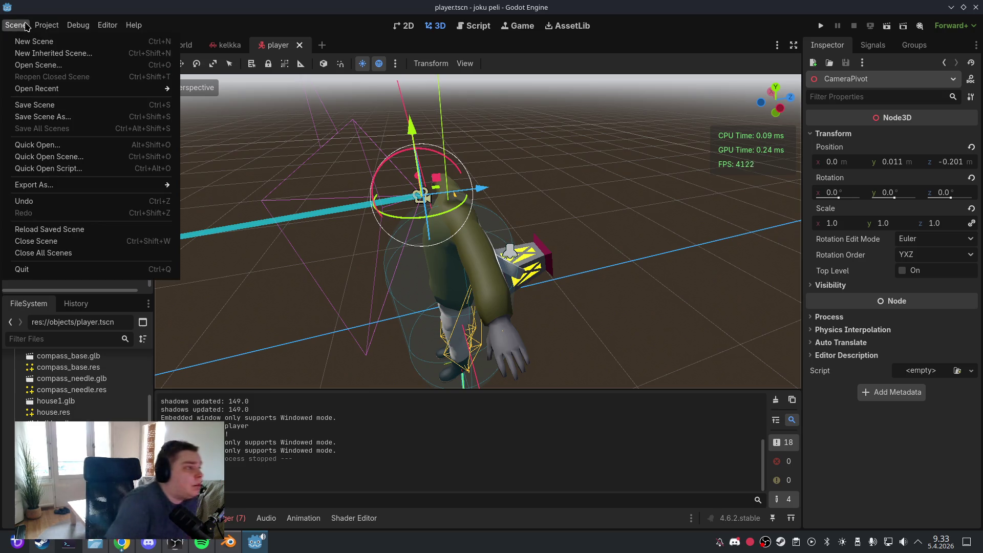
click(36, 106)
Save and reopen the player scene, then run the project for a test
drag(560, 220, 612, 193)
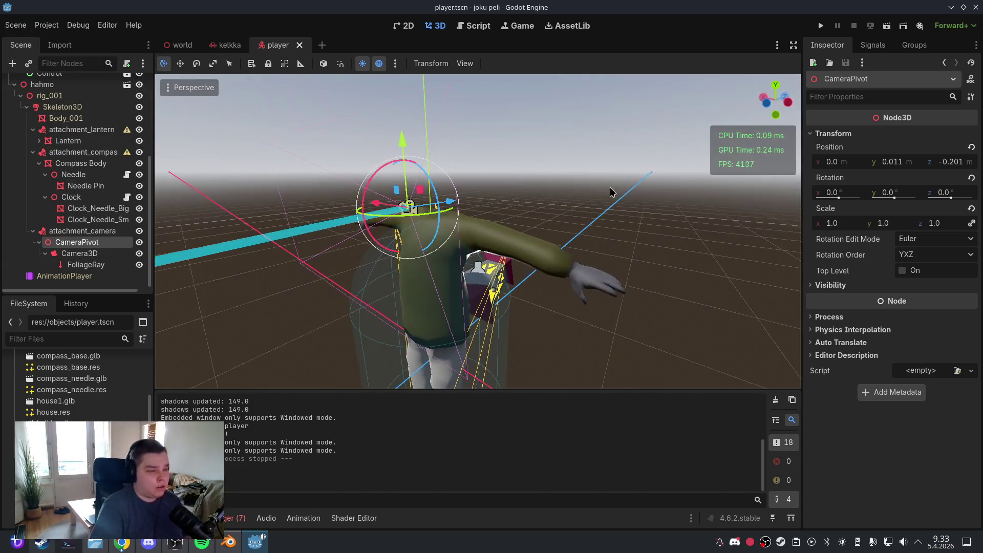
click(16, 25)
click(36, 106)
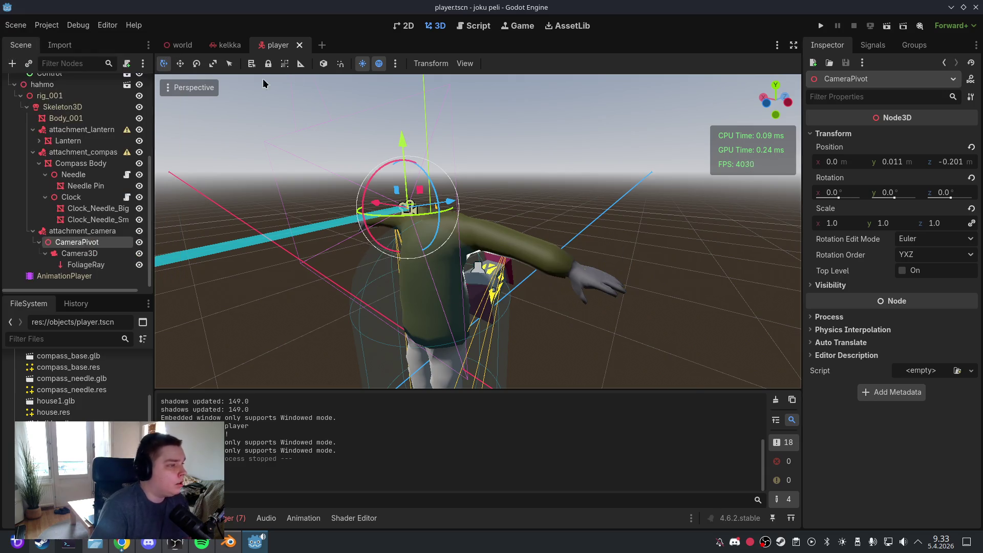
click(299, 45)
key(ctrl+shift+t)
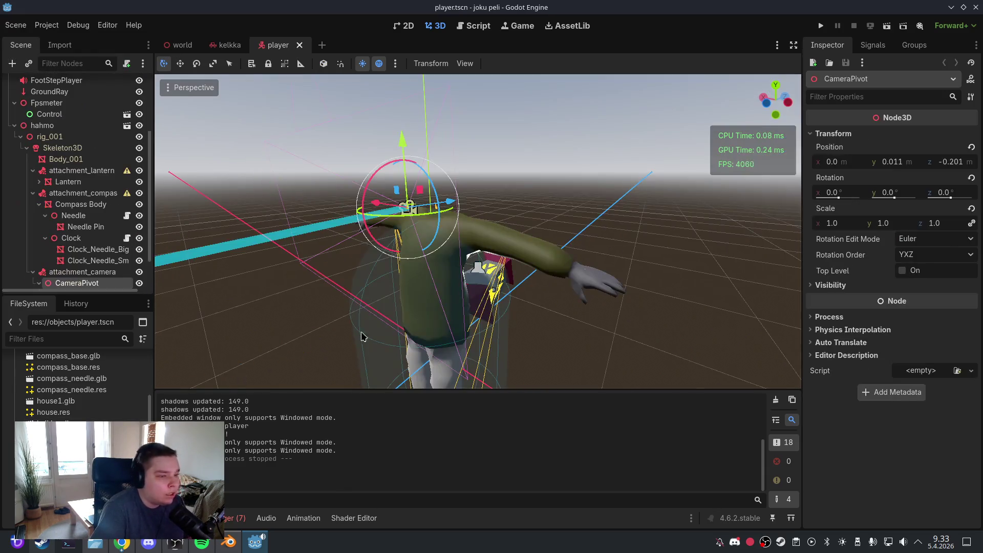
drag(362, 333, 443, 271)
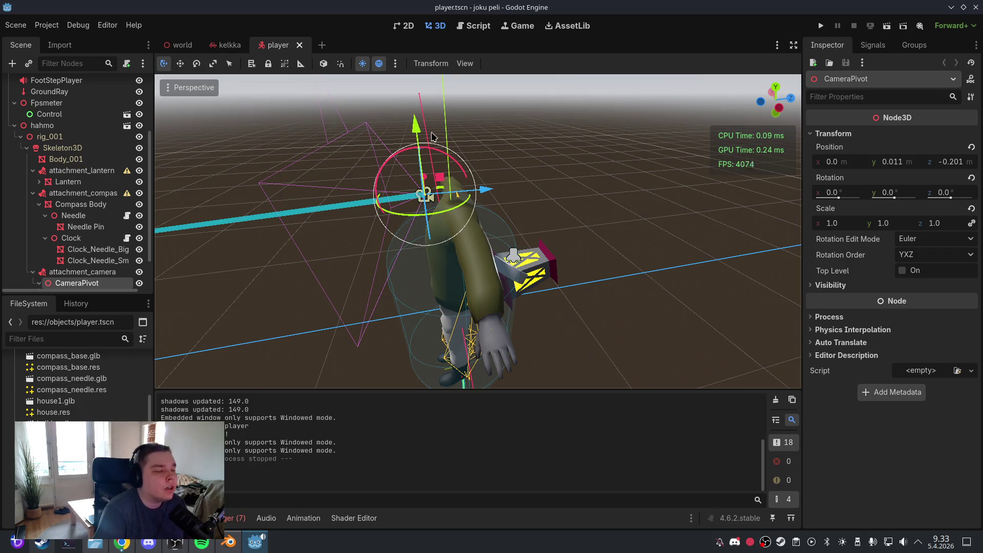
click(815, 26)
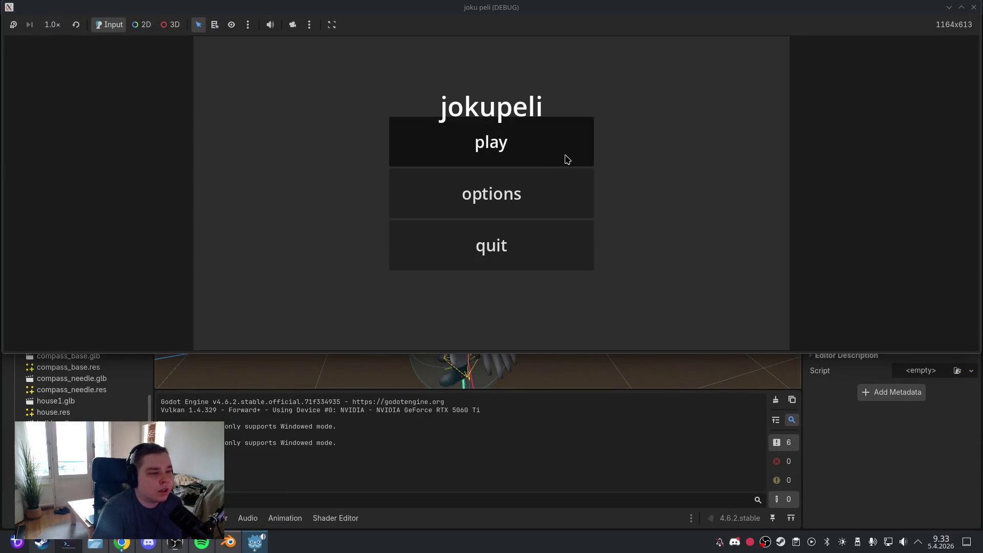
Play a new game, return to the main menu via Esc, then open Player.gd
click(566, 159)
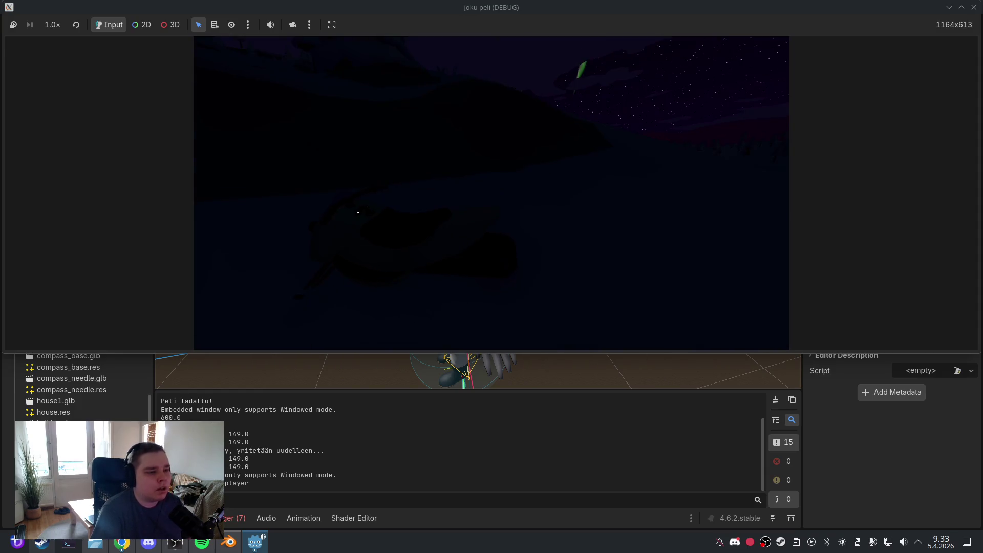
key(Escape)
click(505, 245)
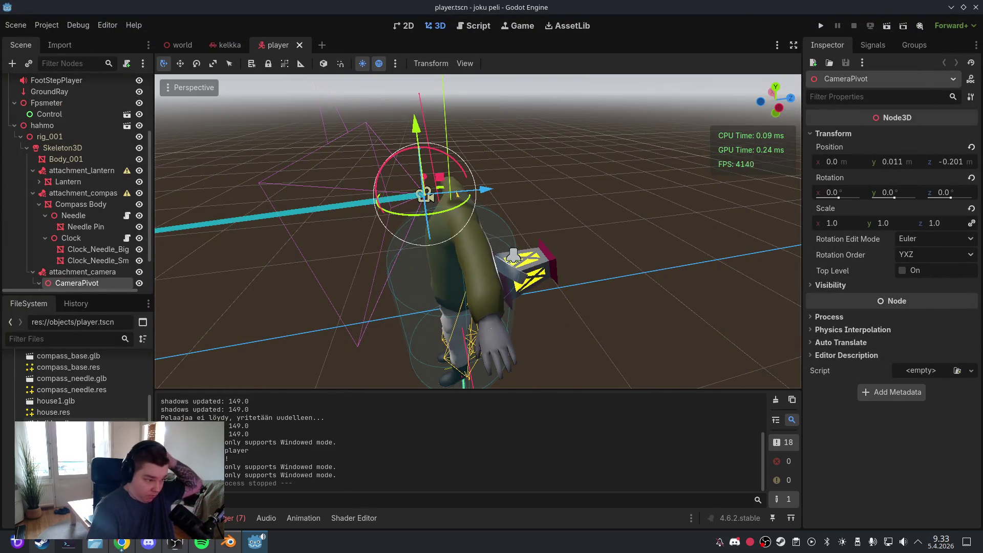
scroll(104, 407, down, 3)
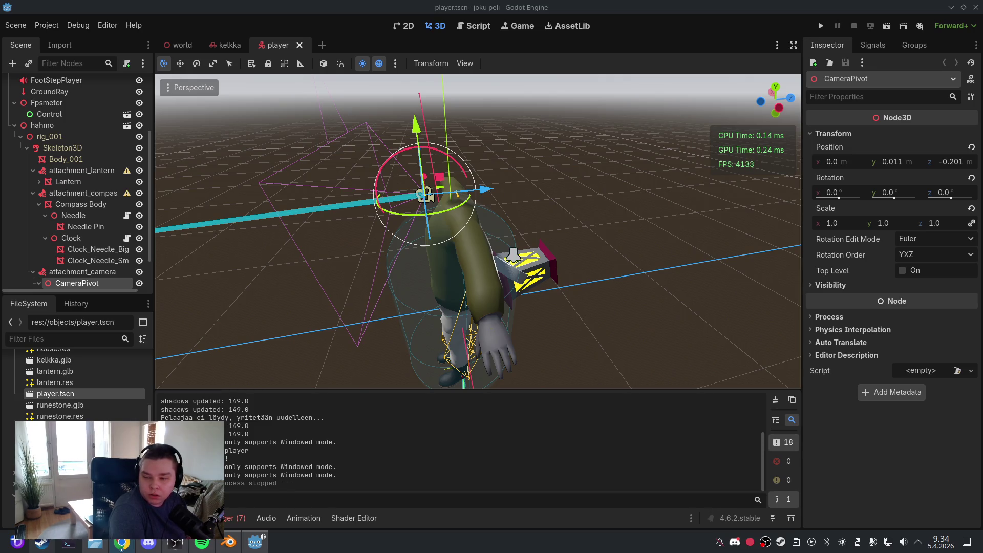
click(474, 26)
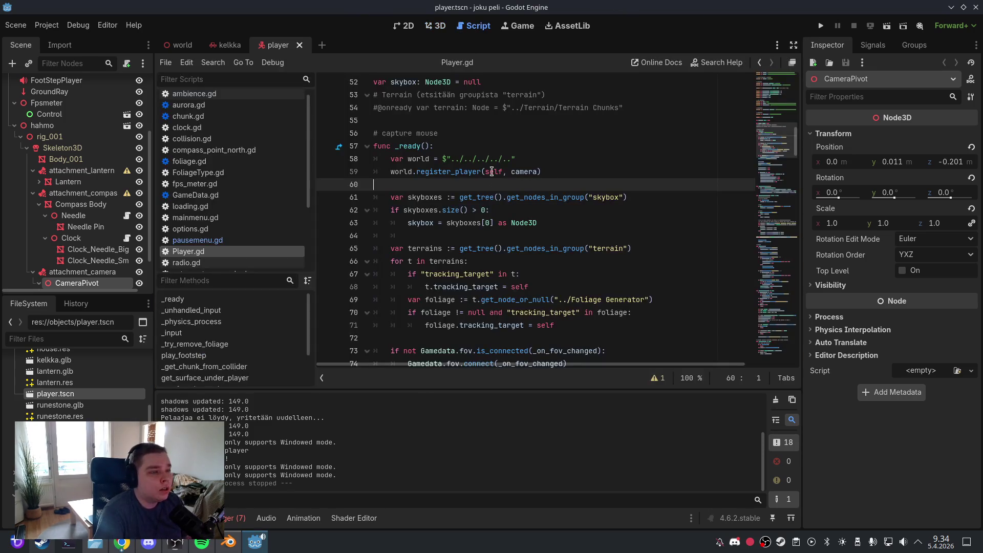
In _unhandled_input, change line 96's rotate_x to use -event.relative.y
key(ctrl+a)
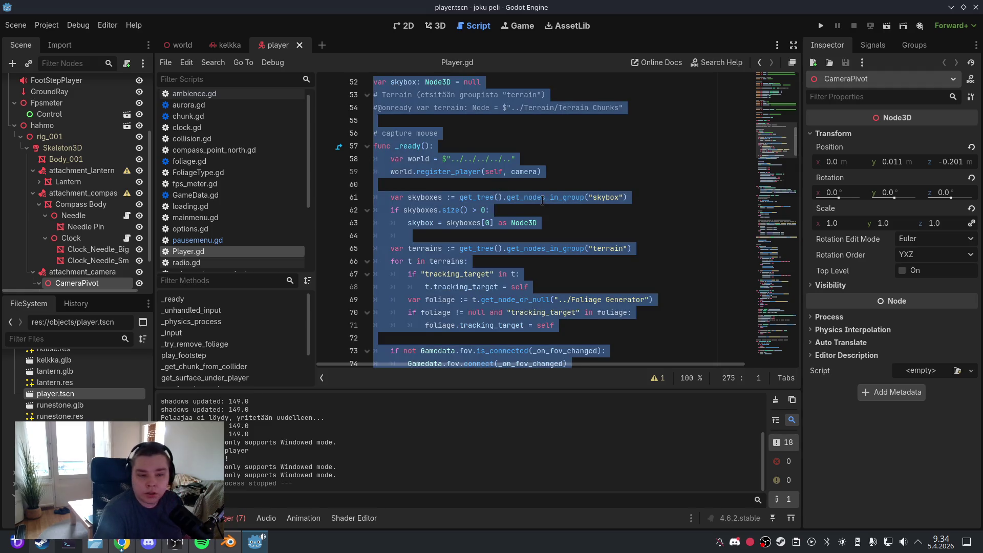
click(543, 197)
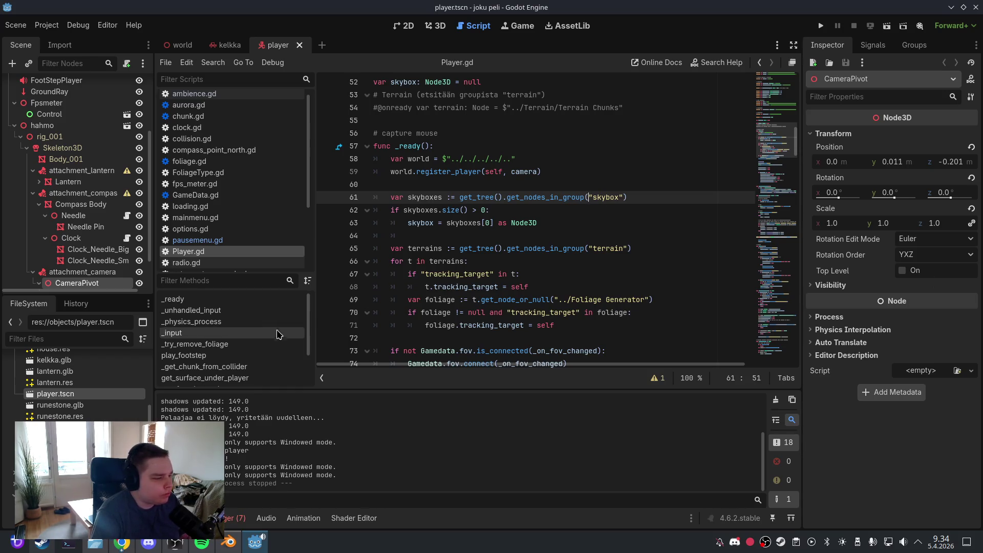
click(253, 311)
click(522, 261)
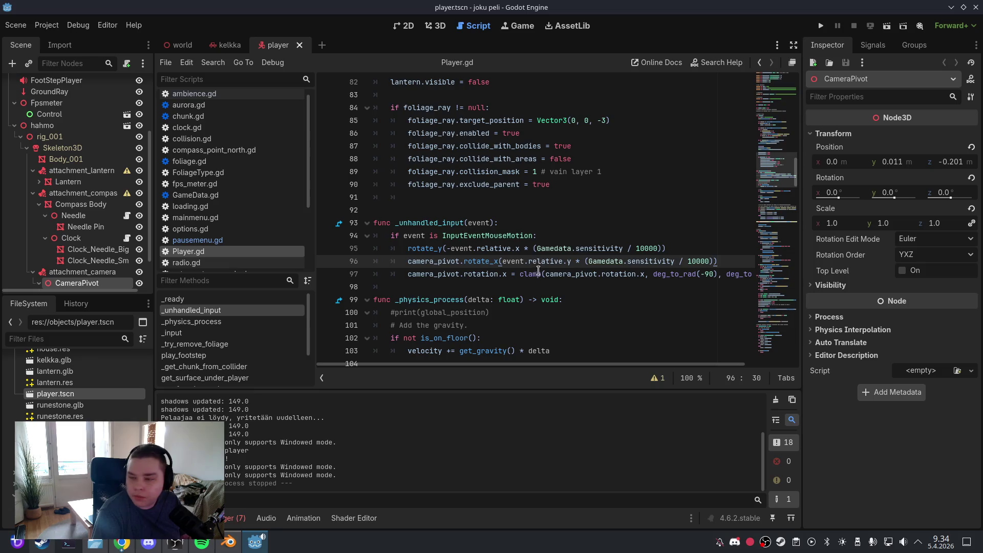
drag(729, 263, 409, 263)
click(503, 262)
text(-)
click(537, 263)
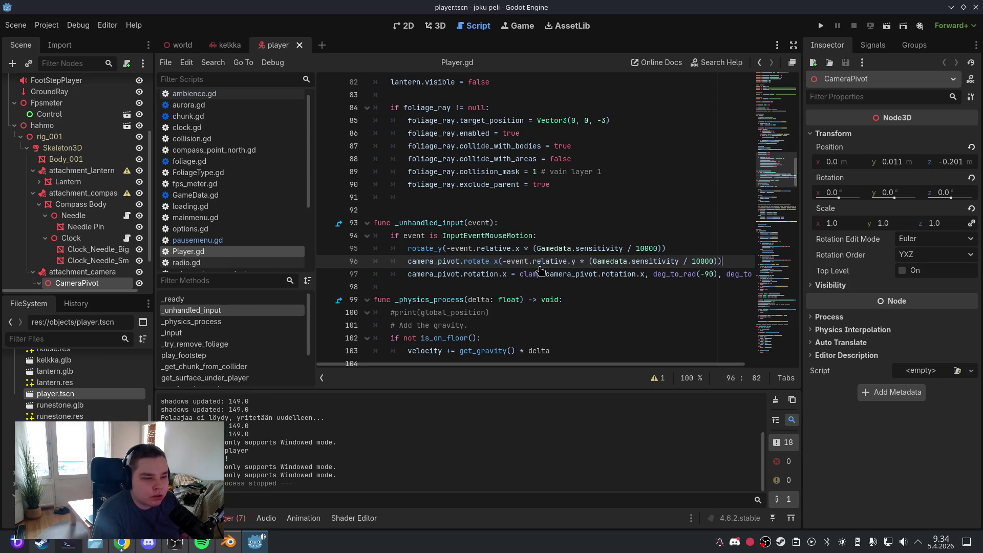
Save the change and run the game to test the inverted camera
click(23, 26)
click(23, 105)
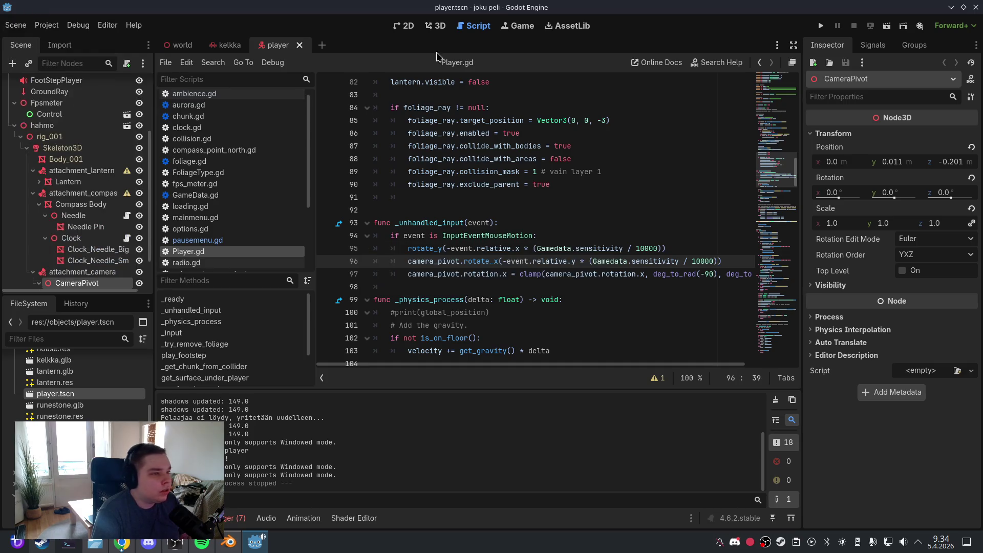
click(436, 26)
click(822, 25)
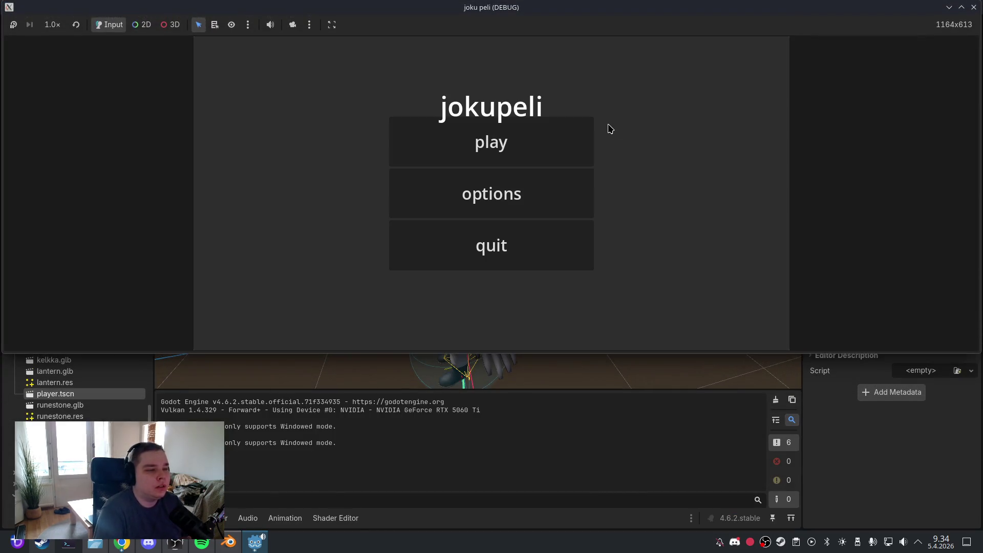
Start a new game, let it crash with the global_rotation null-instance error, then close it
click(569, 132)
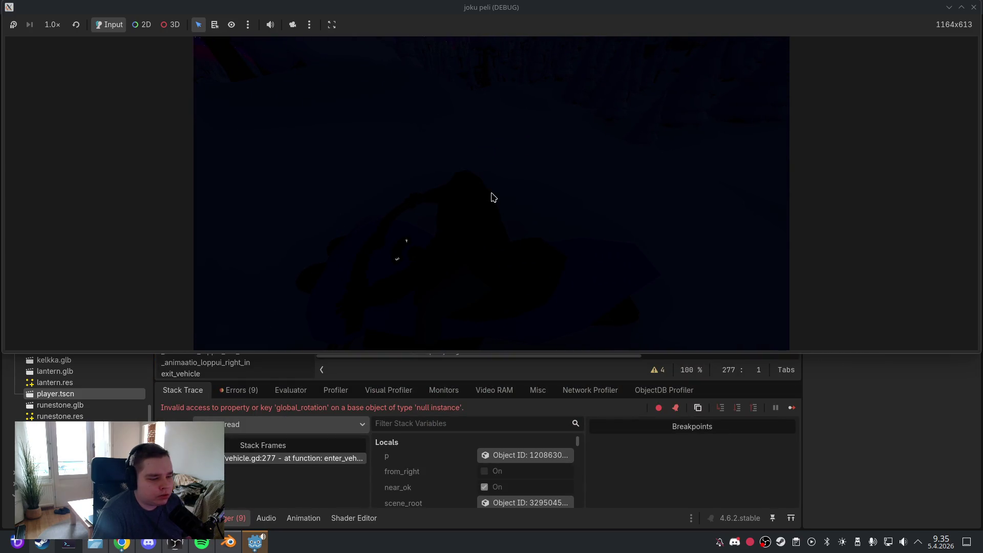
click(975, 8)
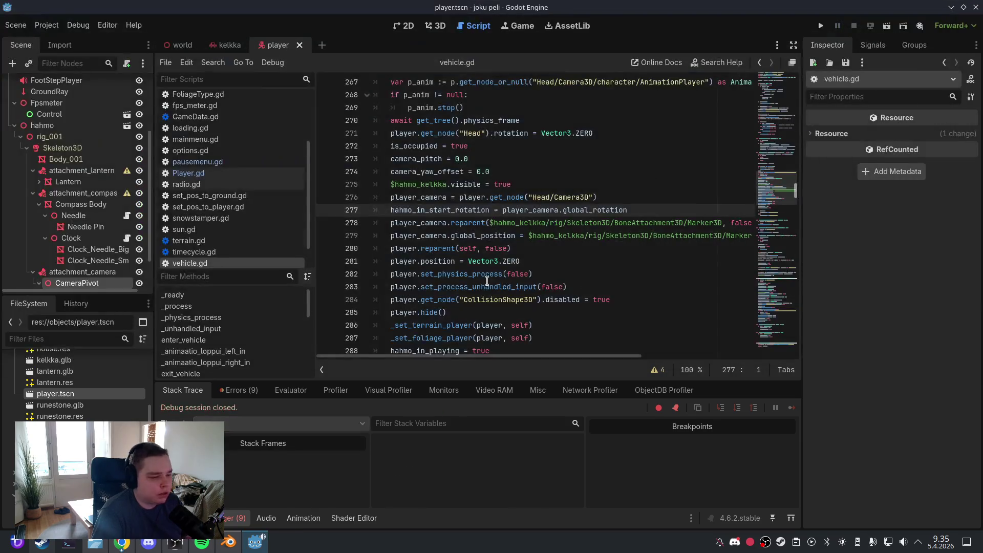
Replace Player.gd line 43's outdated FoliageRay path with the FoliageRay node under CameraPivot
click(236, 390)
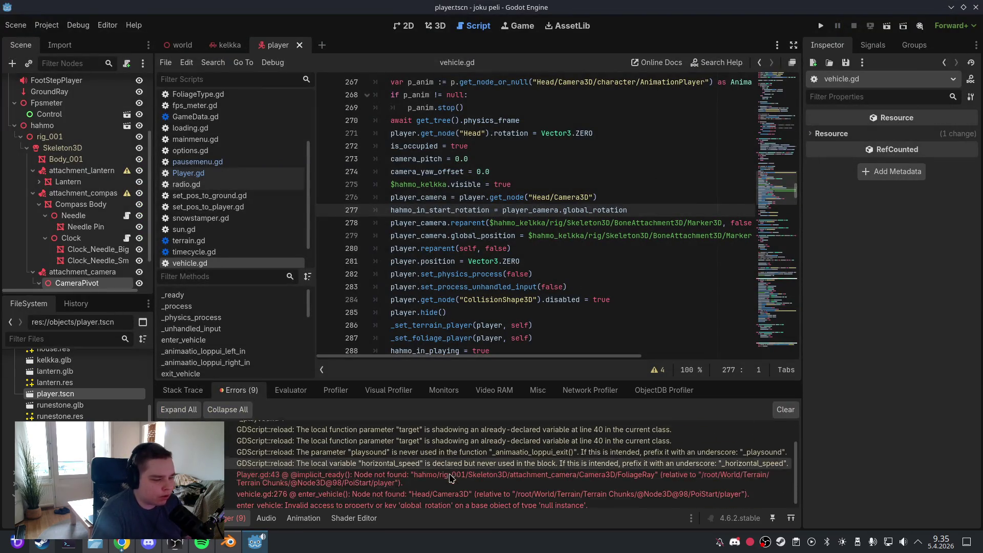
scroll(451, 478, down, 1)
double_click(496, 479)
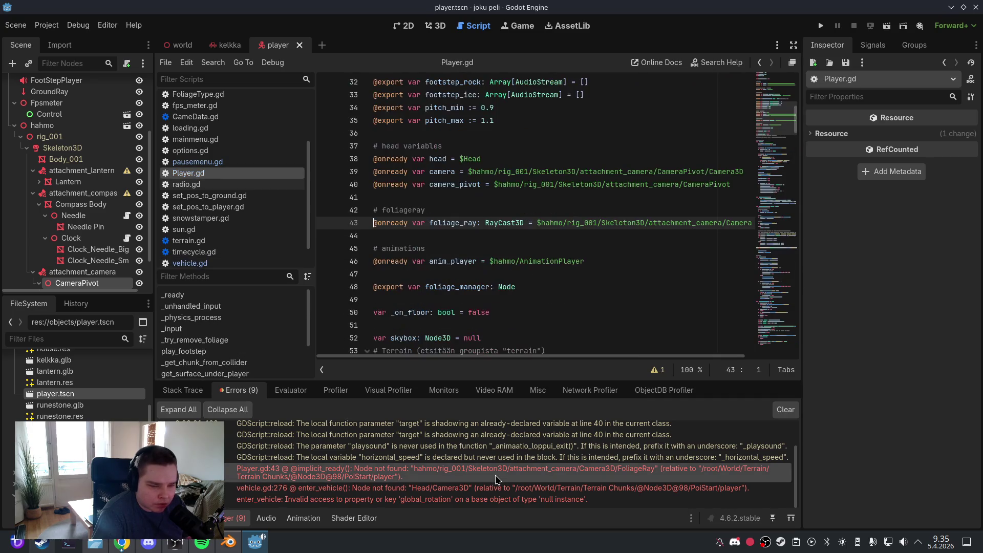
scroll(558, 359, right, 2)
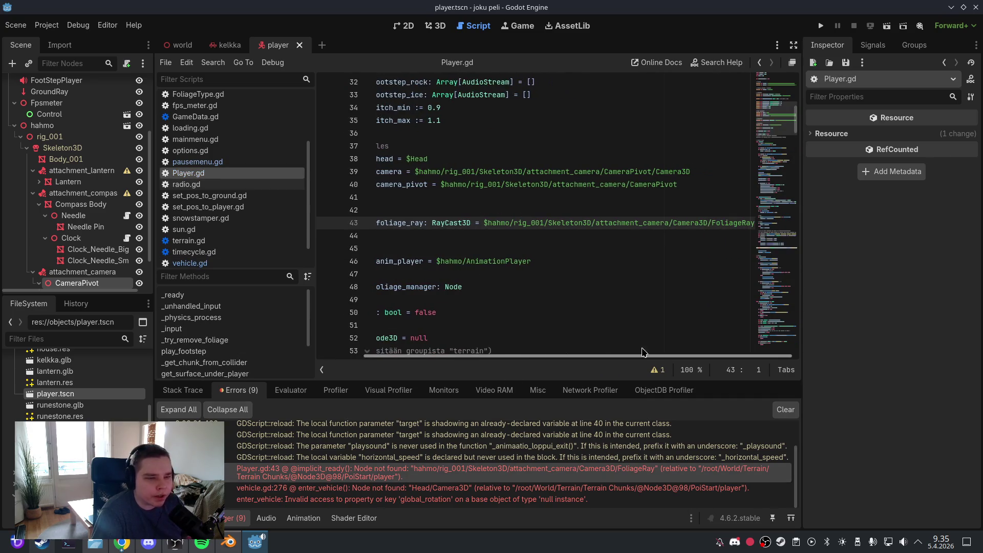
click(759, 237)
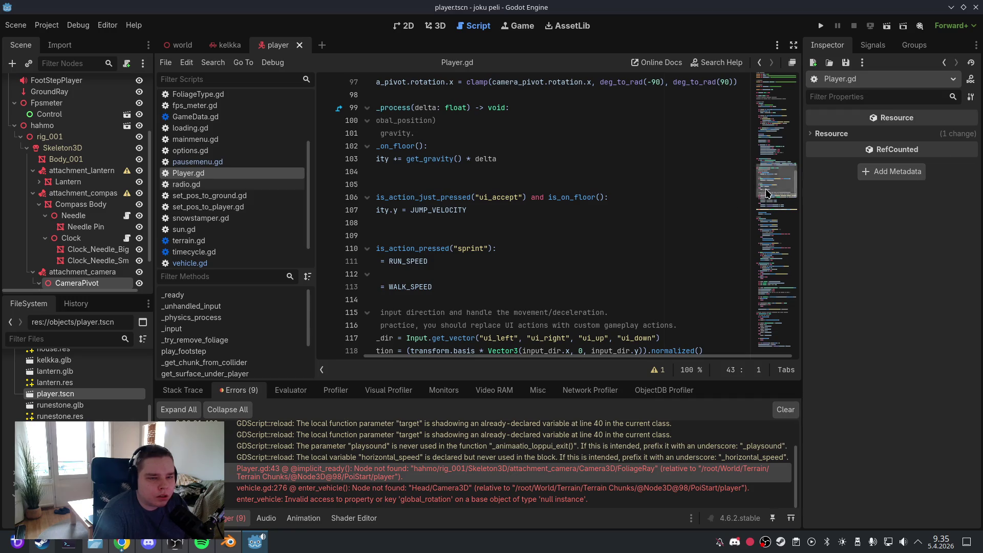
click(783, 108)
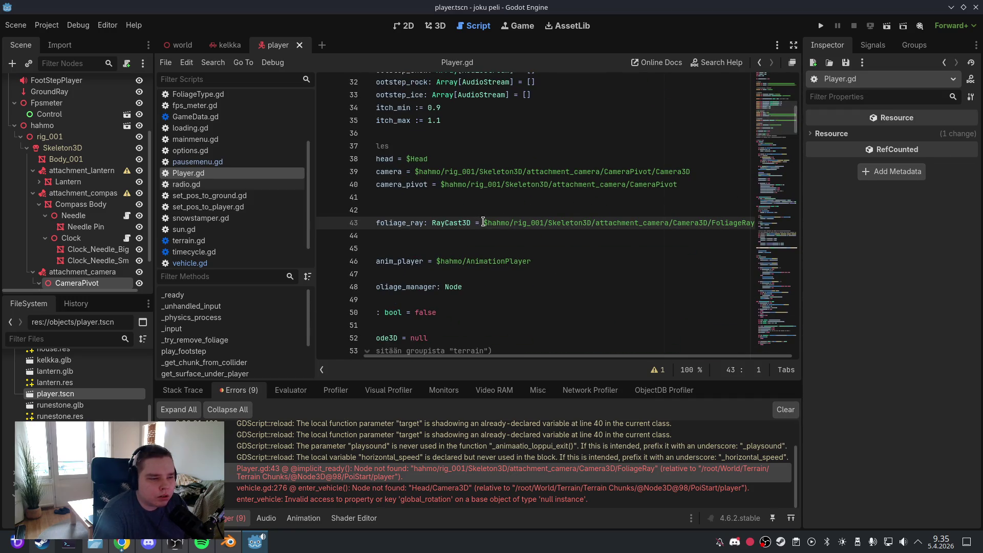
drag(485, 223, 774, 225)
key(BackSpace)
click(38, 282)
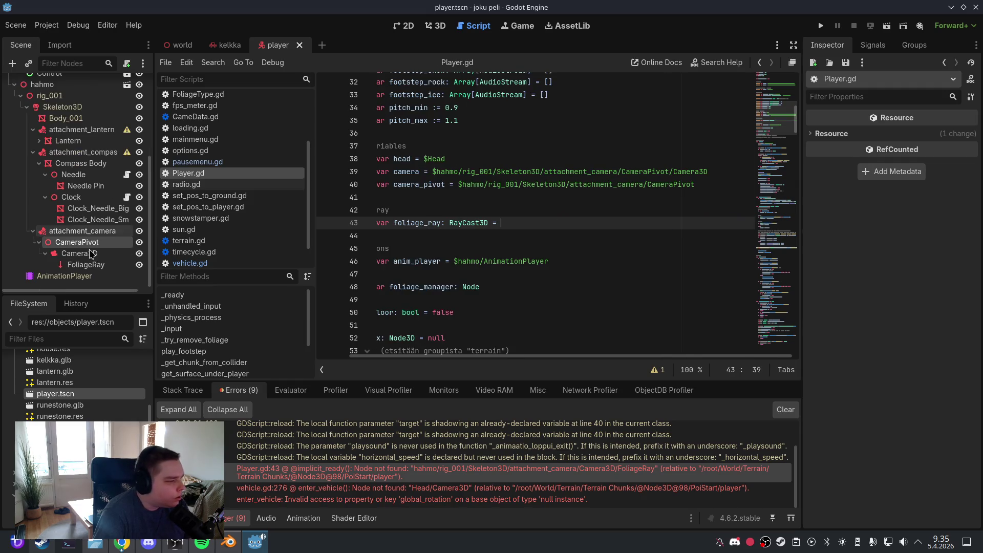
drag(86, 265, 570, 235)
click(553, 260)
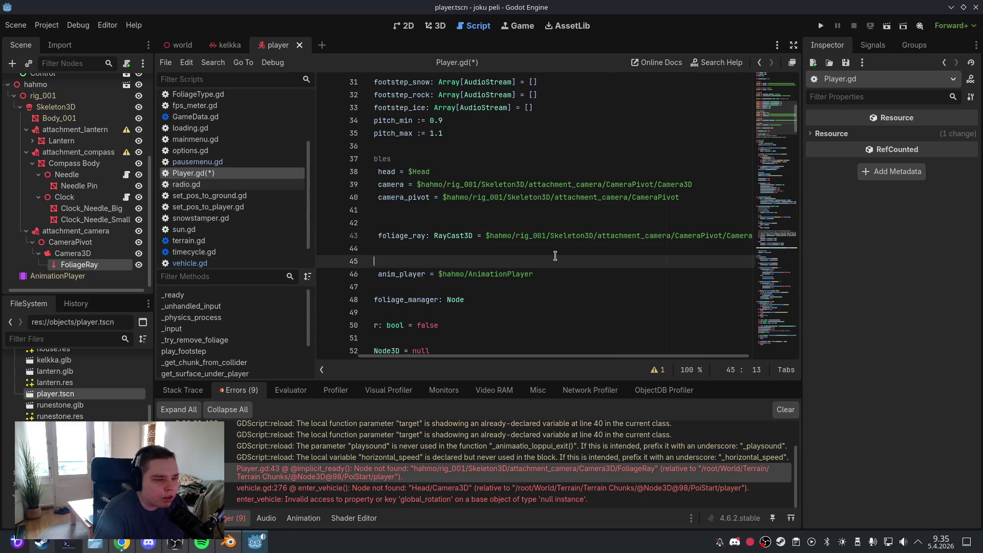
Swap vehicle.gd line 276's camera lookup for the new CameraPivot/Camera3D path
click(526, 488)
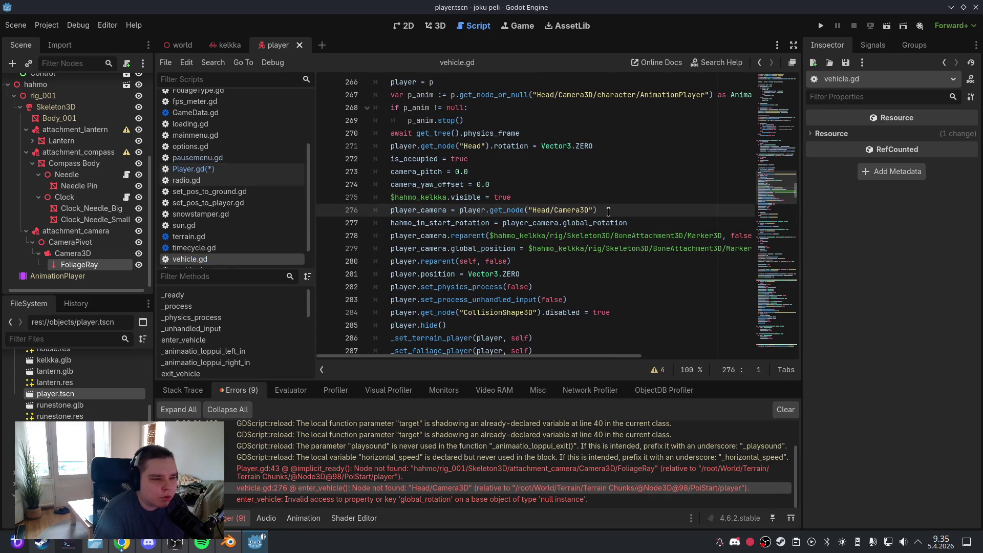
mouse_move(597, 217)
mouse_move(494, 207)
drag(598, 210, 390, 210)
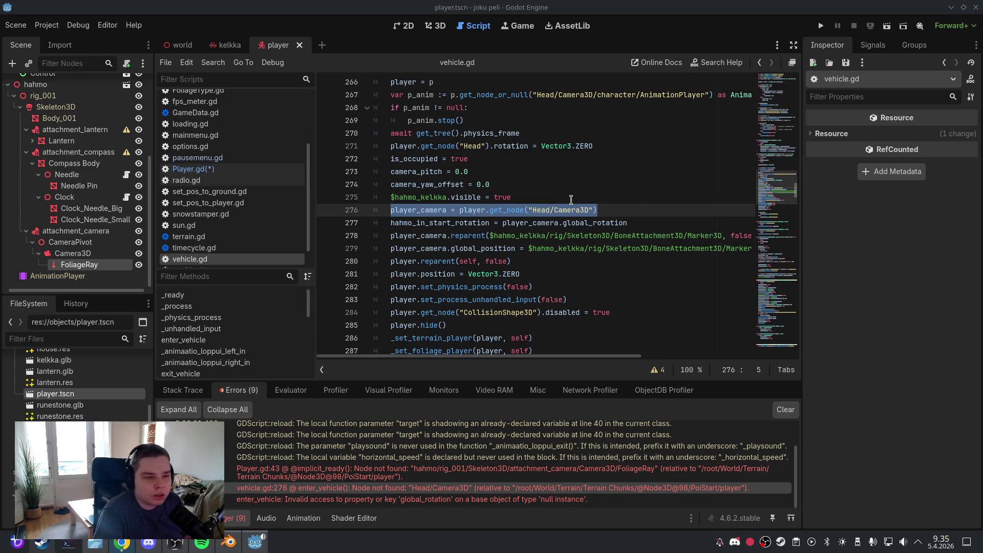
drag(598, 210, 403, 212)
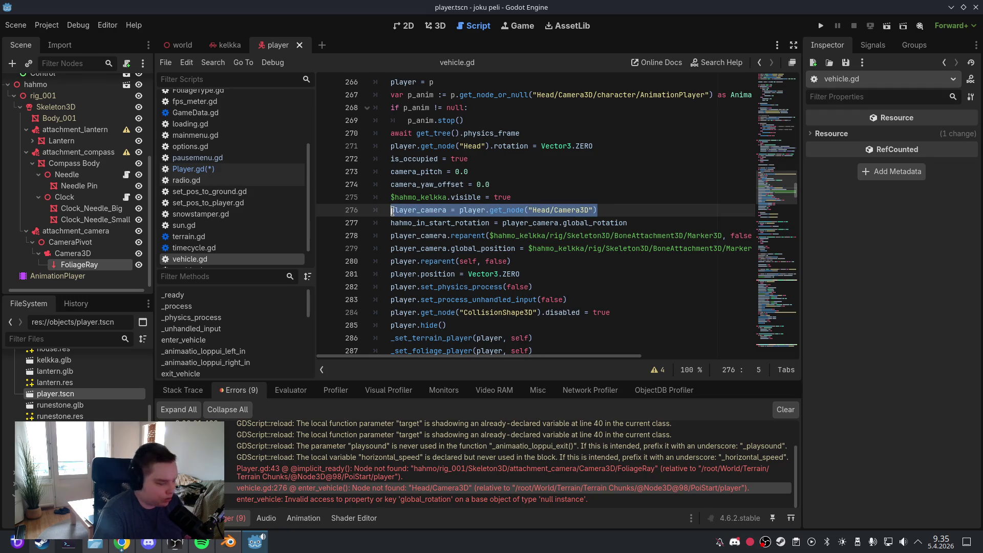
text(player_camera = player.get_node("hahmo/rig_001/Skeleton3D/attachment_camera/CameraPivot/Camera3D"))
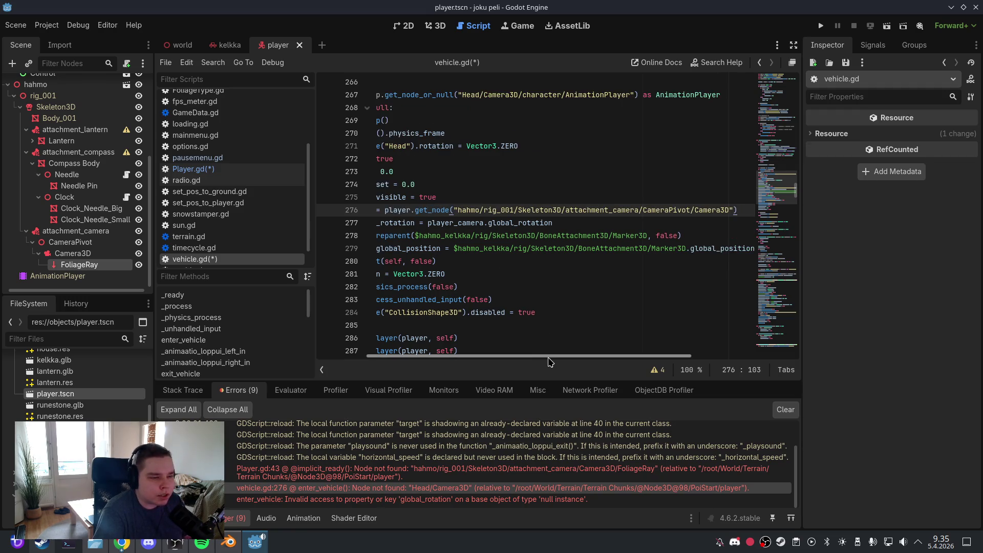
scroll(548, 353, left, 3)
Save the scripts and player scene, clear the error list, and run the game from 3D view
click(15, 25)
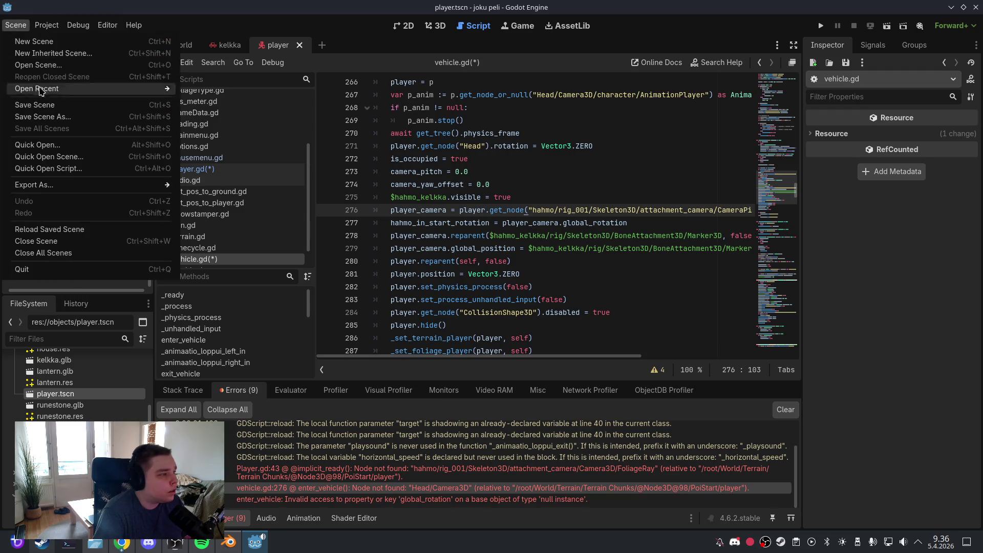
click(30, 90)
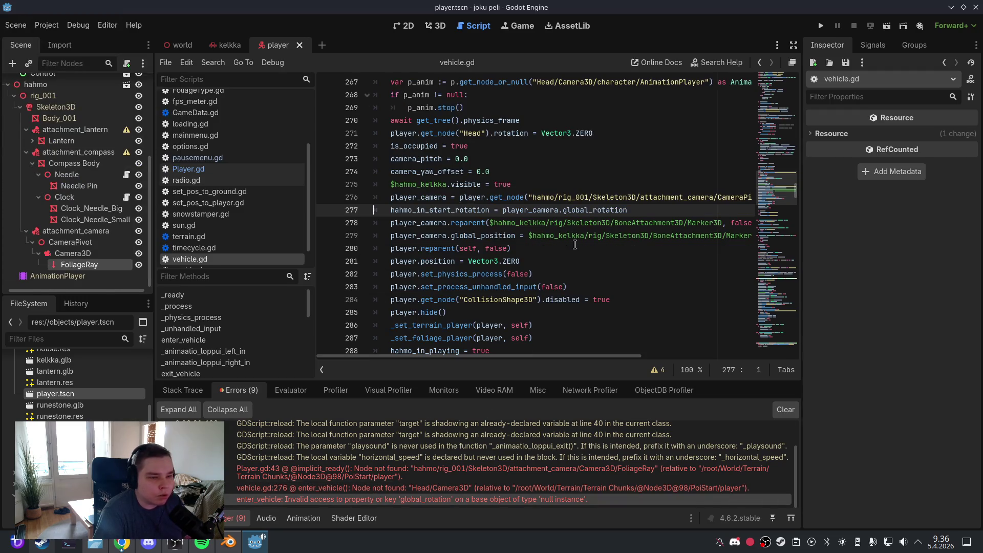
click(789, 410)
click(16, 25)
click(40, 105)
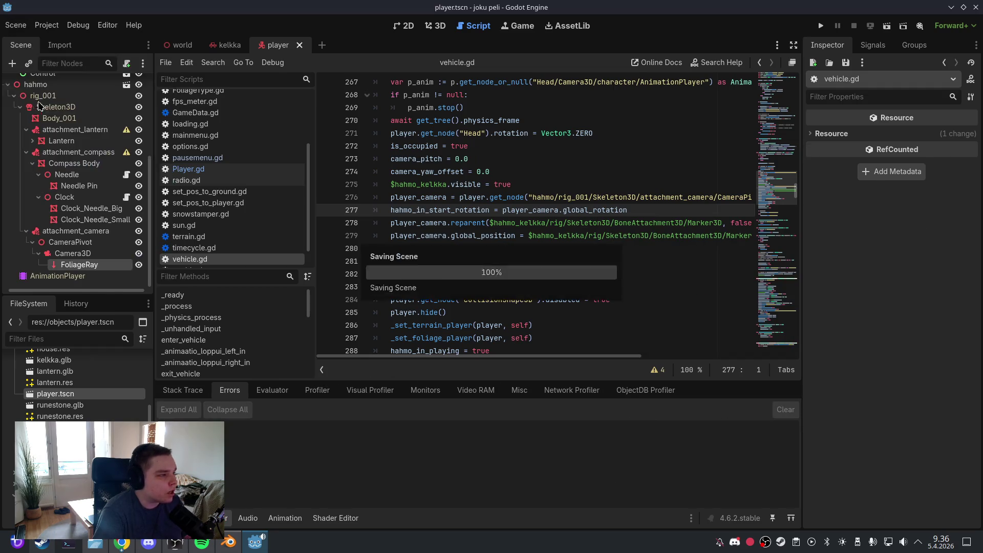
click(436, 26)
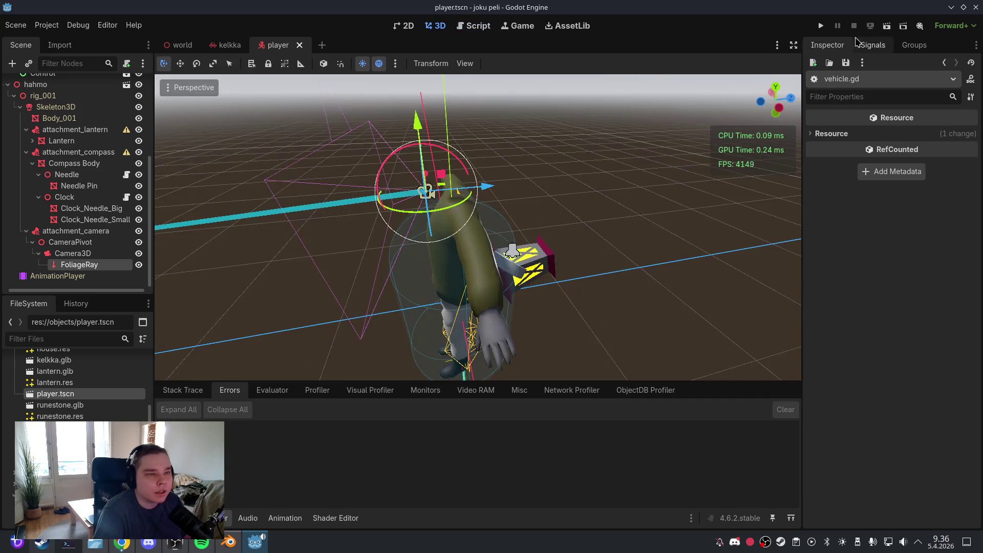
click(821, 25)
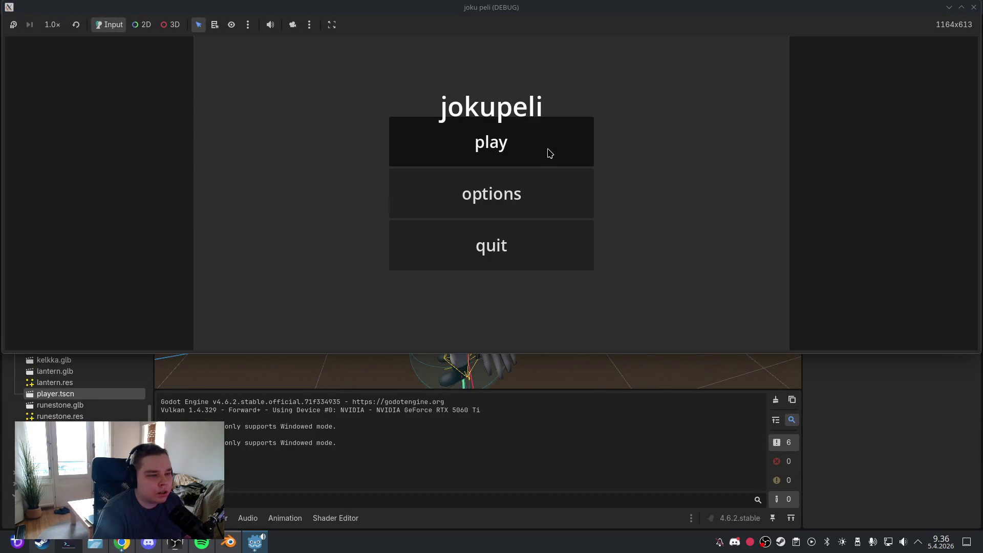
Start a new game, press F at the sled, and stop the game after the global_rotation error
click(550, 153)
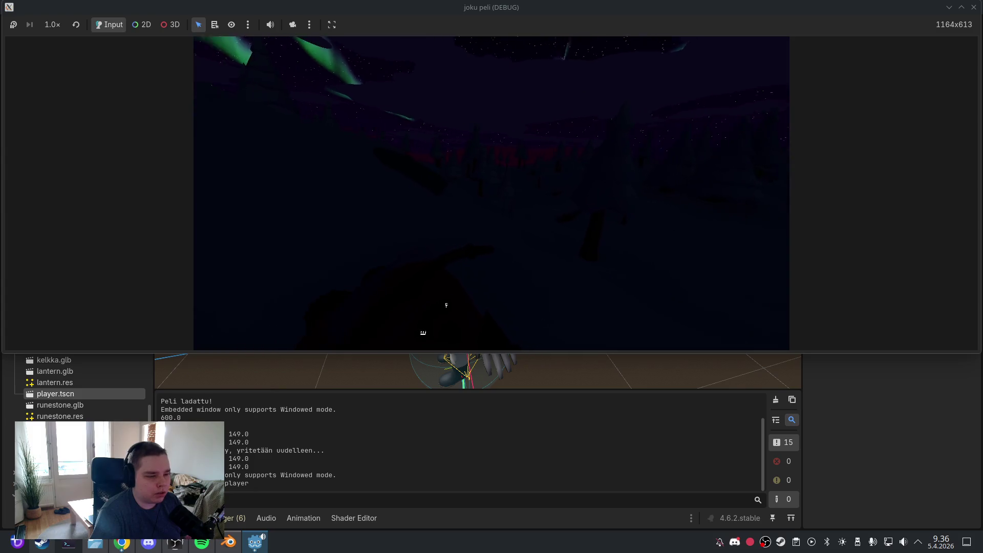
key(f)
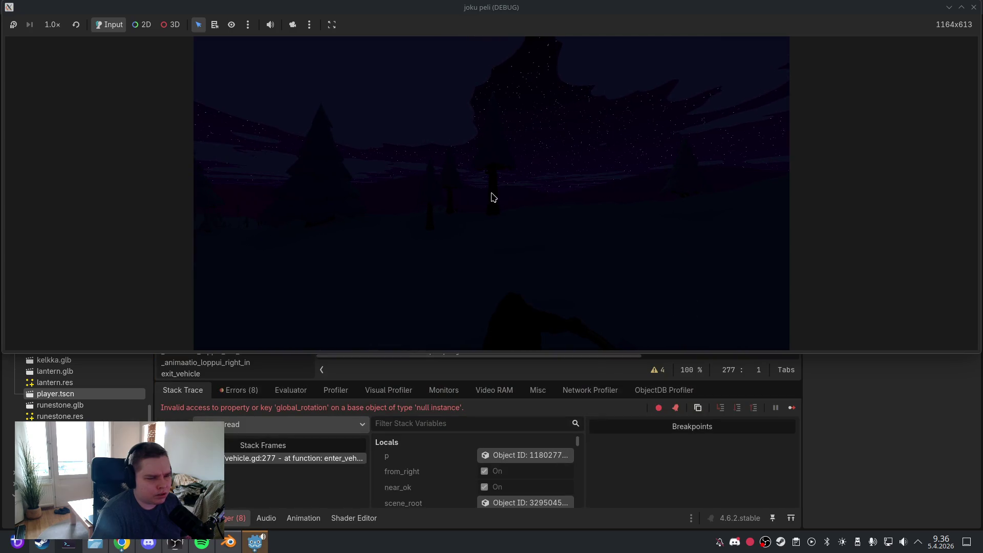
click(974, 7)
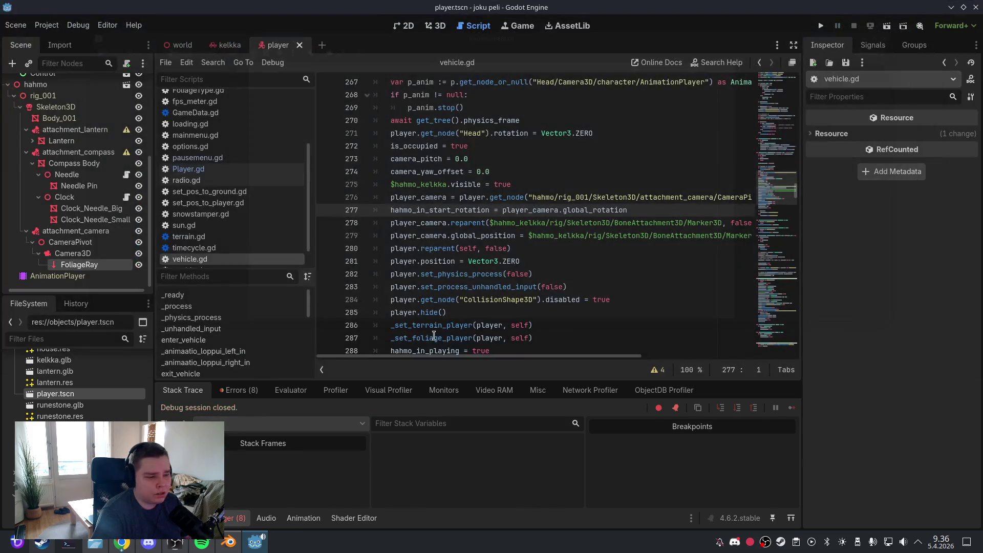
Locate the line 276 enter_vehicle error in vehicle.gd from the debugger's error list
click(239, 390)
scroll(455, 476, down, 1)
click(455, 490)
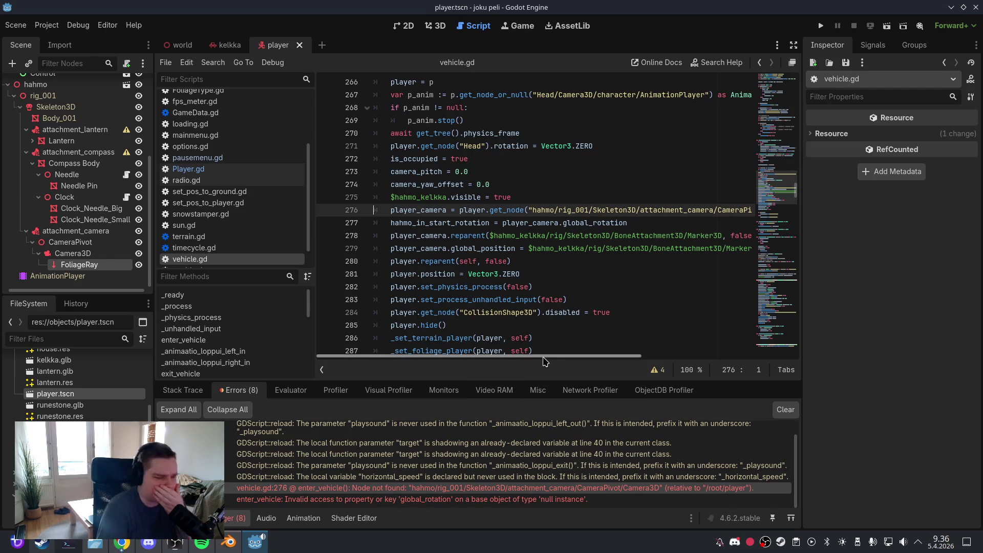
scroll(520, 359, right, 3)
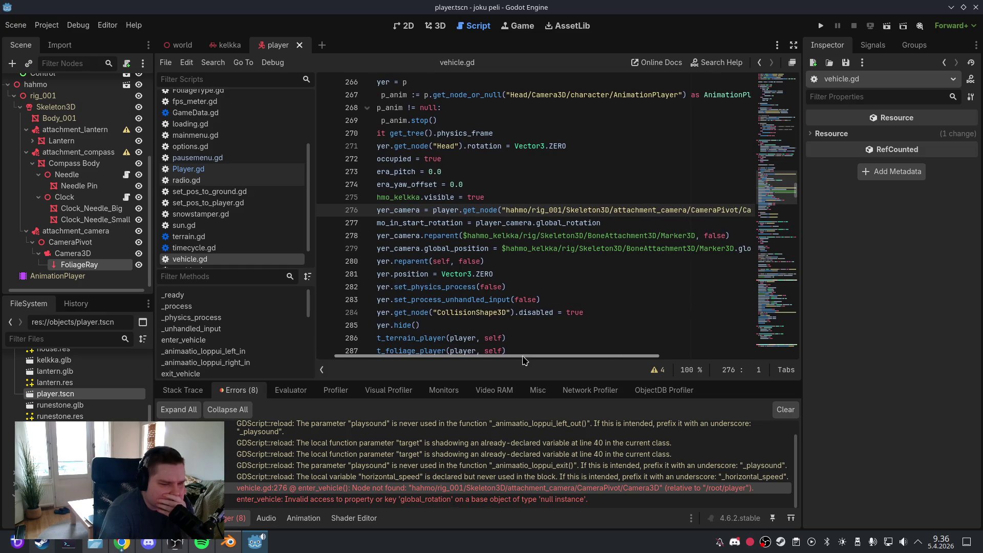
mouse_move(524, 357)
mouse_down()
mouse_move(569, 354)
mouse_move(512, 358)
mouse_up()
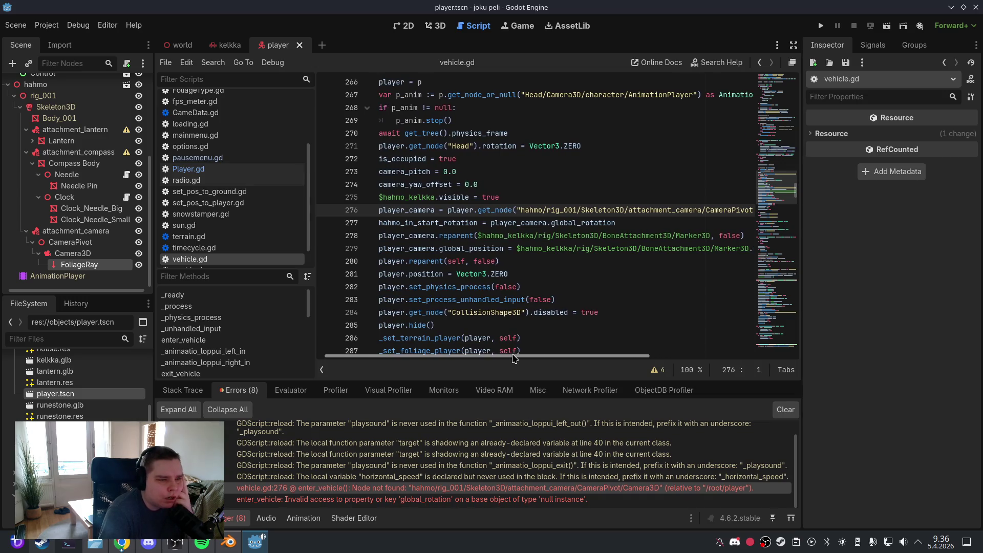
click(548, 500)
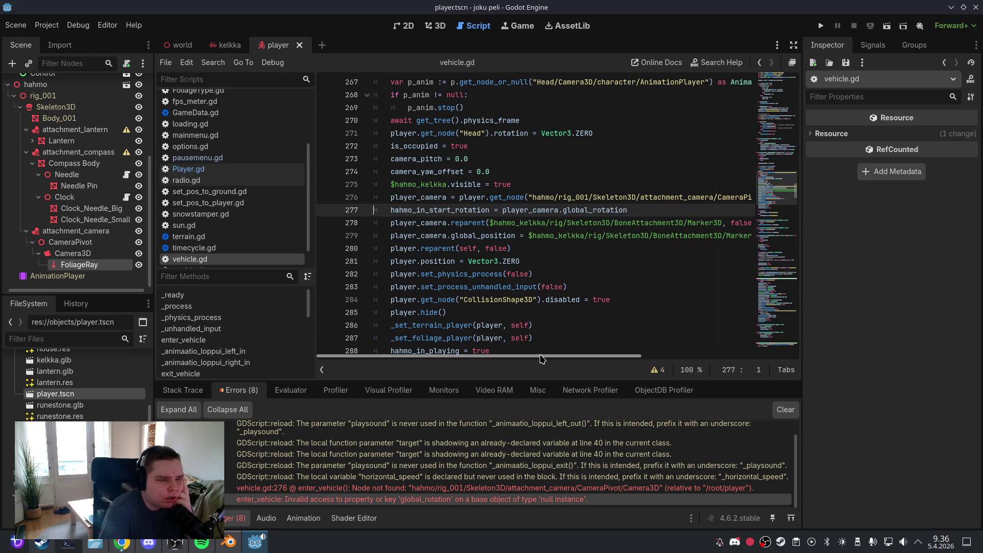
drag(542, 358, 598, 352)
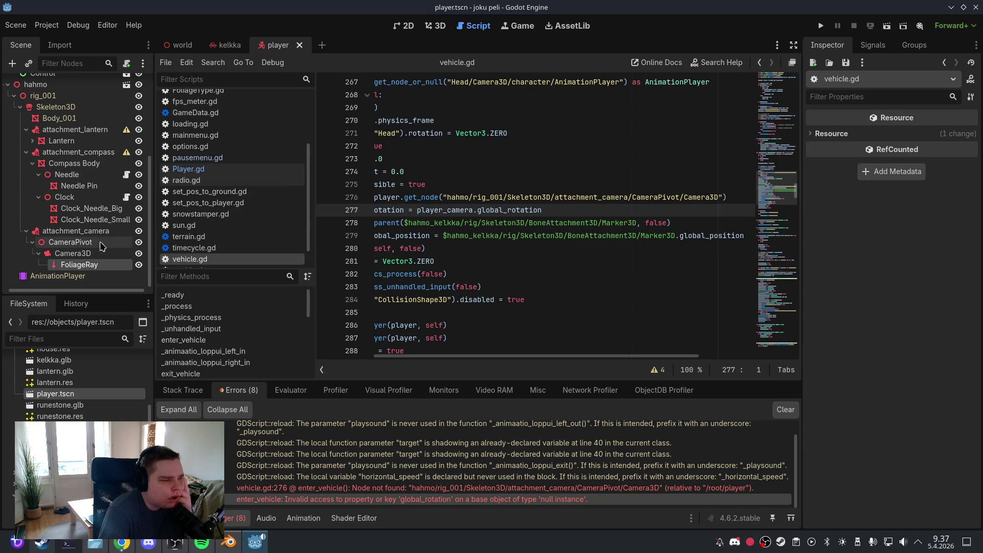
Replace line 276's get_node() argument with the quoted Camera3D node path, removing the $
drag(722, 198, 449, 198)
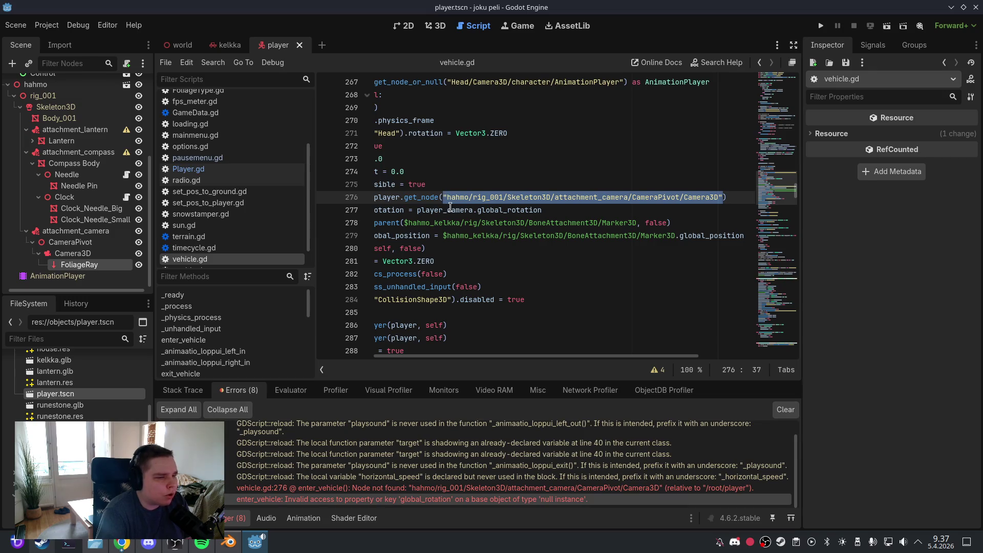
mouse_move(450, 207)
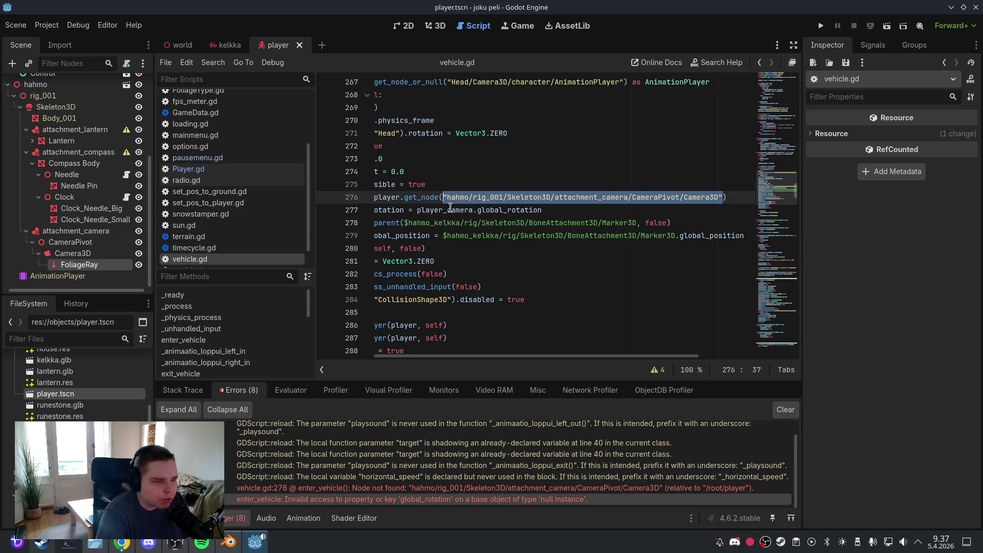
key(BackSpace)
drag(198, 239, 530, 205)
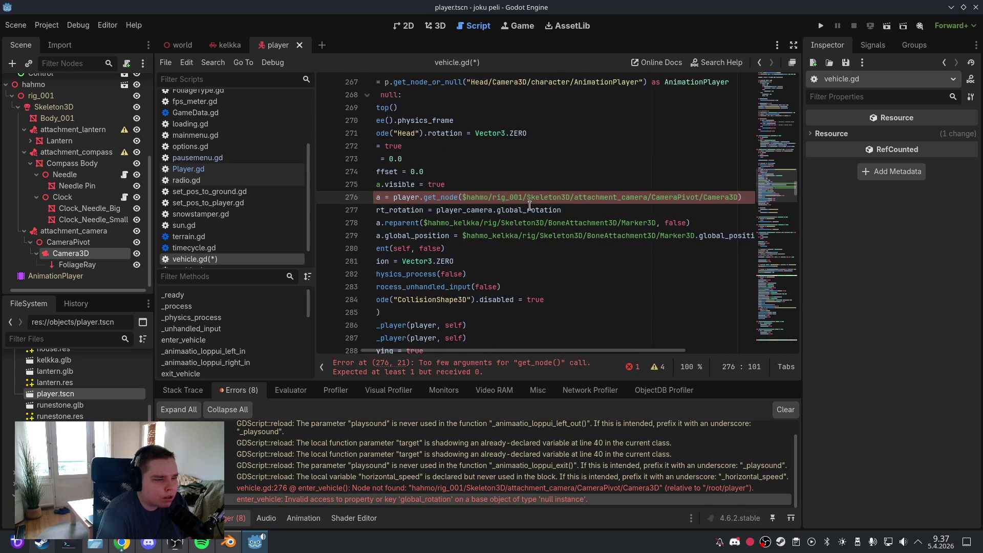
click(466, 198)
key(BackSpace)
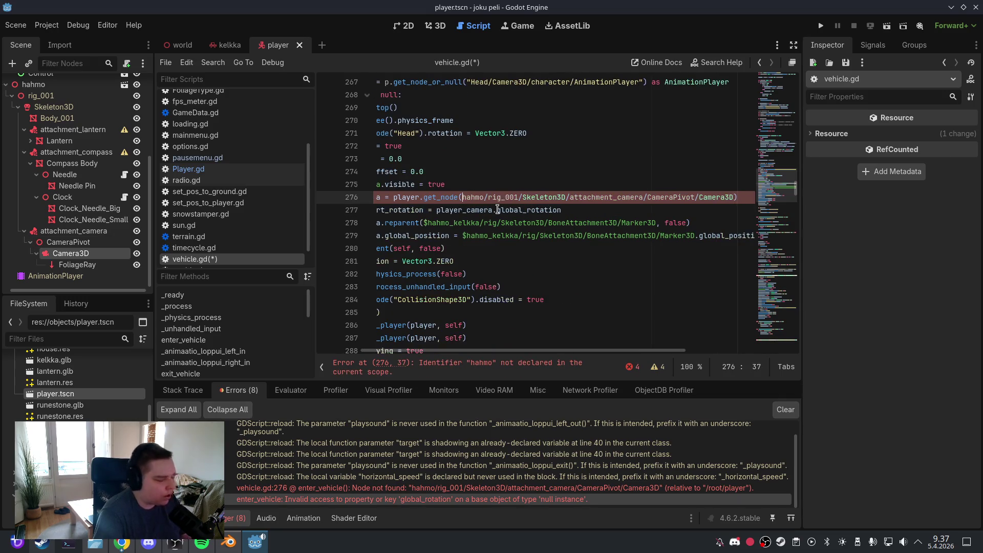
text(")
key(End)
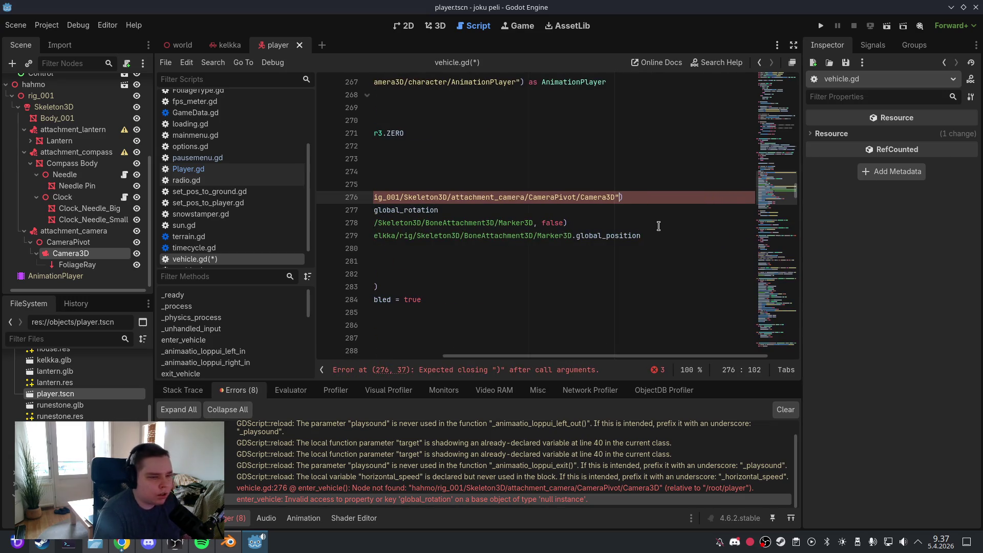
text(")
drag(575, 357, 486, 362)
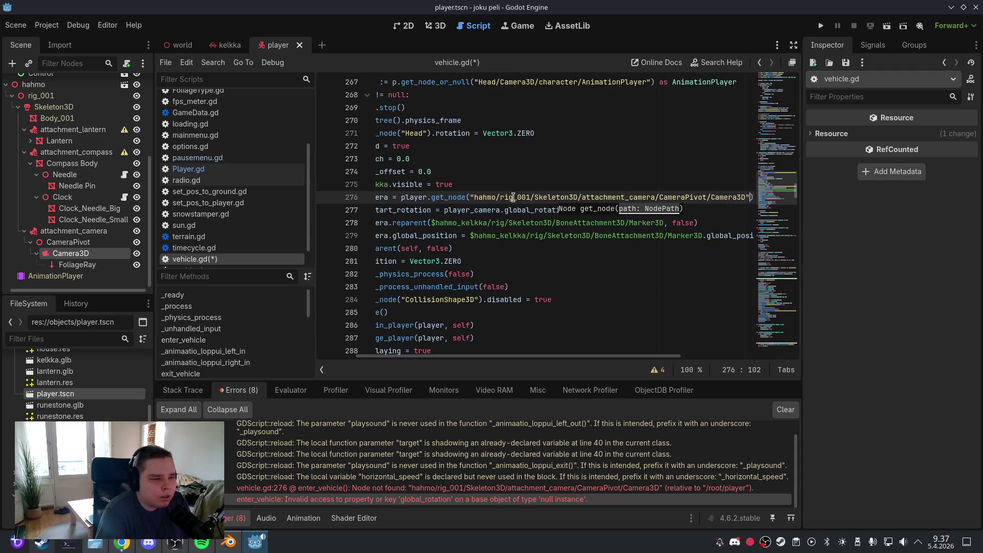
click(513, 197)
Save the player scene and relaunch the game
click(22, 29)
click(35, 105)
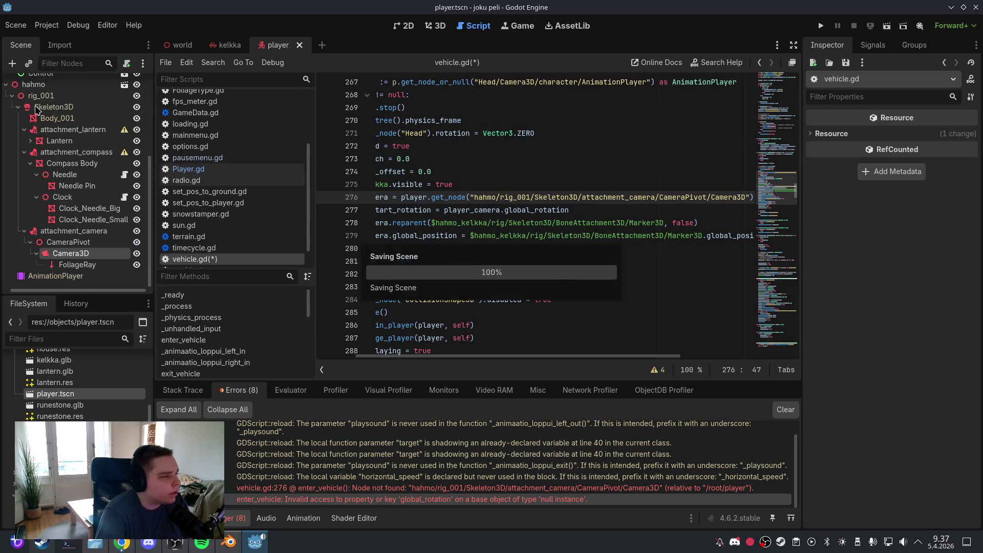
click(821, 25)
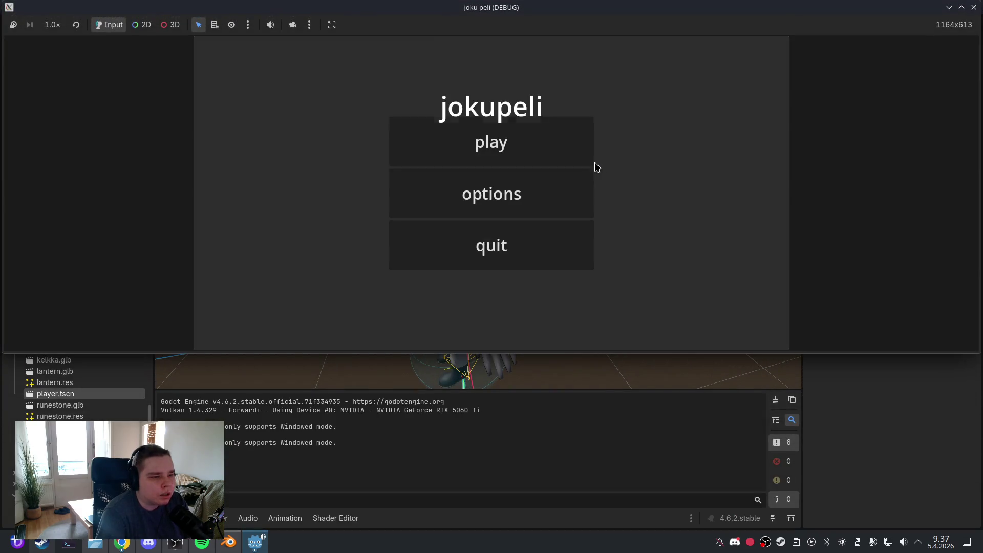
Start a new game, board and leave the sled with F, then quit through the pause menu
click(564, 164)
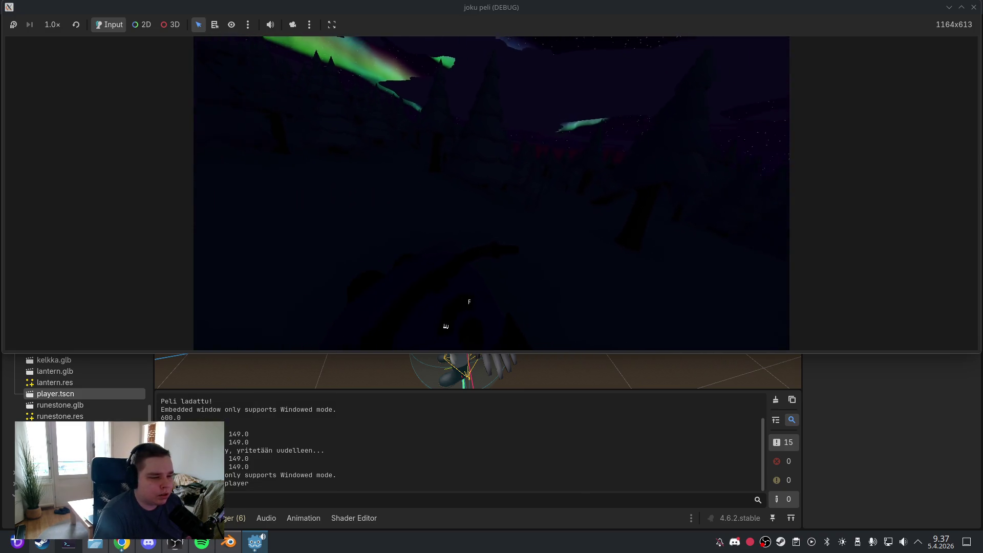
key(f)
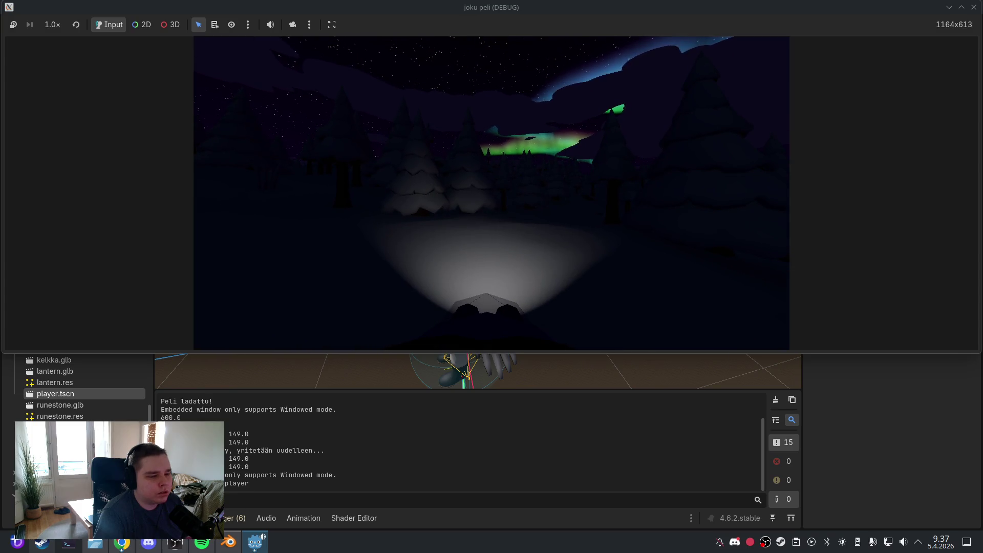
key(f)
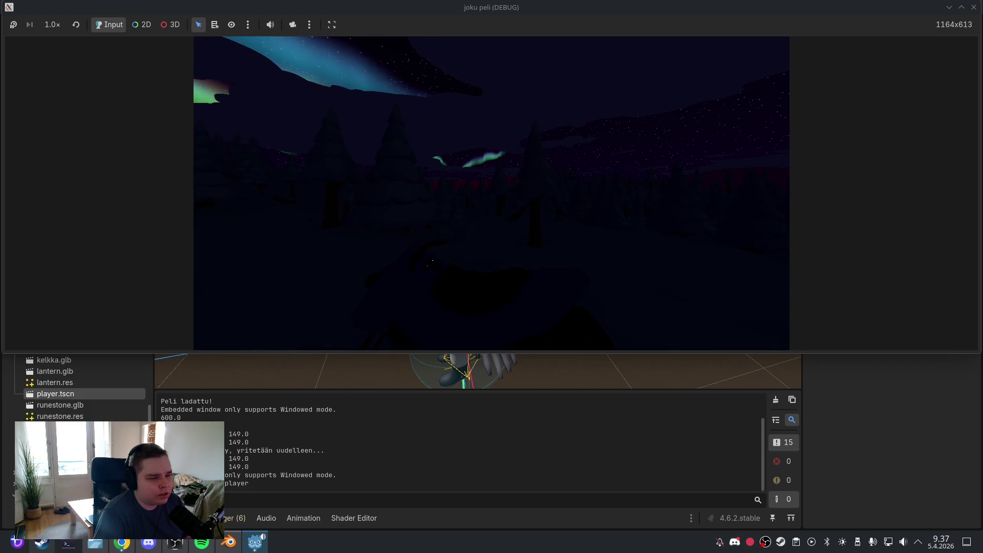
key(Escape)
click(505, 246)
click(506, 246)
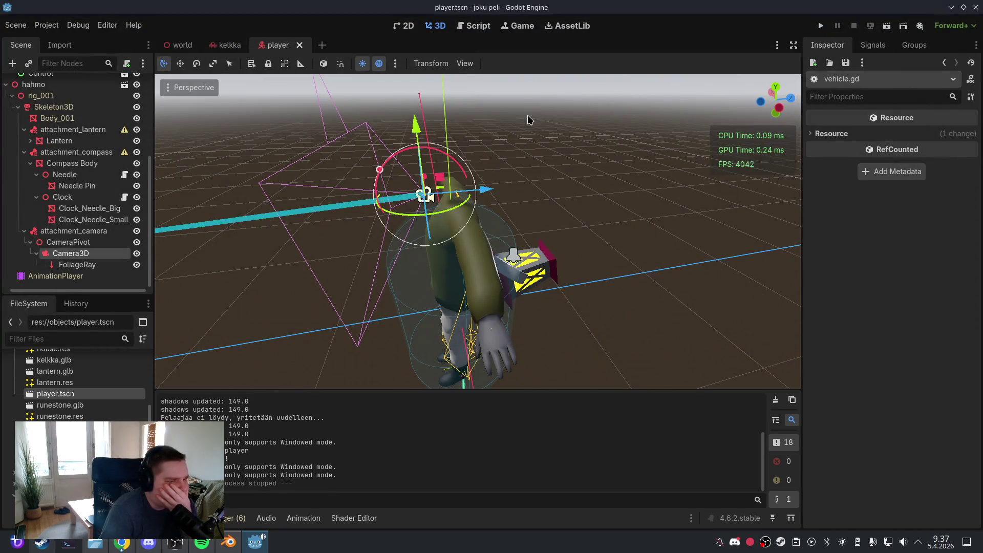
Open the kelkka scene and select its Area3D node
click(225, 45)
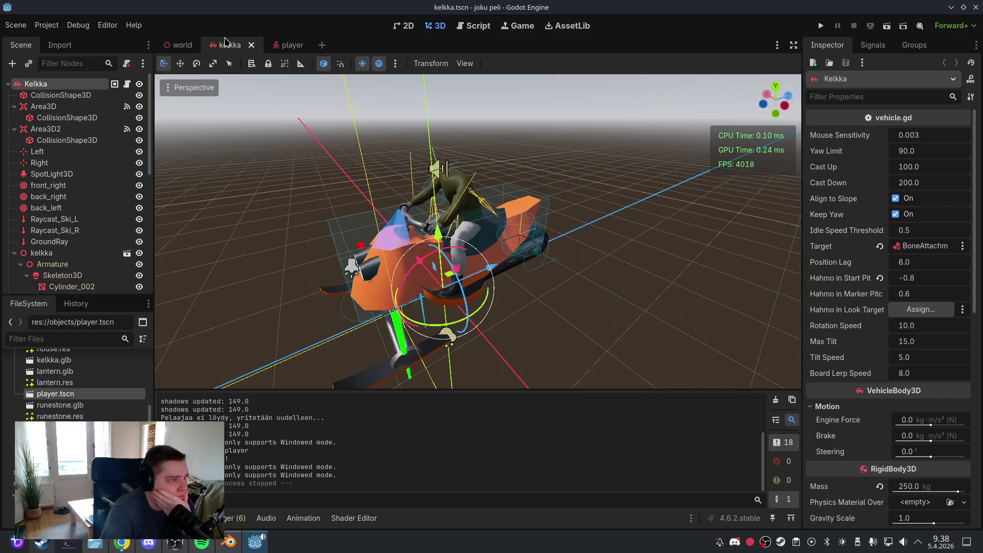
click(433, 263)
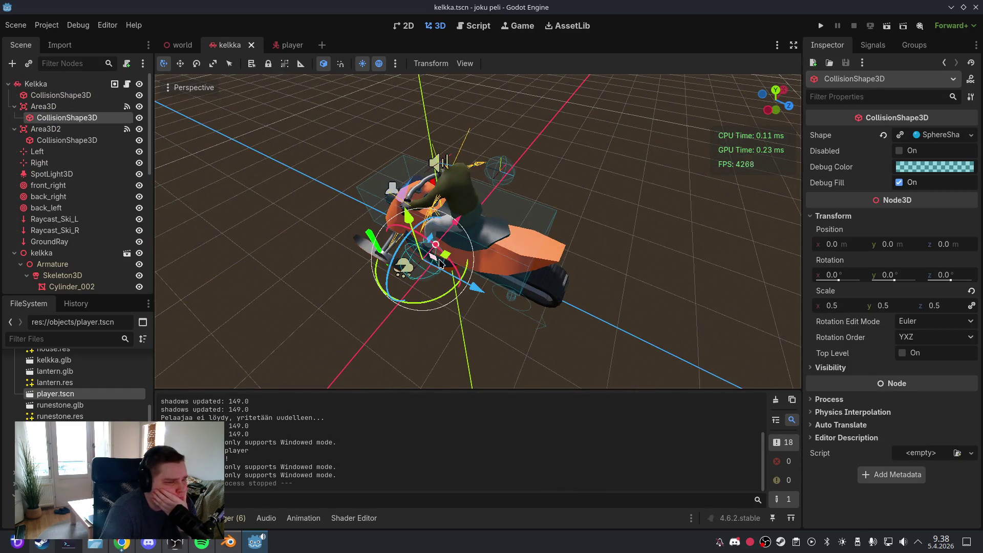
click(70, 107)
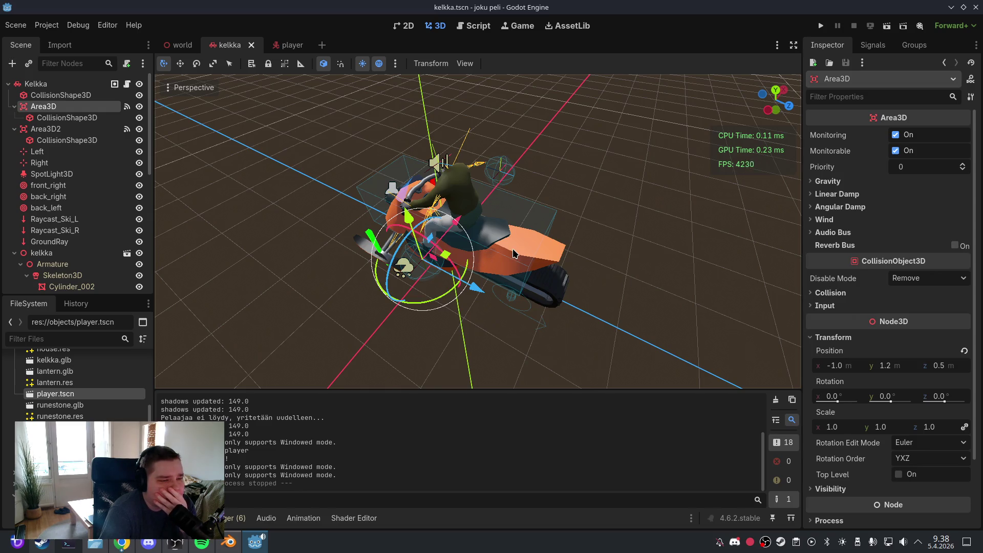
Select all of vehicle.gd's code, then open the Player.gd script
click(472, 26)
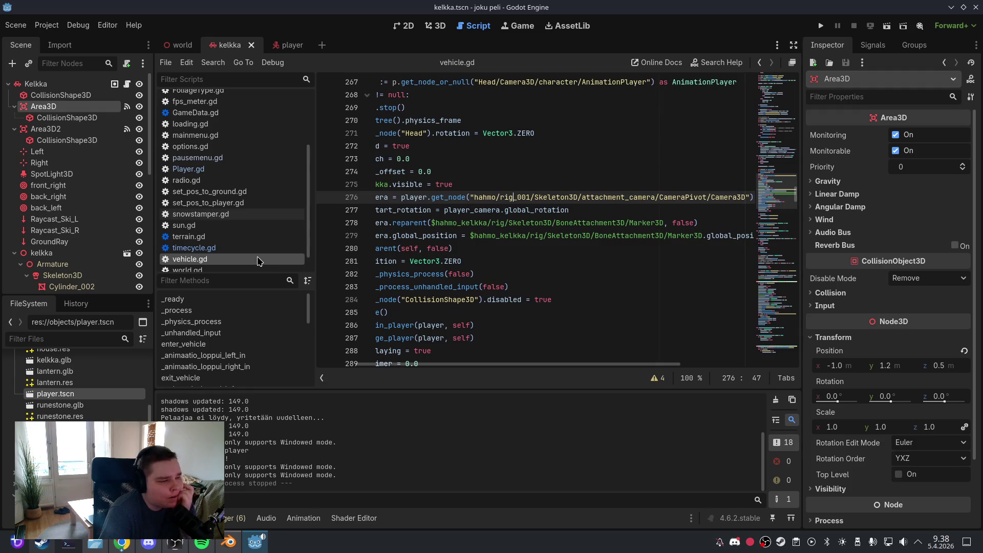
click(399, 236)
key(ctrl+a)
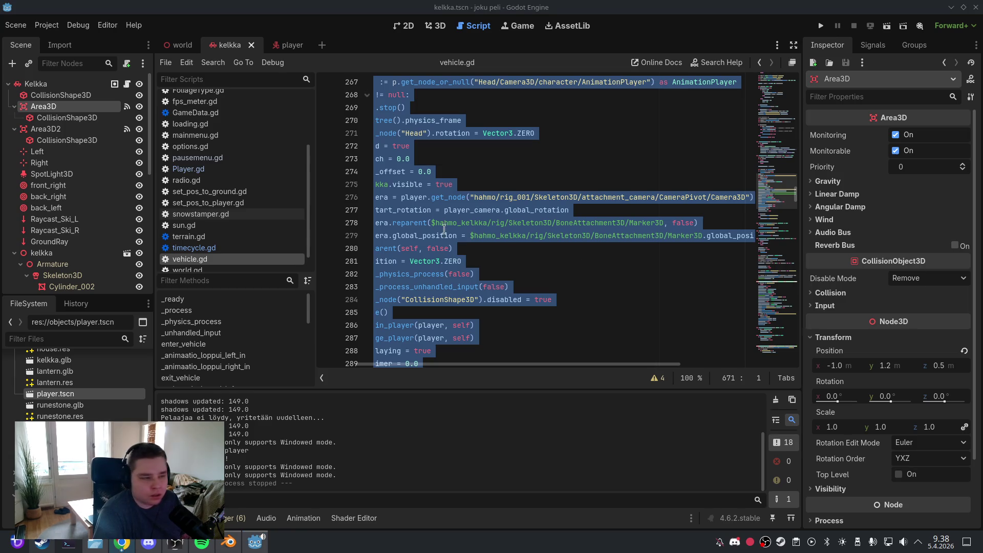
click(255, 202)
click(251, 171)
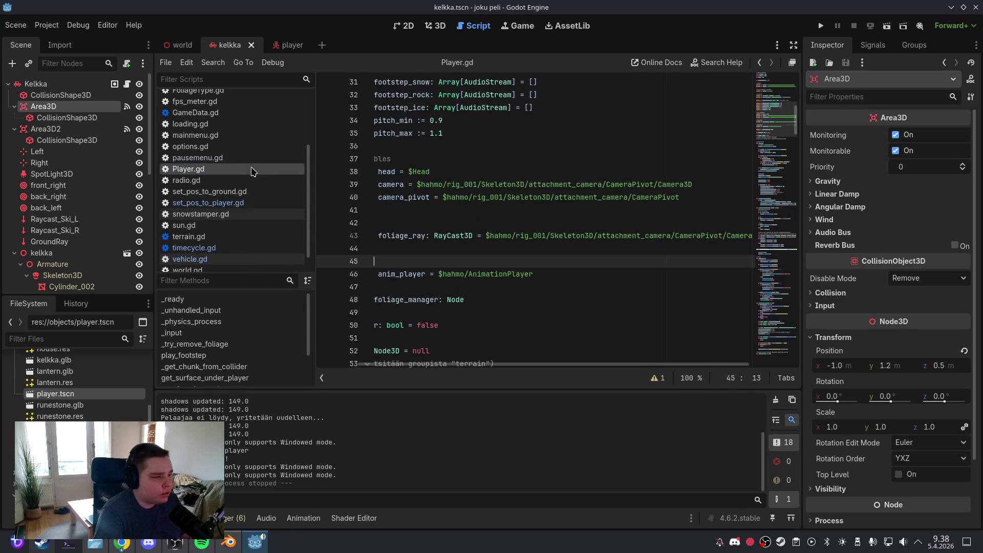
click(594, 241)
key(ctrl+a)
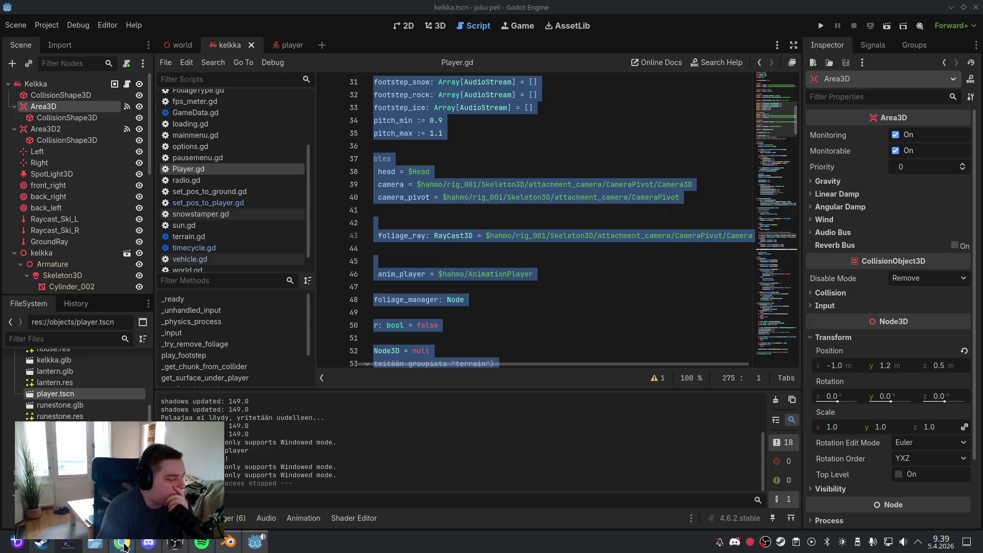
click(558, 326)
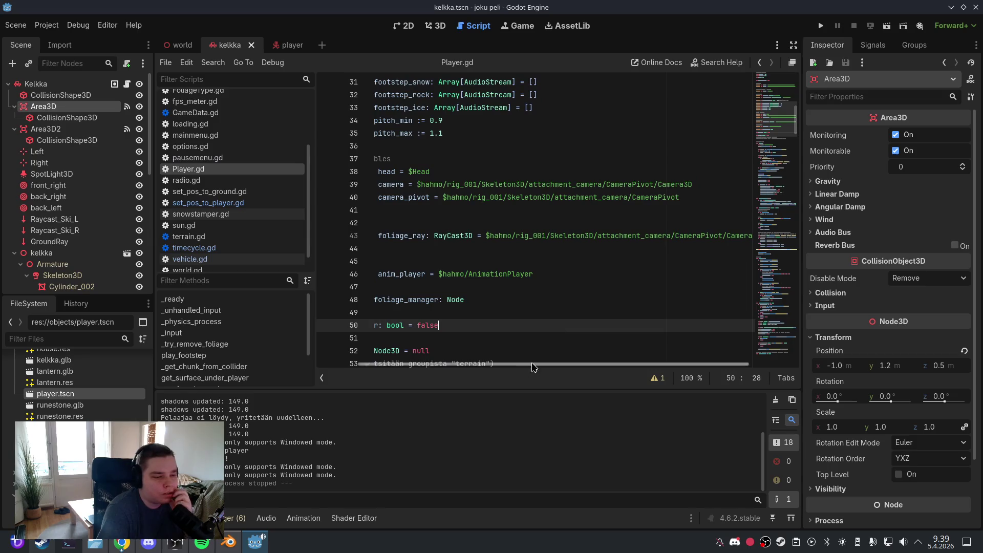
drag(525, 365, 478, 367)
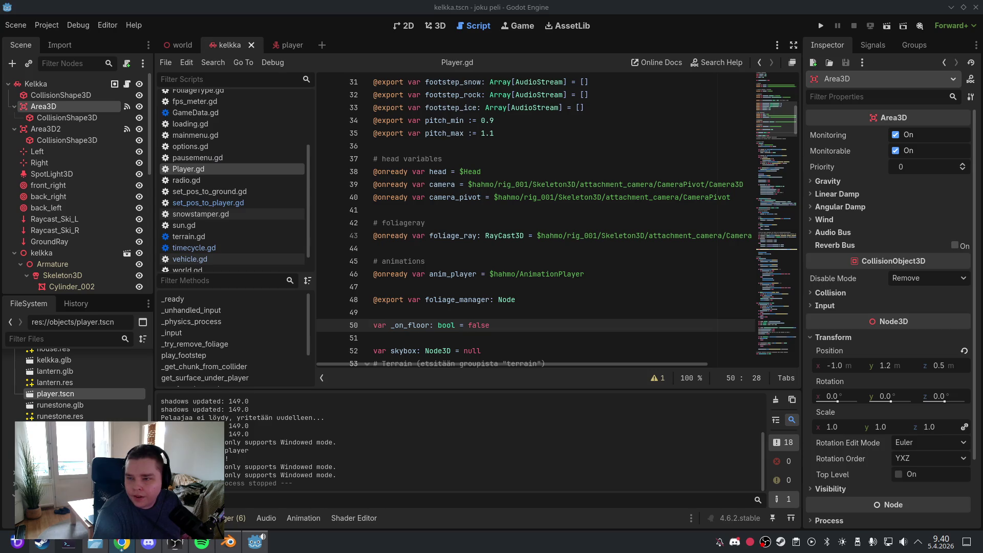
Paste the new target_y code over lines 569–572 in request_enter_vehicle and indent it
click(190, 259)
click(240, 355)
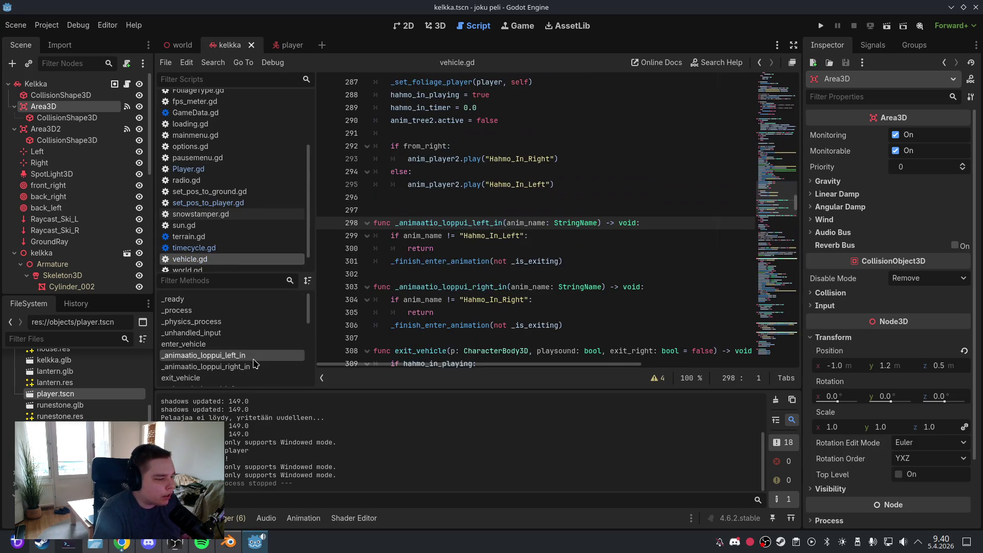
scroll(254, 364, down, 6)
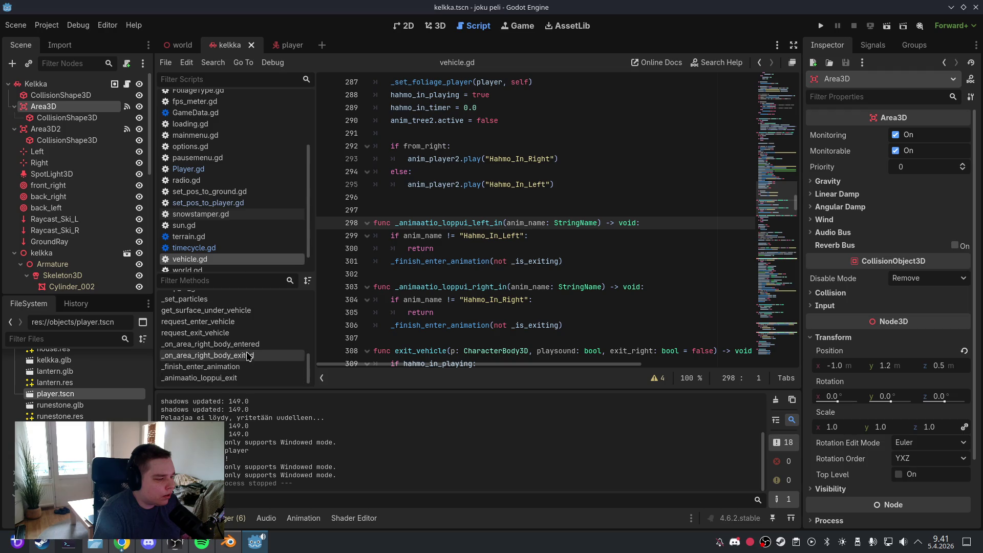
click(246, 322)
click(526, 287)
scroll(525, 289, down, 3)
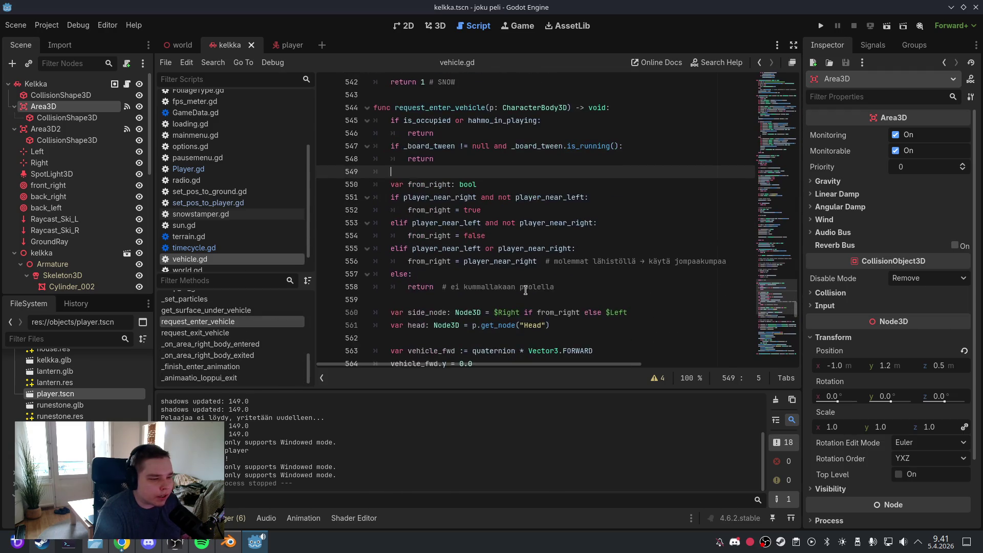
scroll(525, 290, down, 6)
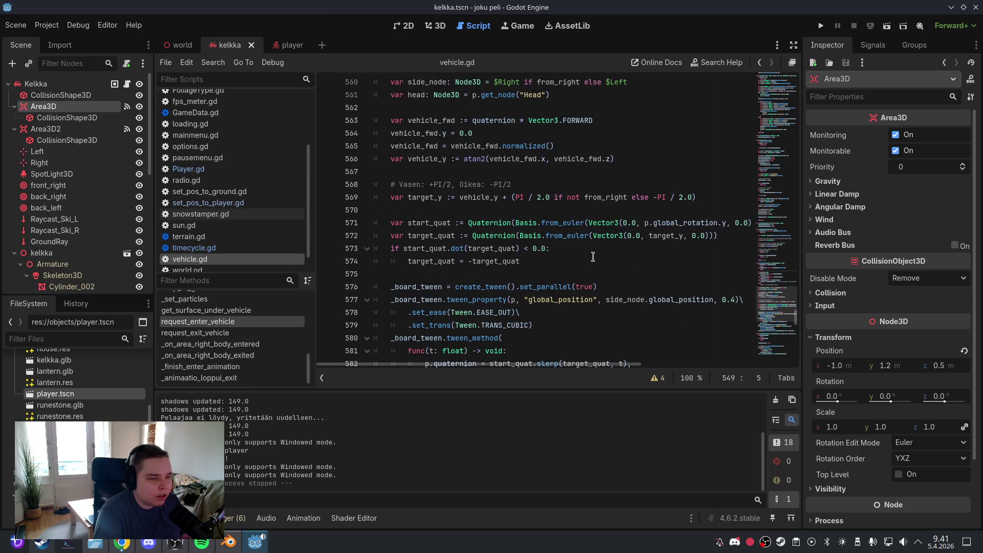
mouse_move(731, 236)
mouse_down()
mouse_move(399, 224)
mouse_move(380, 195)
mouse_up()
text(var target_y := side_node.global_rotation.y  var start_quat := Quaternion(Basis.from_euler(Vector3(0.0, p.global_rotation.y, 0.0))) var target_quat := Quaternion(Basis.from_euler(Vector3(0.0, target_y, 0.0))))
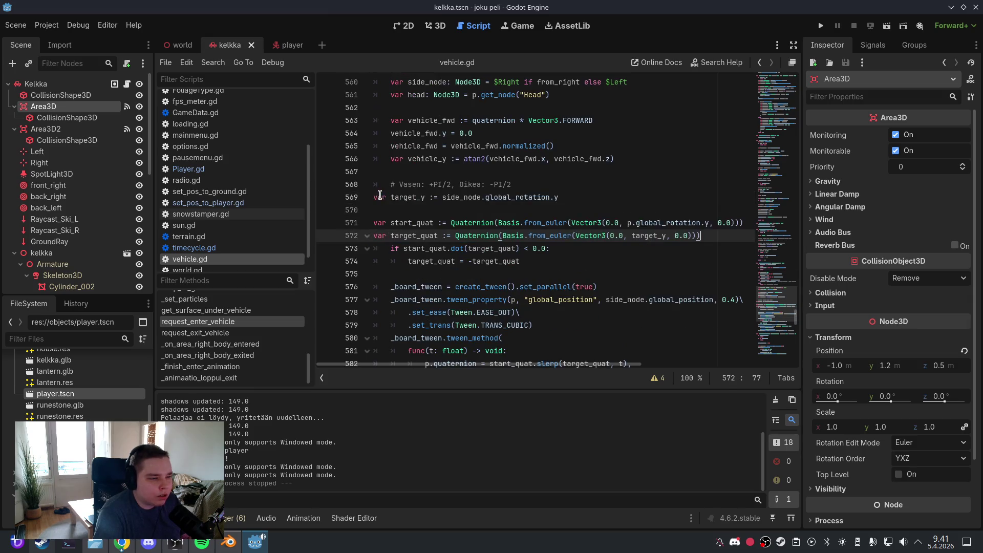
mouse_move(705, 237)
mouse_down()
mouse_move(566, 237)
mouse_move(373, 201)
mouse_up()
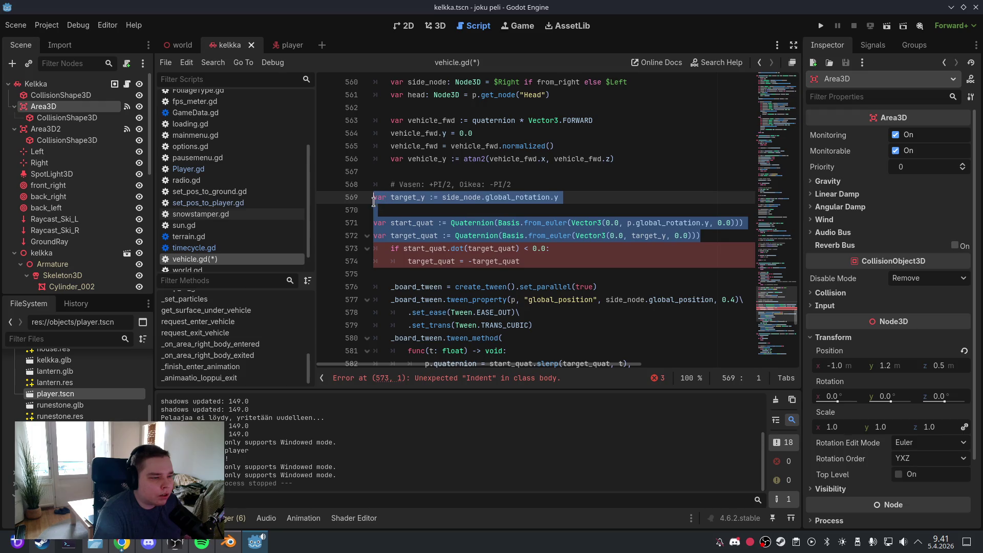
key(Tab)
Set the Left marker's Y rotation to -90 and the Right marker's to 90
click(436, 26)
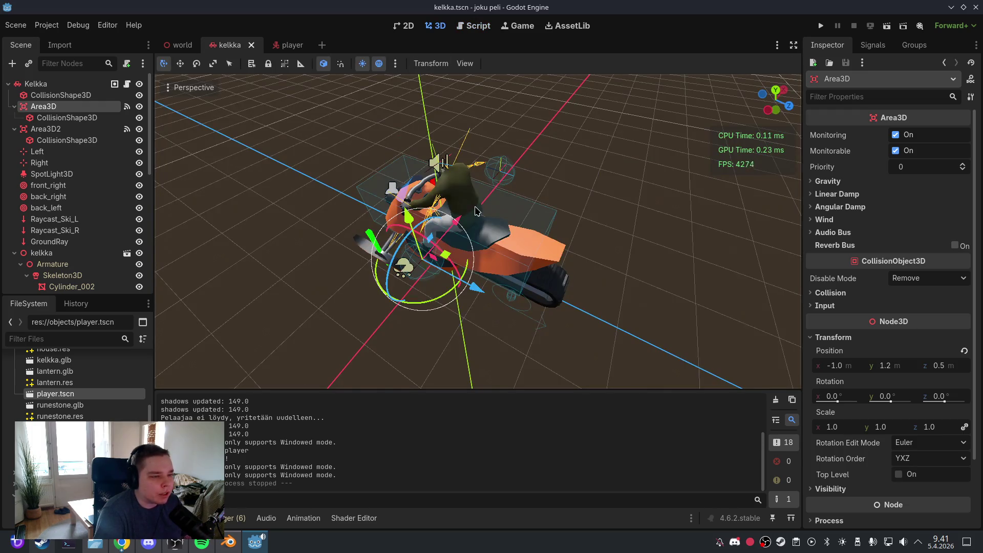
click(38, 152)
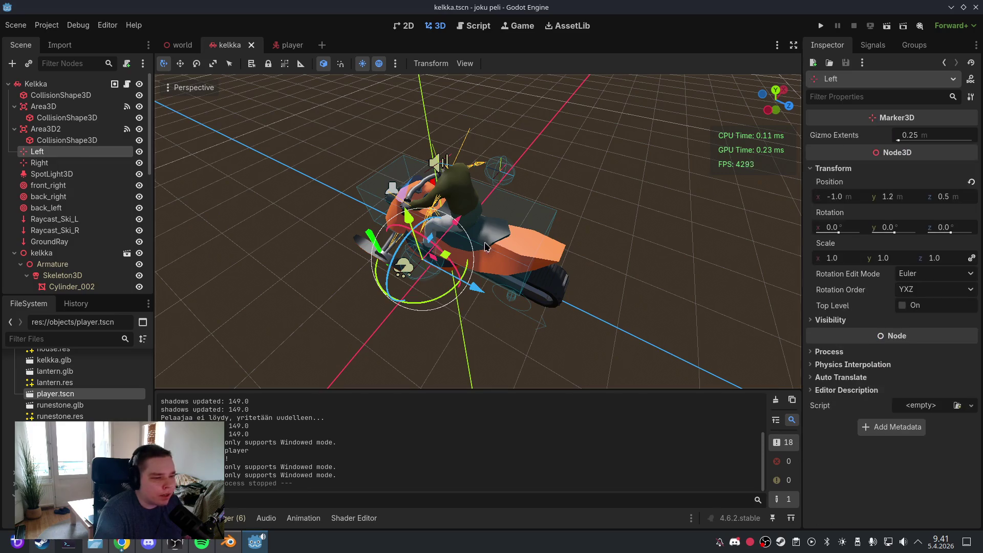
click(894, 228)
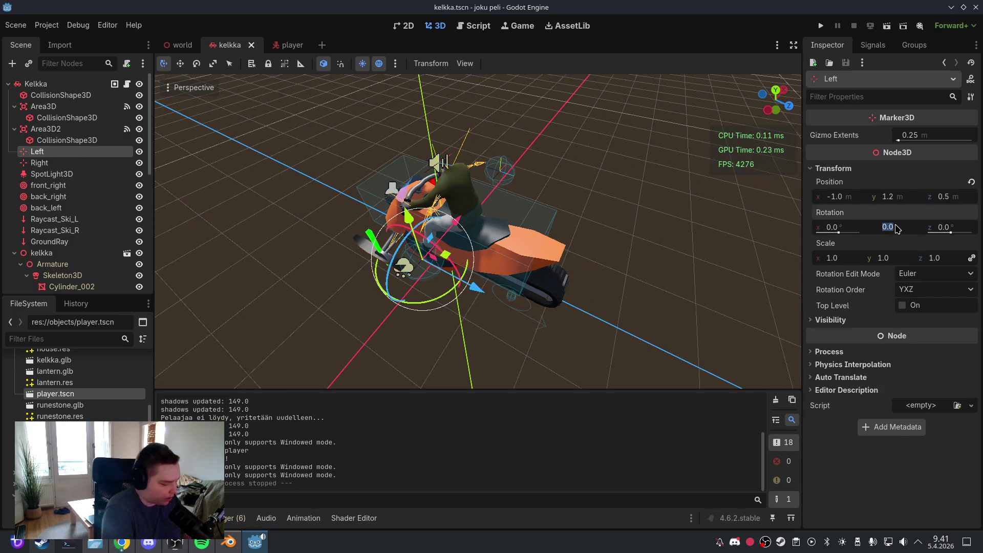
text(-90)
key(Return)
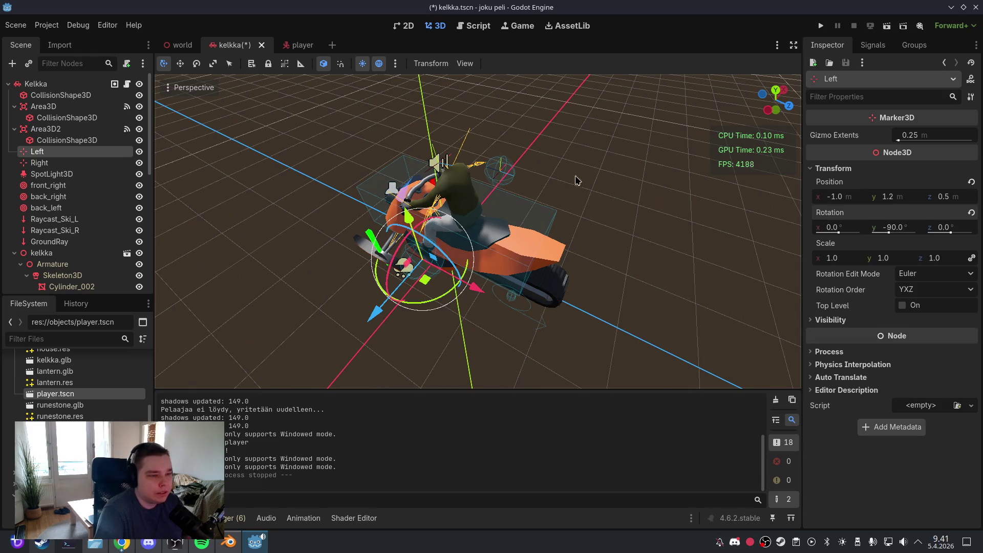
click(82, 163)
drag(594, 150, 538, 158)
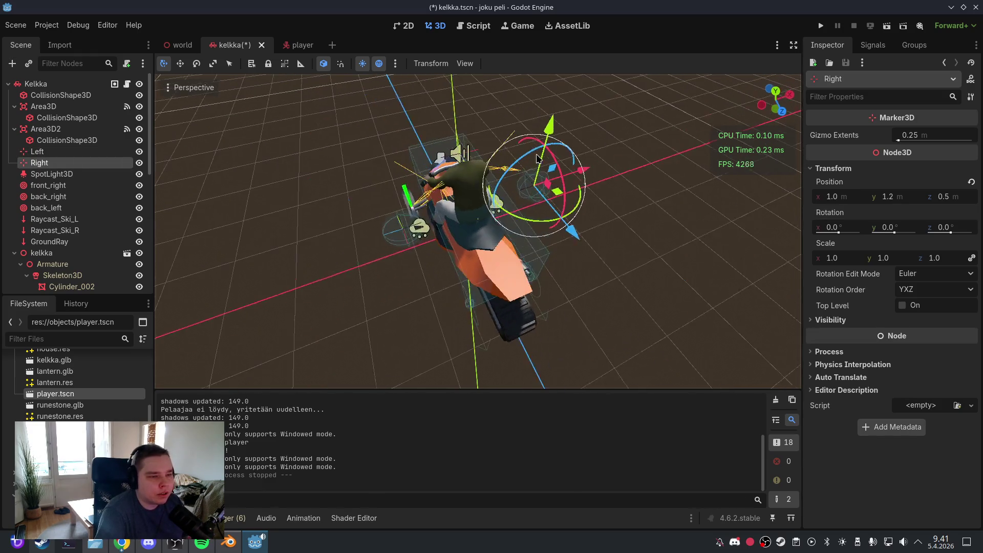
click(907, 226)
text(90)
key(Return)
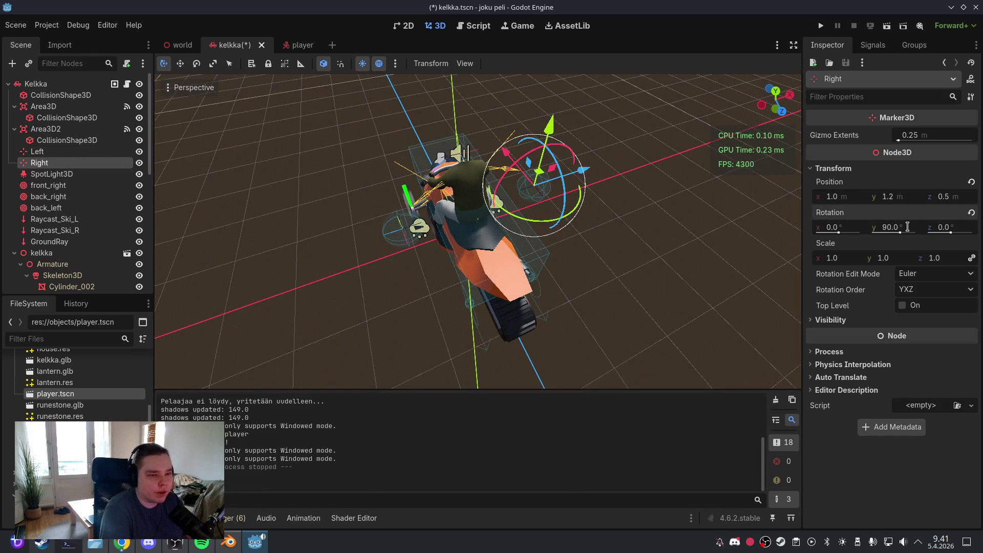
Save the kelkka scene and run the game to test boarding
click(15, 25)
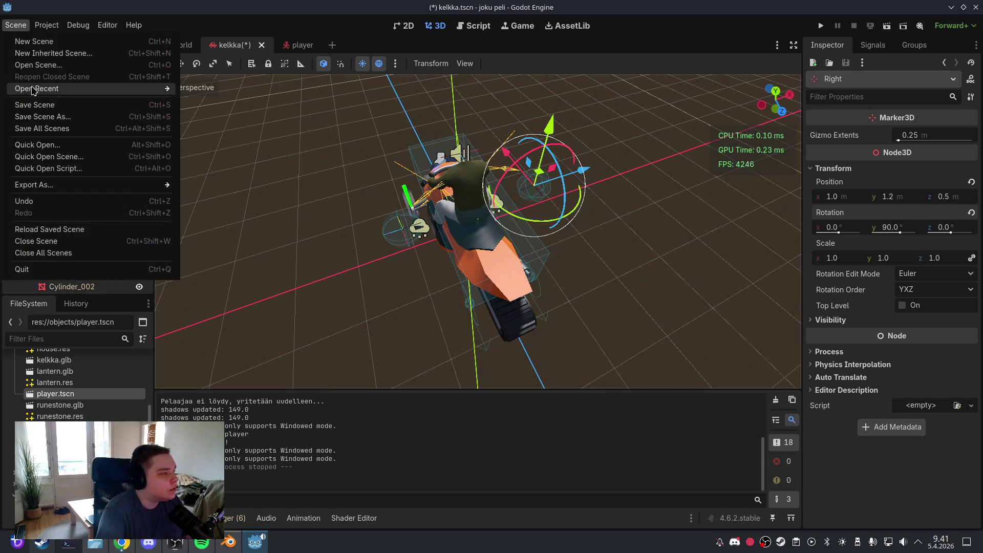
click(93, 104)
click(821, 25)
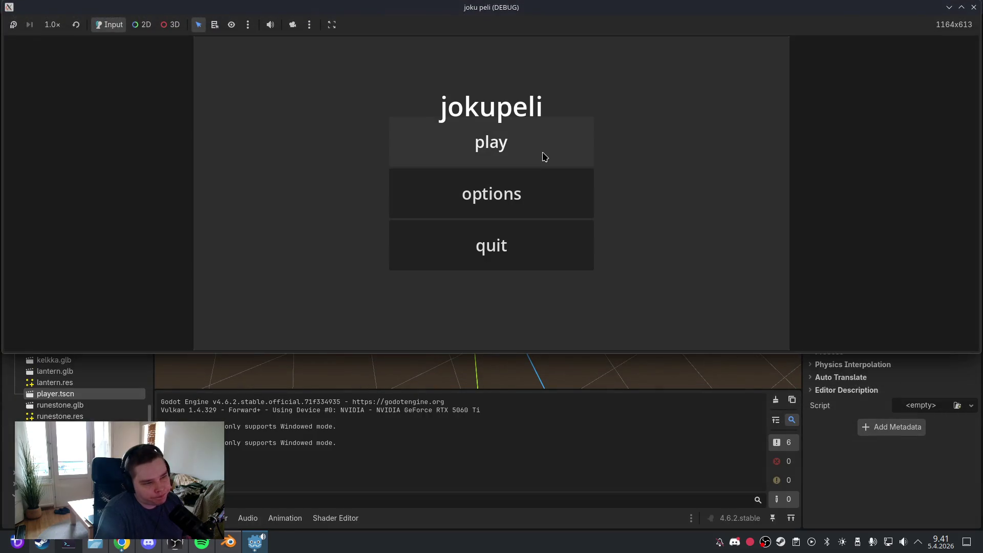
click(544, 154)
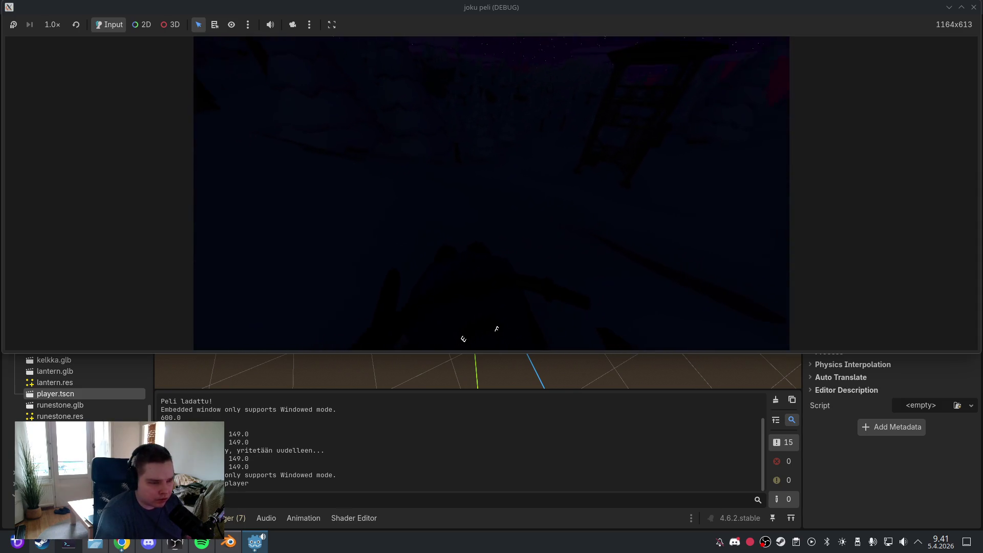
key(f)
key(f)
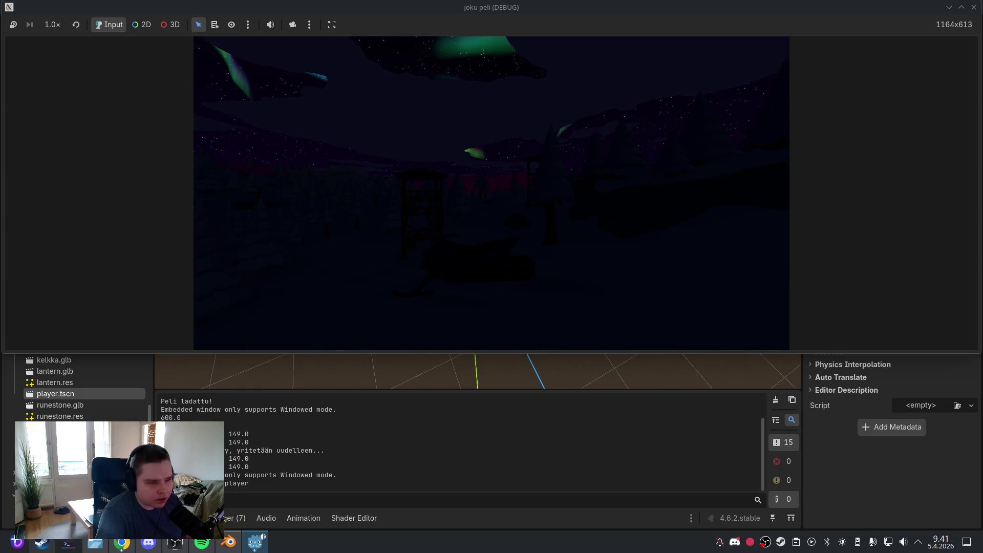
key(Escape)
click(499, 244)
click(499, 243)
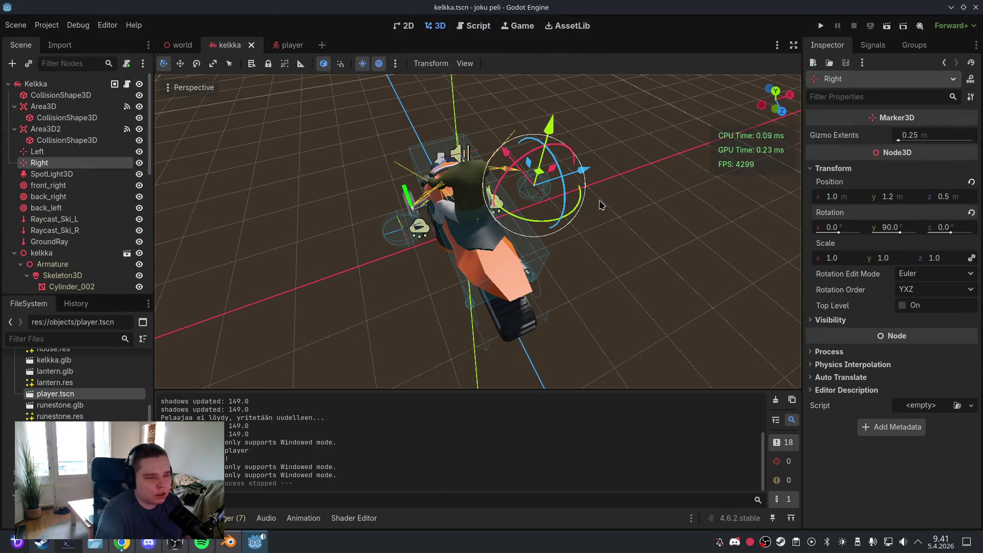
Deselect the nodes, save the kelkka scene, and return to the vehicle.gd script
click(640, 210)
click(16, 25)
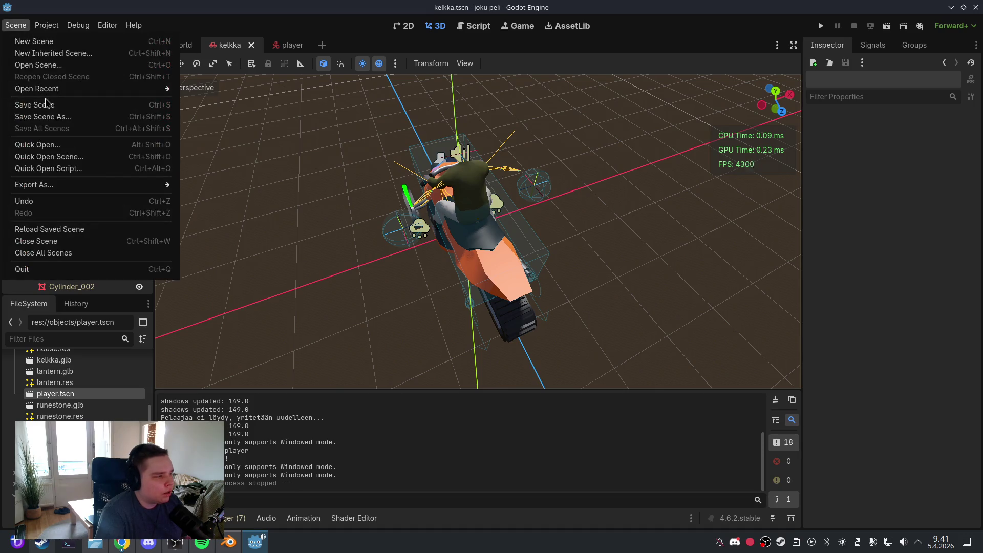
click(47, 104)
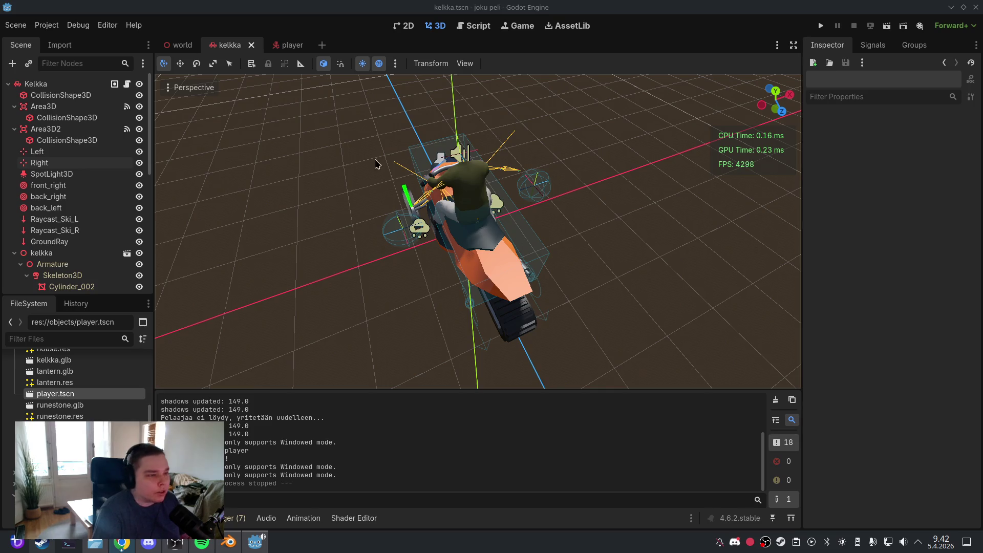
click(472, 27)
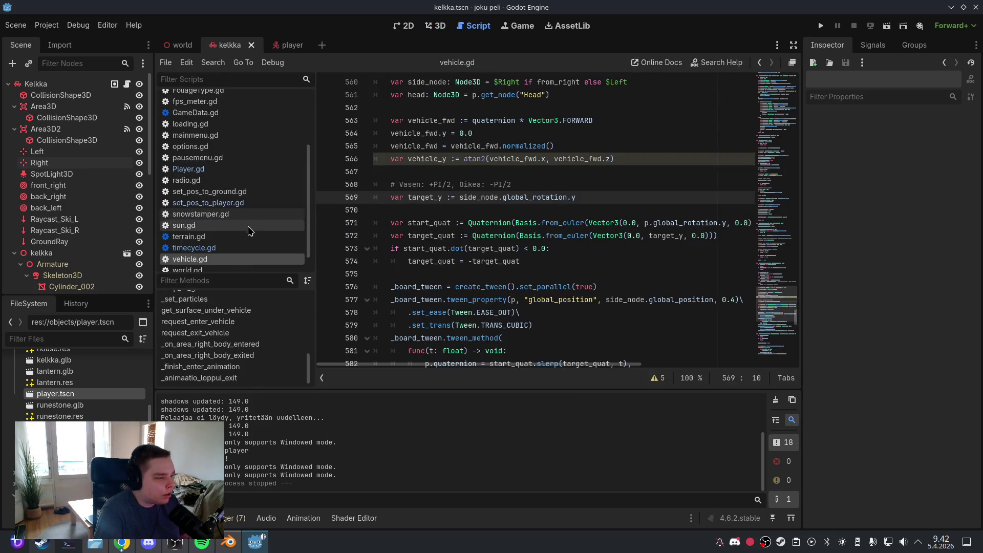
Paste the new # VANHA exit code over lines 650–653 in _animaatio_loppui_exit
click(252, 378)
click(506, 290)
scroll(506, 291, down, 3)
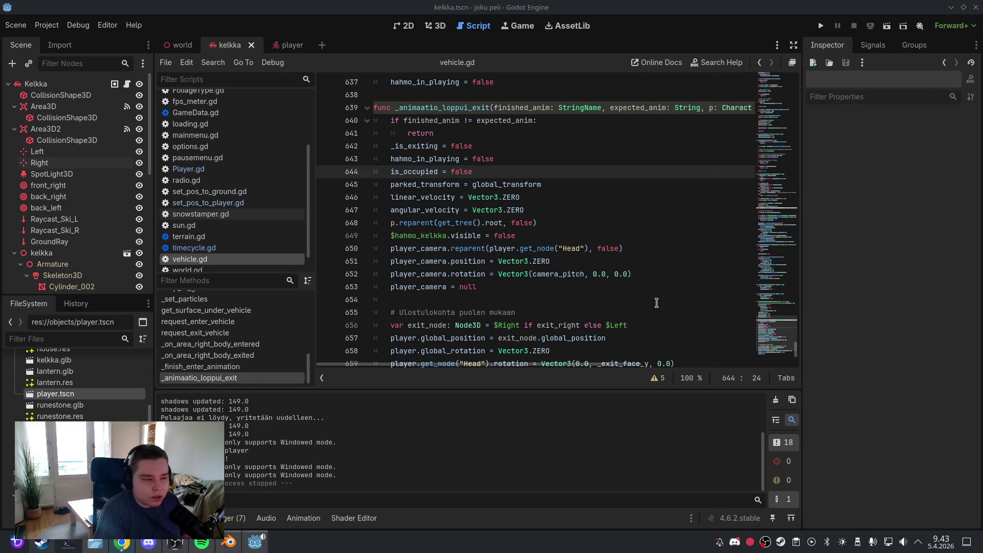
click(476, 286)
drag(476, 287, 377, 249)
text(# VANHA player_camera.reparent(player.get_node("Head"), false) player_camera.position = Vector3.ZERO player_camera.rotation = Vector3(camera_pitch, 0.0, 0.0) player_camera = null var exit_node: Node3D = $Right if exit_right else $Left player.global_position = exit_node.global_position player.global_rotation = Vector3.ZERO player.get_node("Head").rotation = Vector3(0.0, _exit_face_y, 0.0))
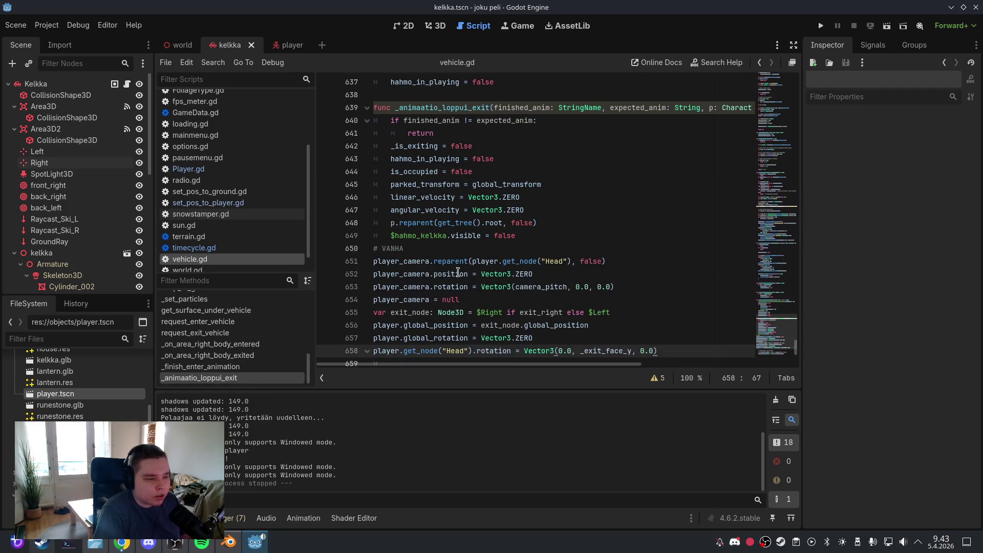
scroll(460, 270, down, 3)
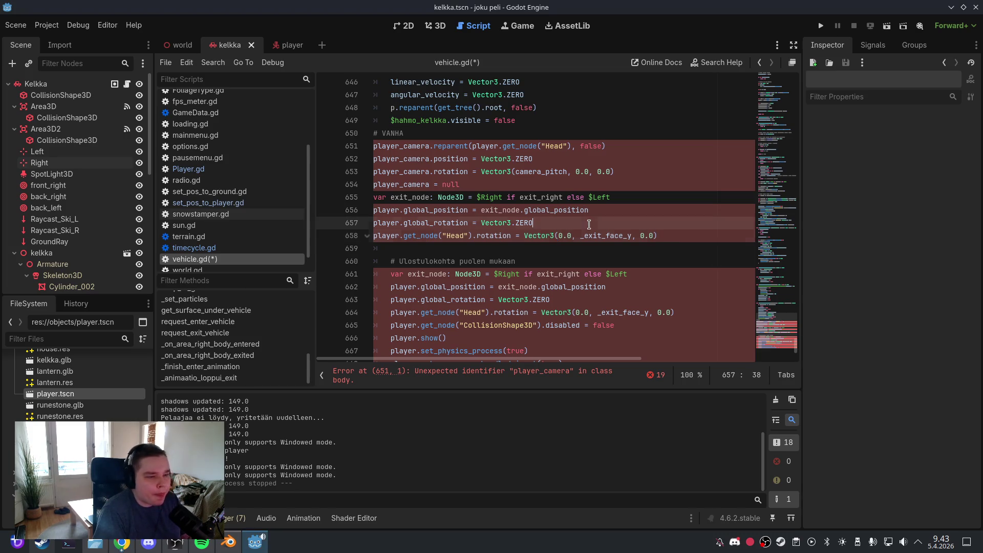
Undo the pasted block back to the original exit code, keeping a blank line before the camera reparent
drag(680, 236, 370, 149)
key(ctrl+z)
key(ctrl+z)
key(ctrl+z)
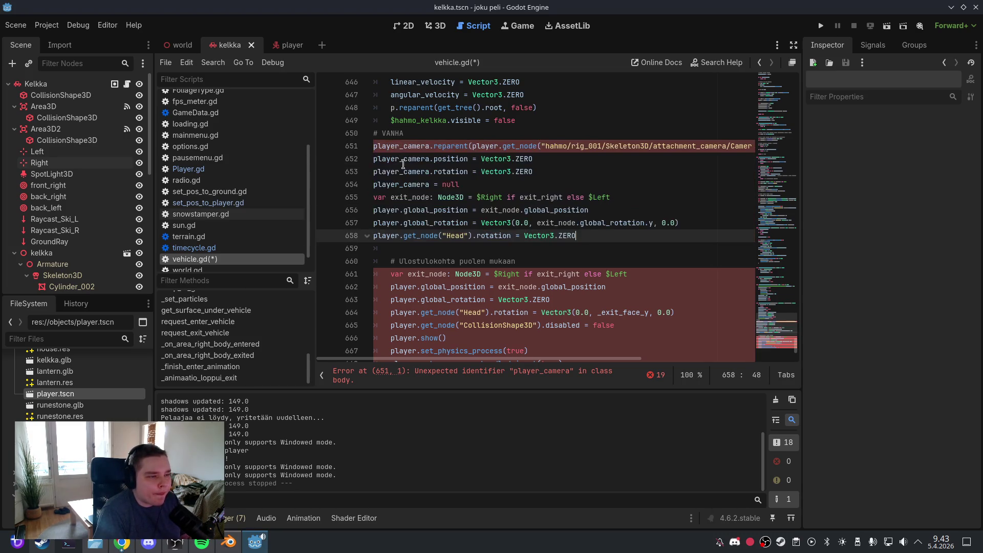
key(ctrl+z)
key(ctrl+z)
key(ctrl+z)
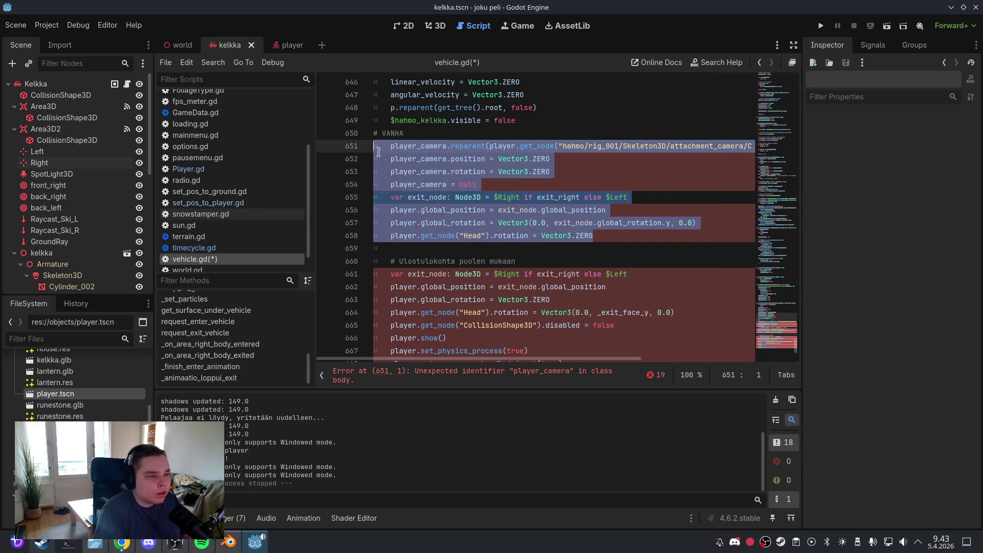
key(BackSpace)
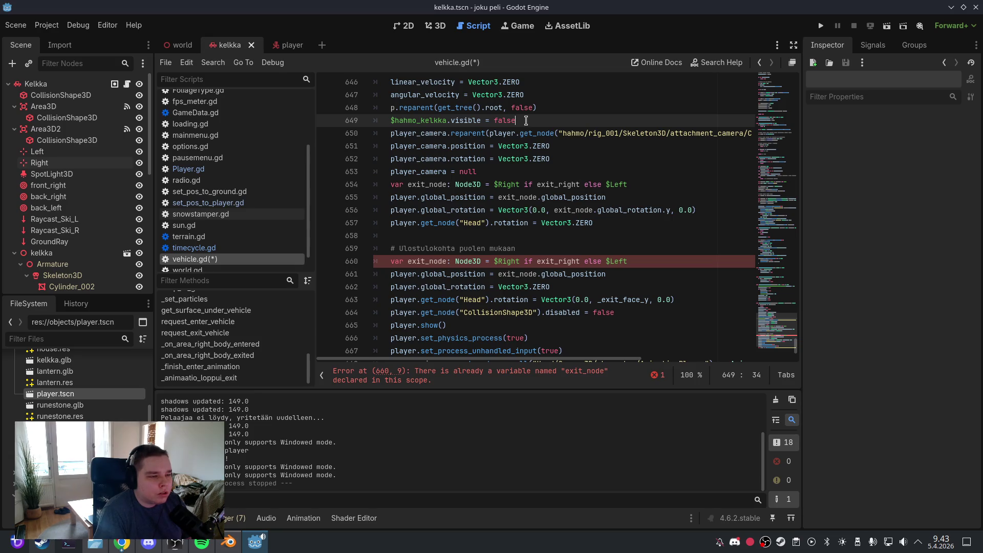
key(Return)
Delete the earlier exit_node declaration and the duplicated player position and rotation lines
click(675, 205)
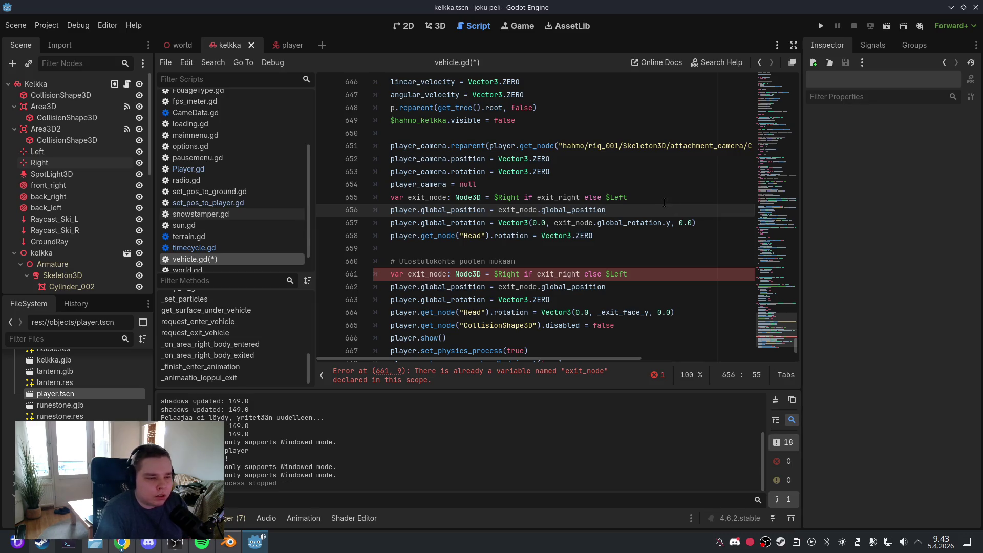
drag(628, 198, 374, 192)
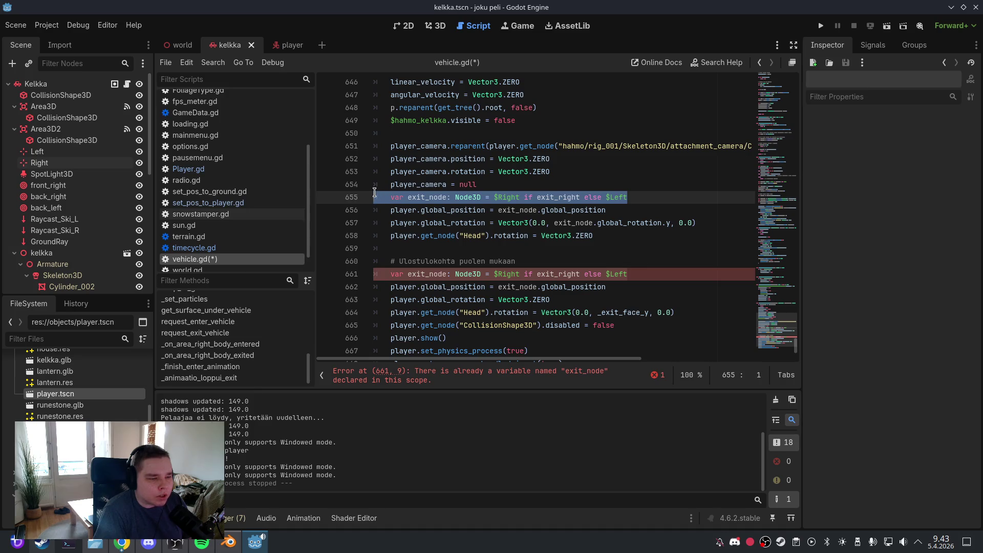
key(BackSpace)
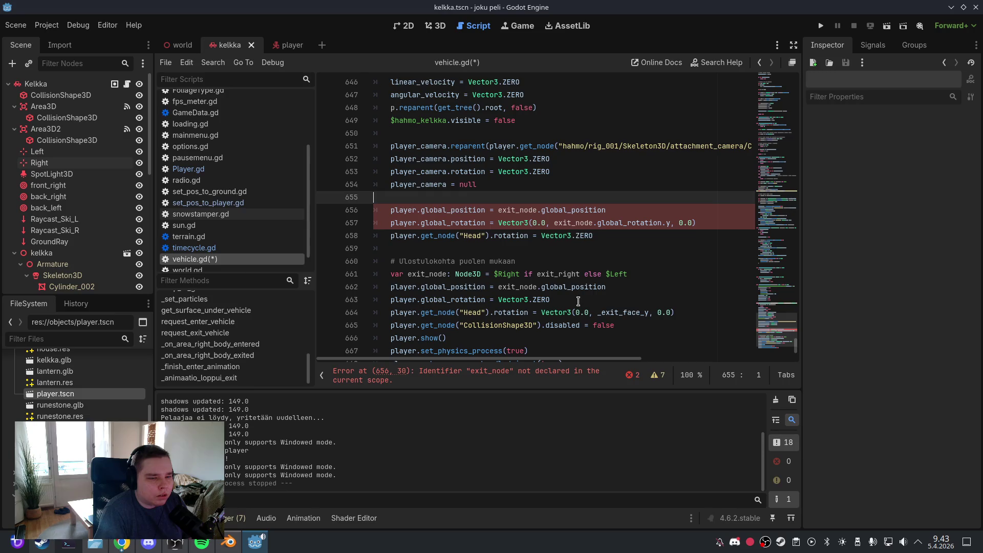
drag(579, 302, 371, 281)
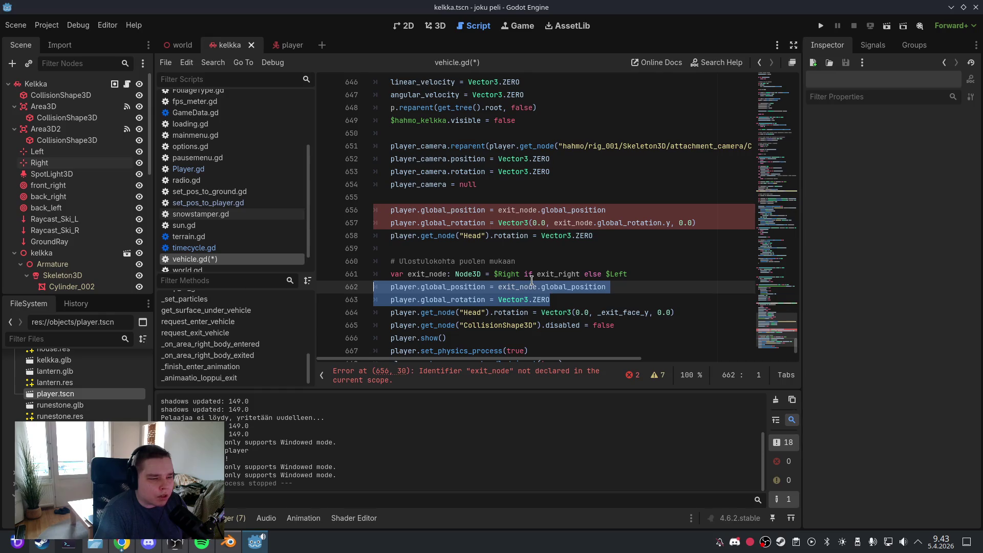
key(BackSpace)
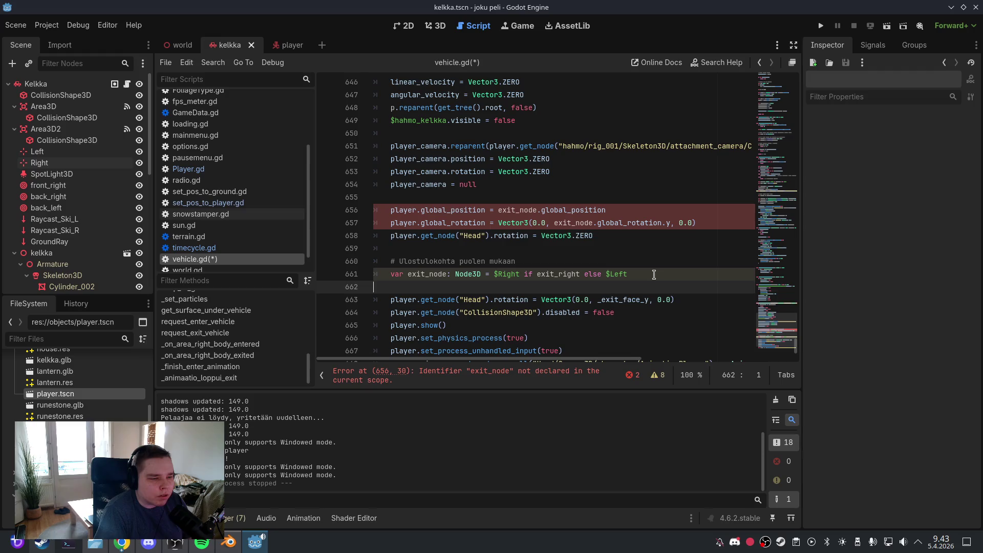
Move the remaining exit_node declaration above the player positioning lines
click(532, 246)
scroll(532, 246, down, 2)
scroll(532, 246, down, 1)
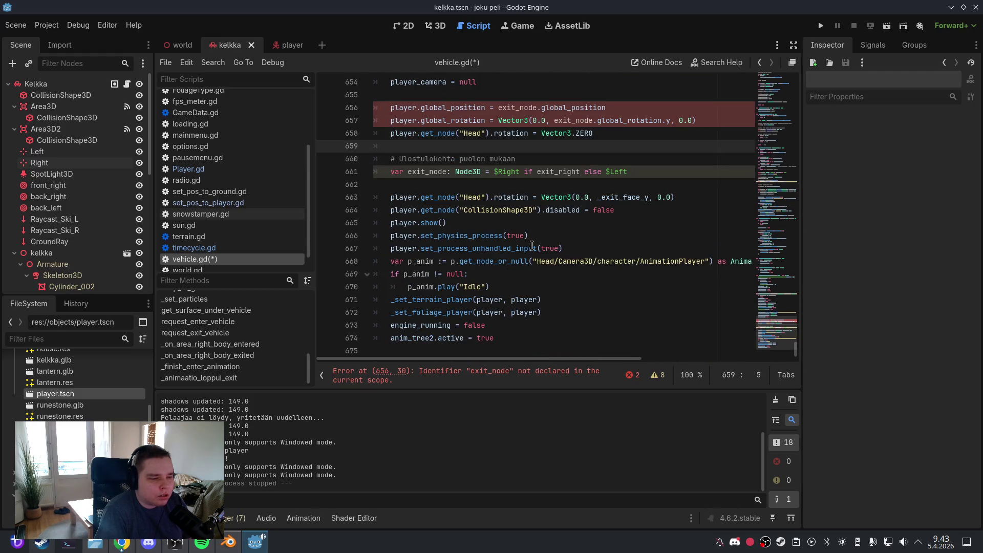
scroll(532, 246, up, 3)
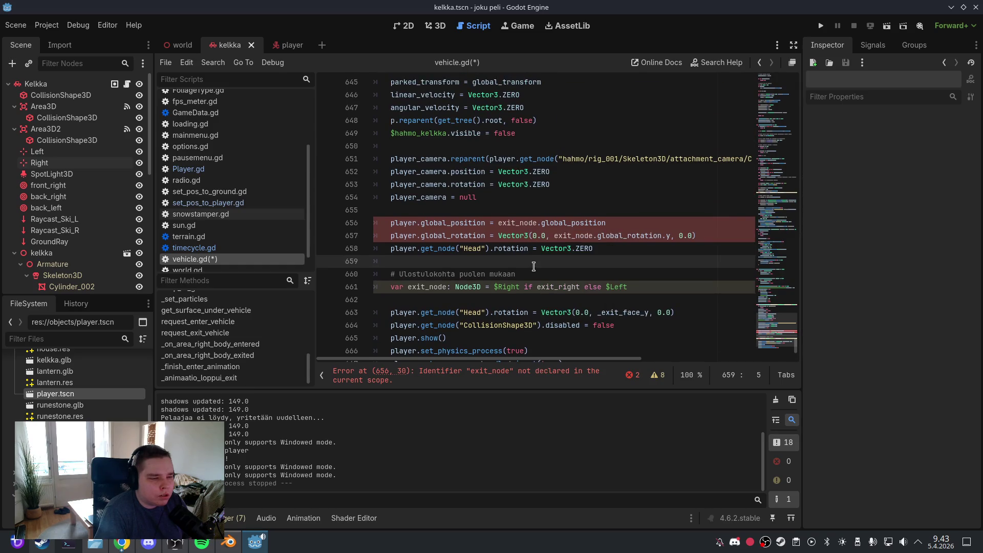
drag(628, 287, 393, 286)
key(ctrl+x)
click(422, 210)
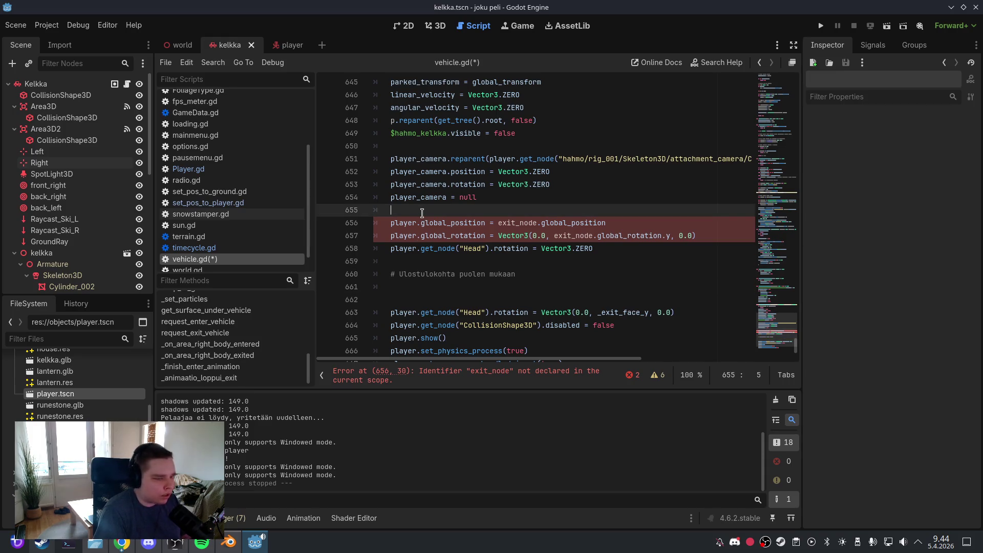
key(ctrl+v)
Remove the leftover exit point comment, empty lines, and duplicate Head rotation line
click(451, 223)
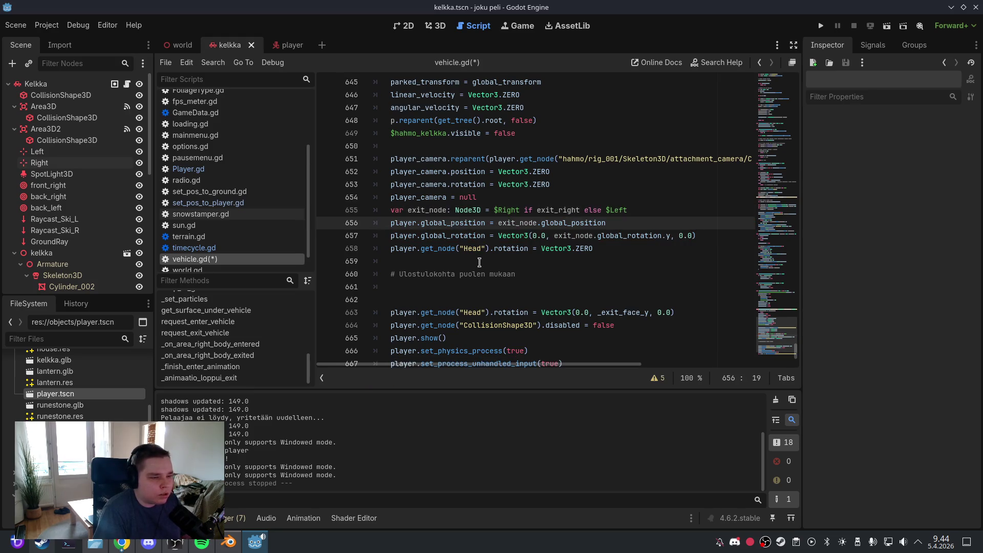
drag(526, 279, 378, 276)
key(BackSpace)
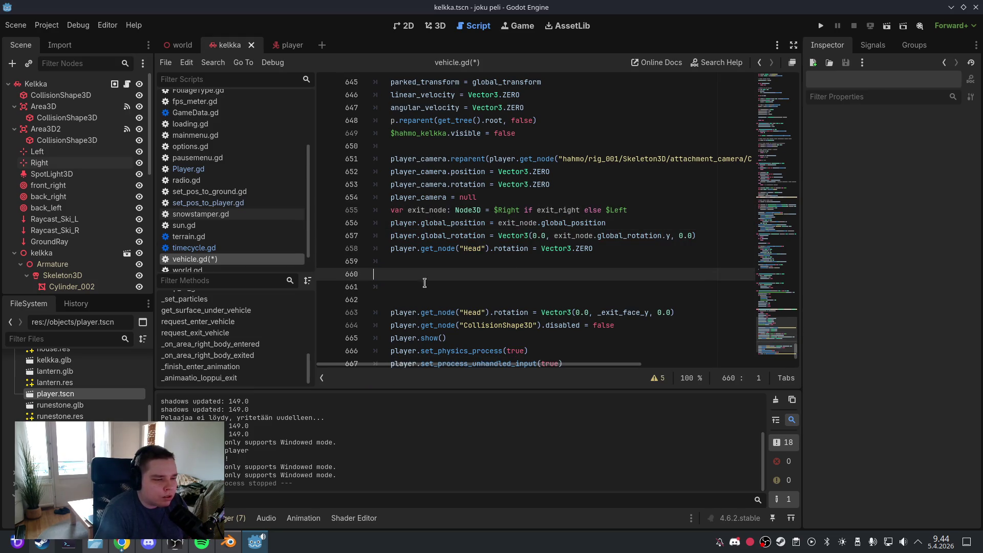
click(429, 297)
key(BackSpace)
key(BackSpace)
key(BackSpace)
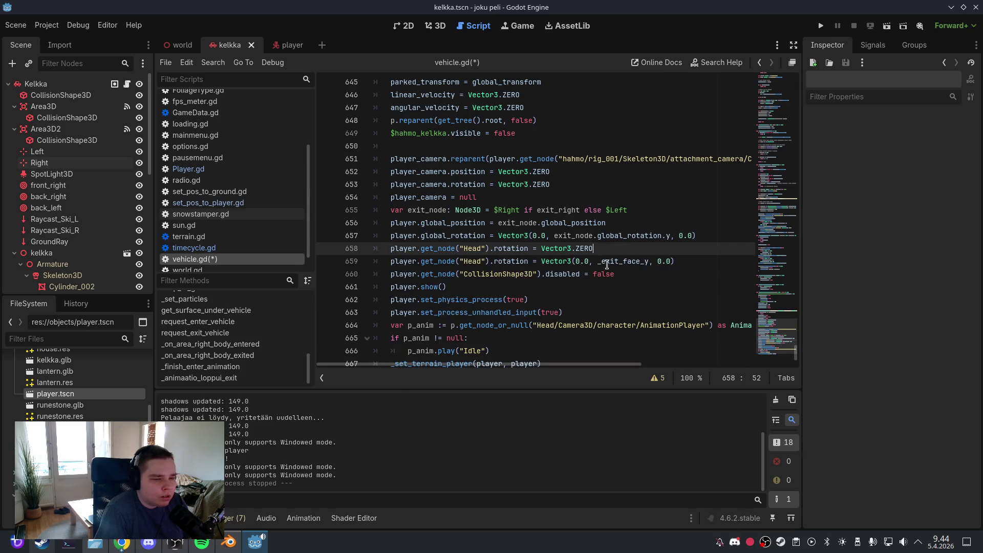
drag(683, 262, 377, 259)
key(BackSpace)
key(BackSpace)
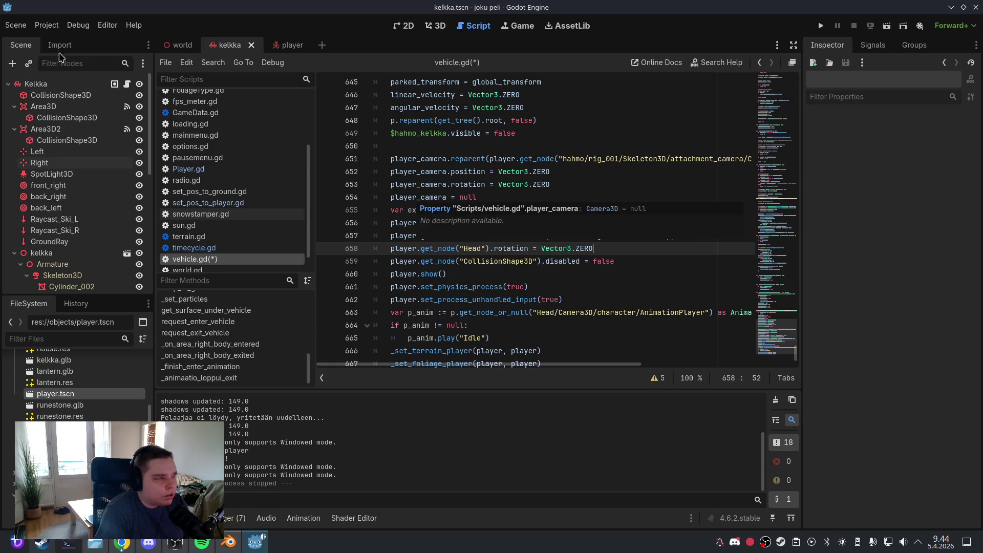
Save the scene together with the reworked vehicle.gd sled script
click(16, 25)
click(31, 106)
click(426, 27)
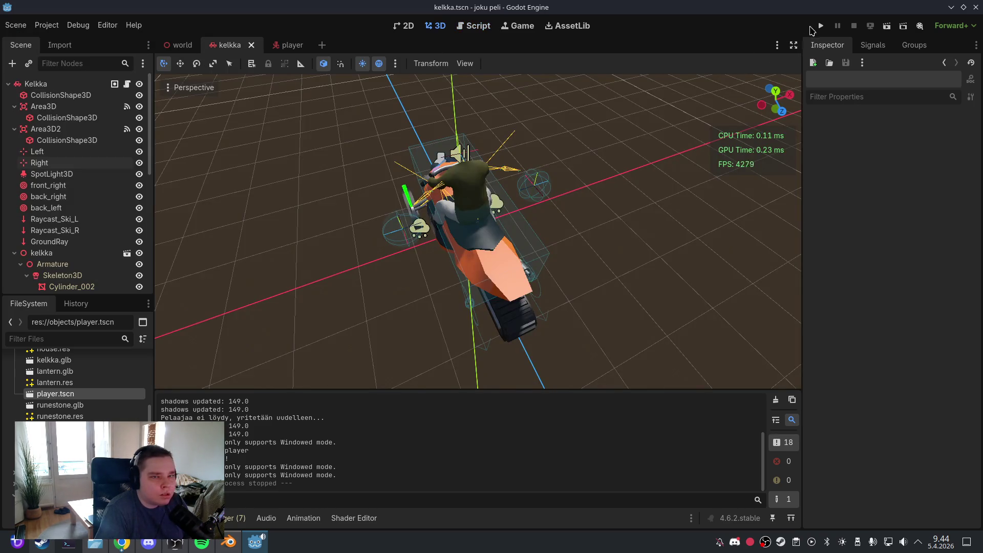
Run the game to its main menu, quit it, and return to the vehicle.gd code
click(820, 26)
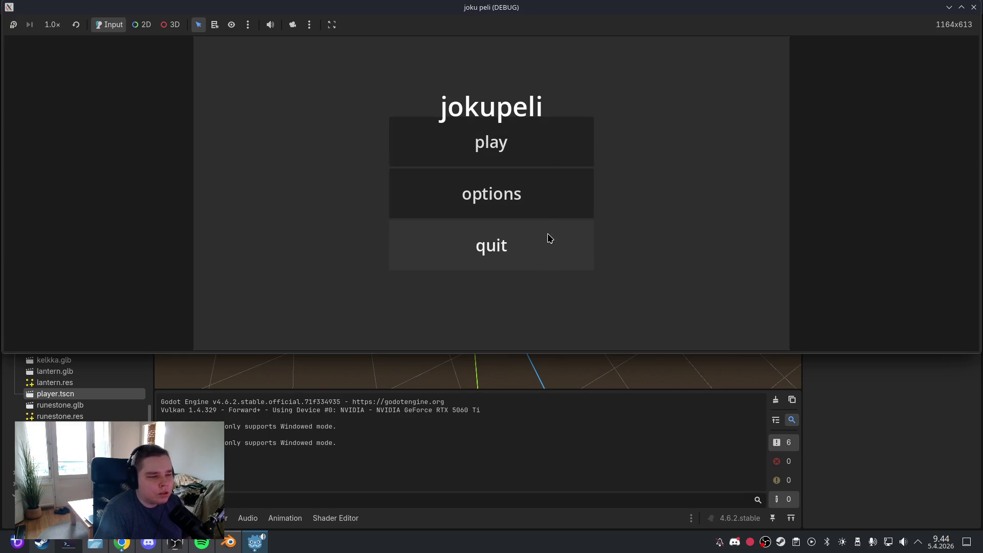
click(548, 239)
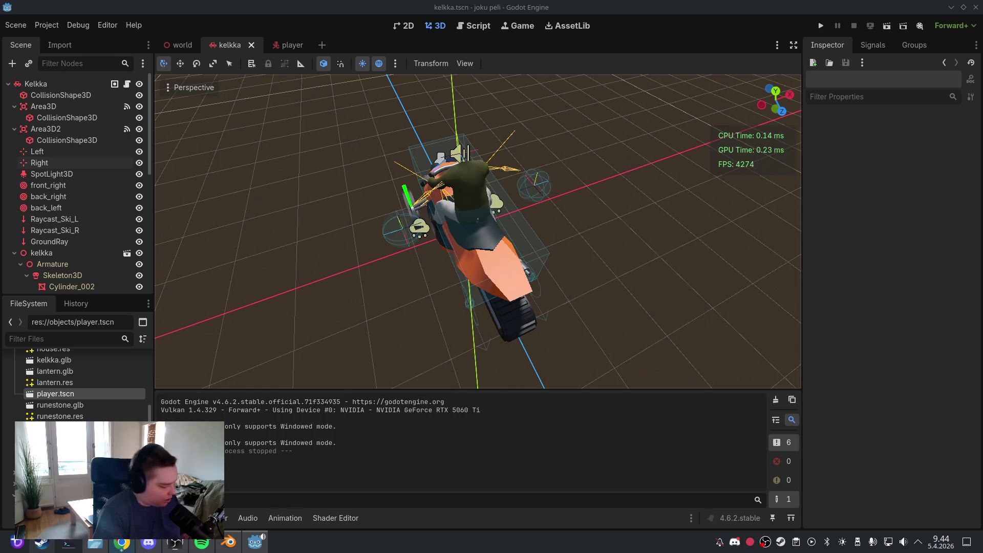
click(481, 27)
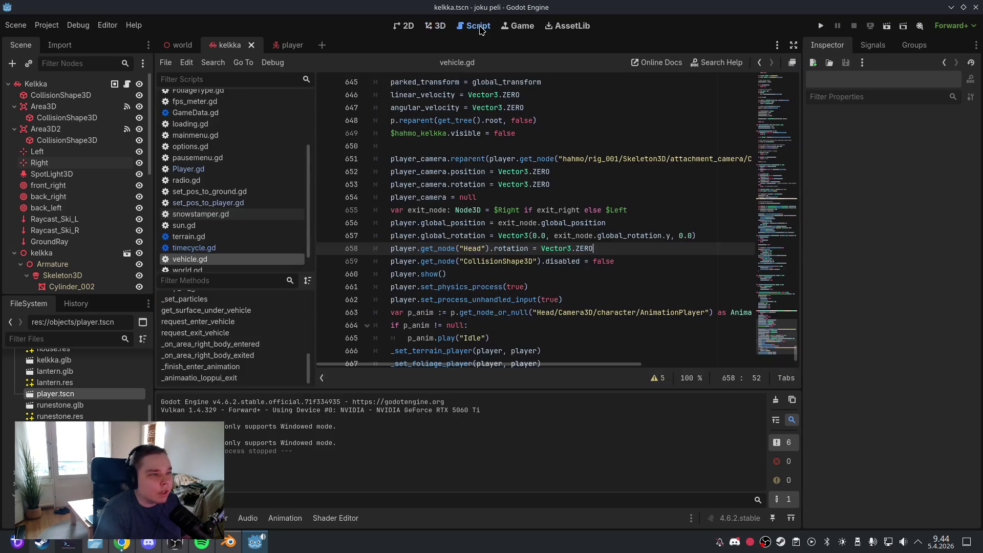
Paste a line resetting the CameraPivot rotation to Vector3.ZERO after the camera rotation reset
click(508, 224)
click(565, 184)
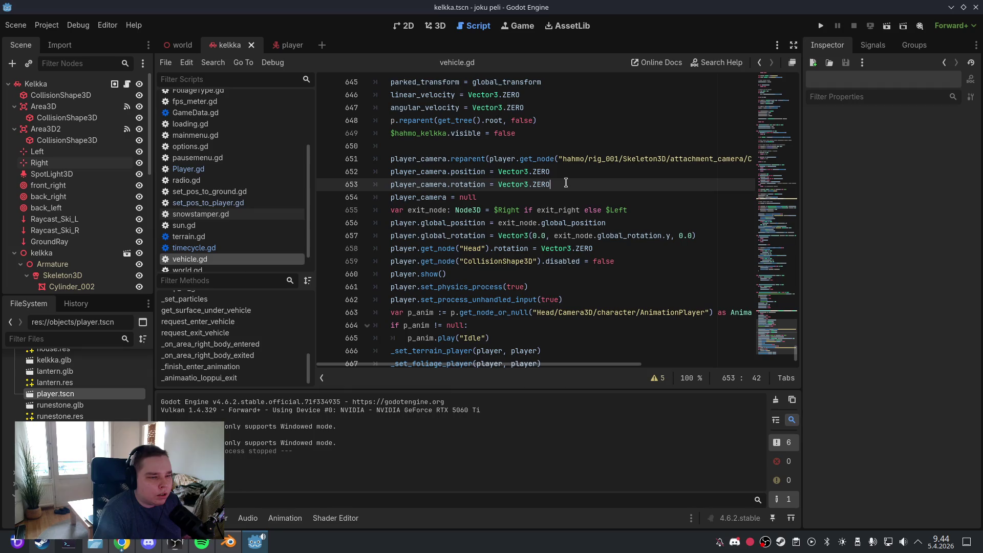
key(Return)
key(ctrl+v)
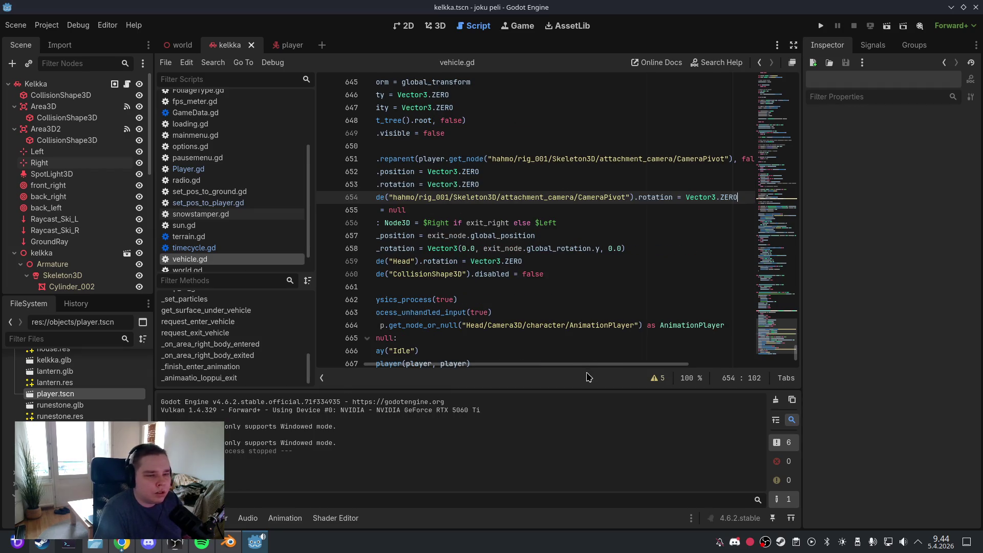
scroll(582, 365, left, 3)
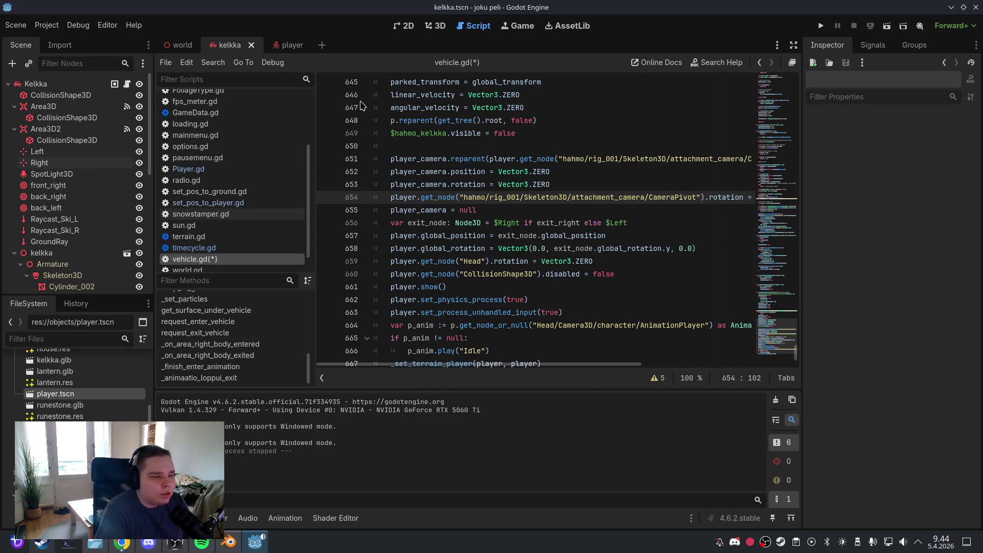
Save the scene and its edited script
click(21, 27)
click(44, 103)
click(436, 25)
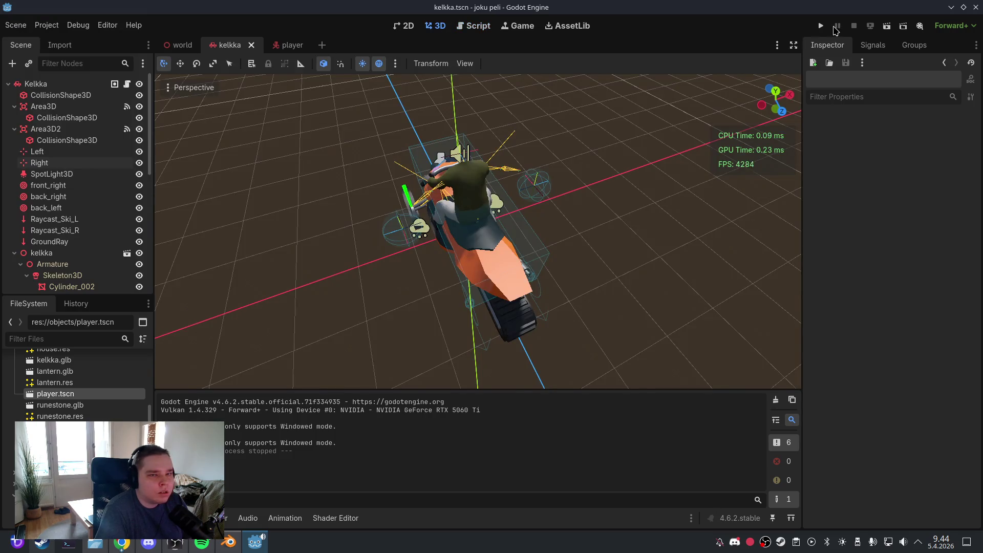
Run the game, start playing, get off the sled with E, then quit from the in-game menu
click(821, 26)
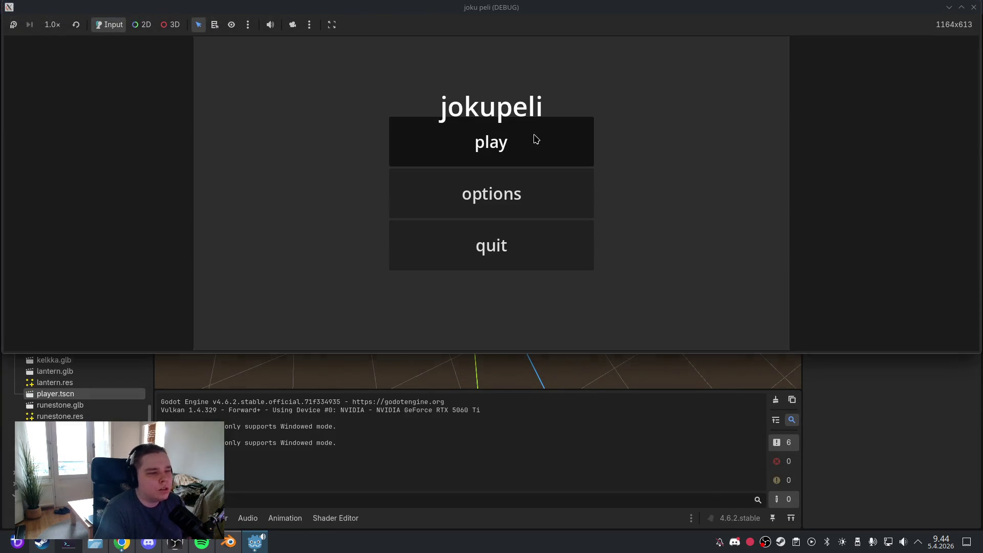
click(533, 135)
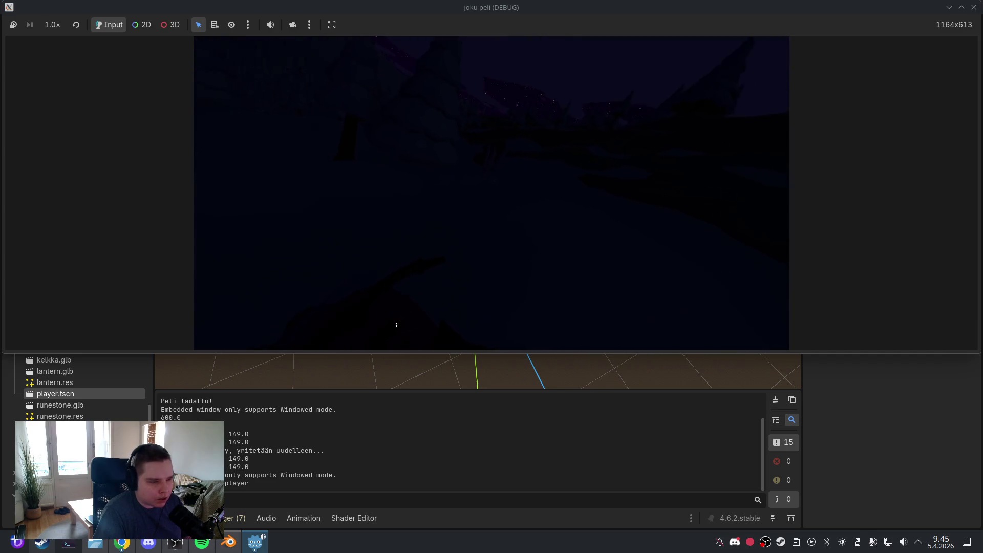
key(e)
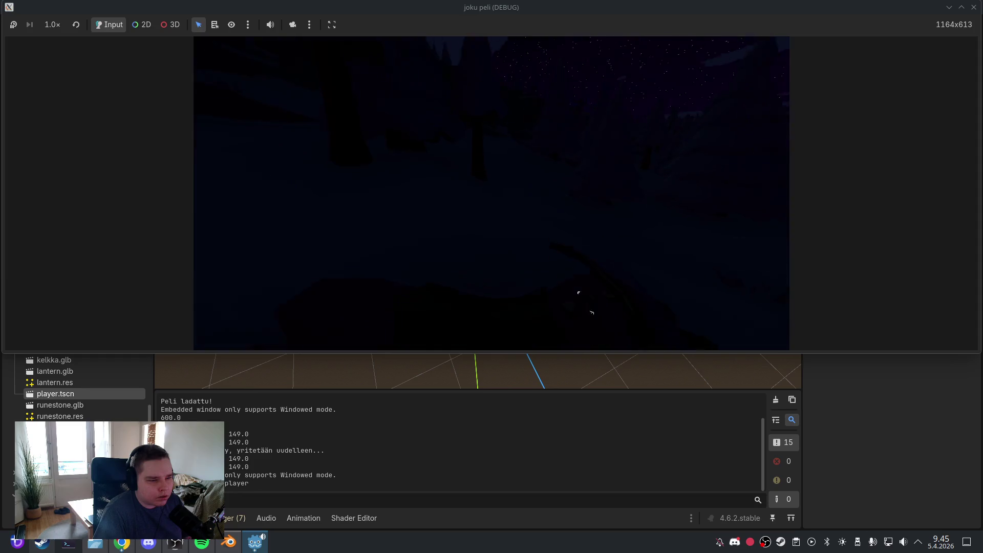
key(Escape)
click(460, 226)
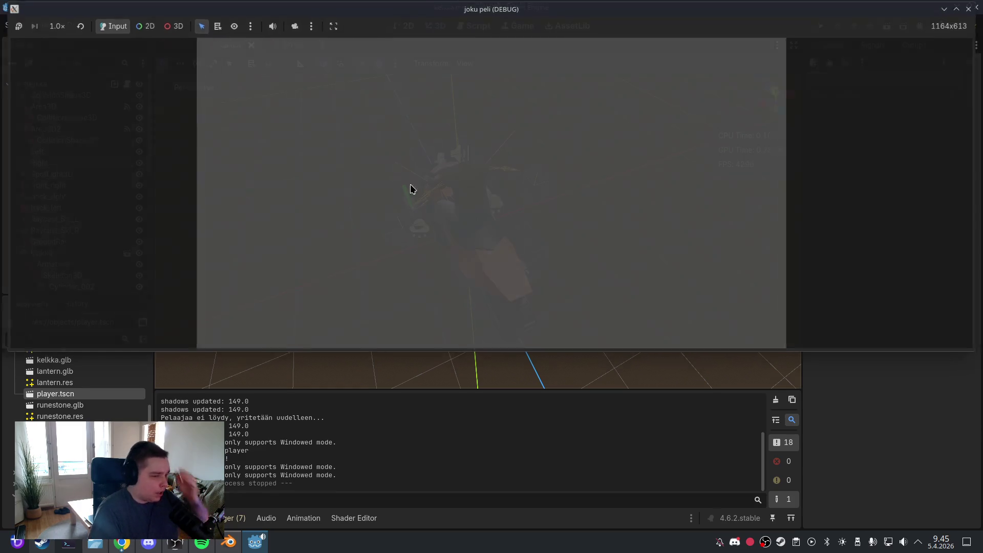
click(15, 25)
key(Escape)
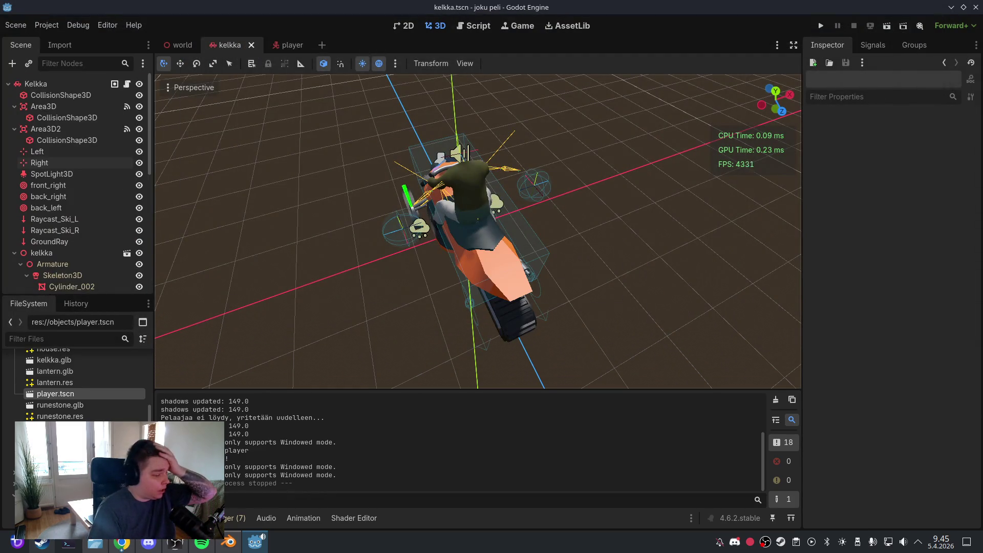
Launch GitKraken from the application launcher
click(17, 541)
click(169, 282)
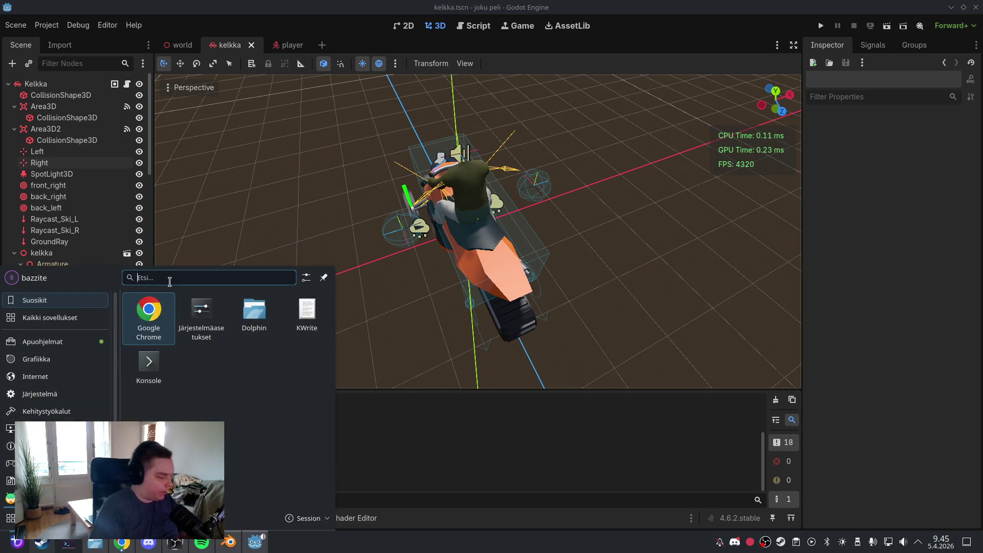
text(gitkraken)
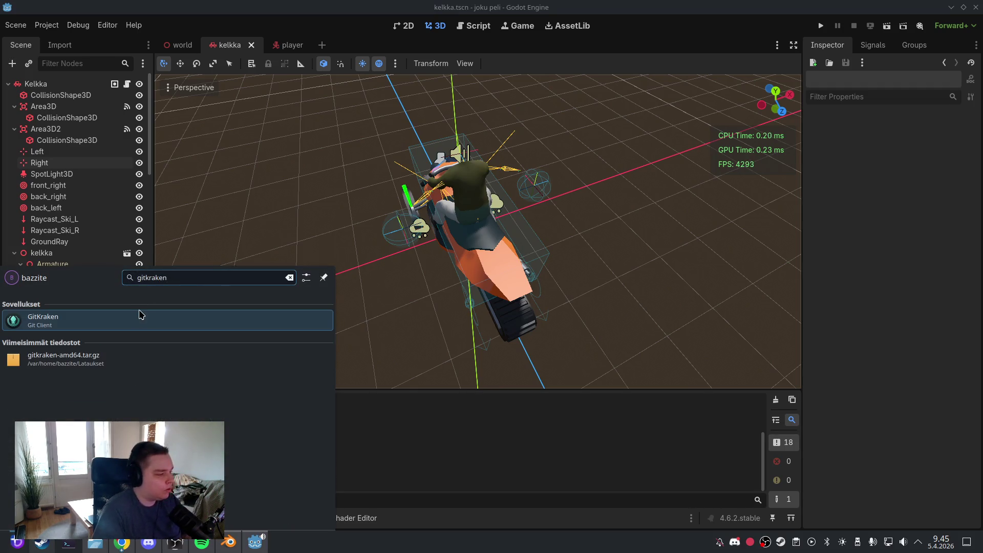
click(141, 316)
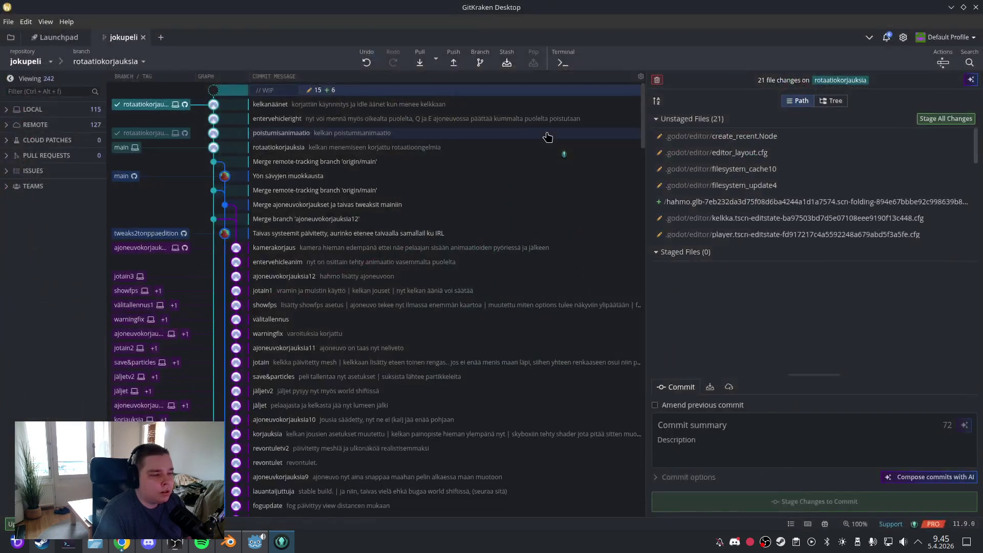
Commit all 21 changed files with the summary 'hahmoupdate'
text(hahmoupdate)
click(762, 438)
text(pelaajalle lisätty hahmo (kesken))
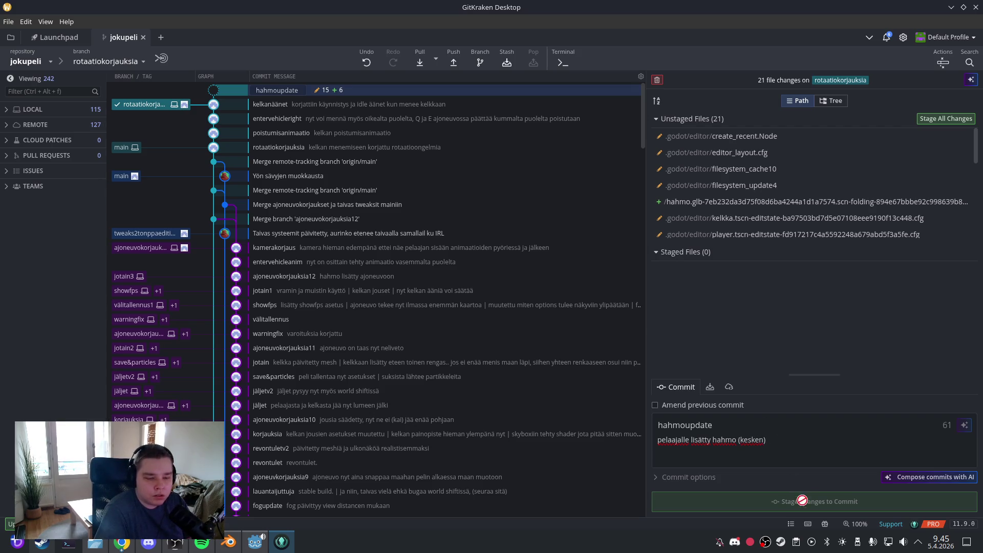
click(945, 119)
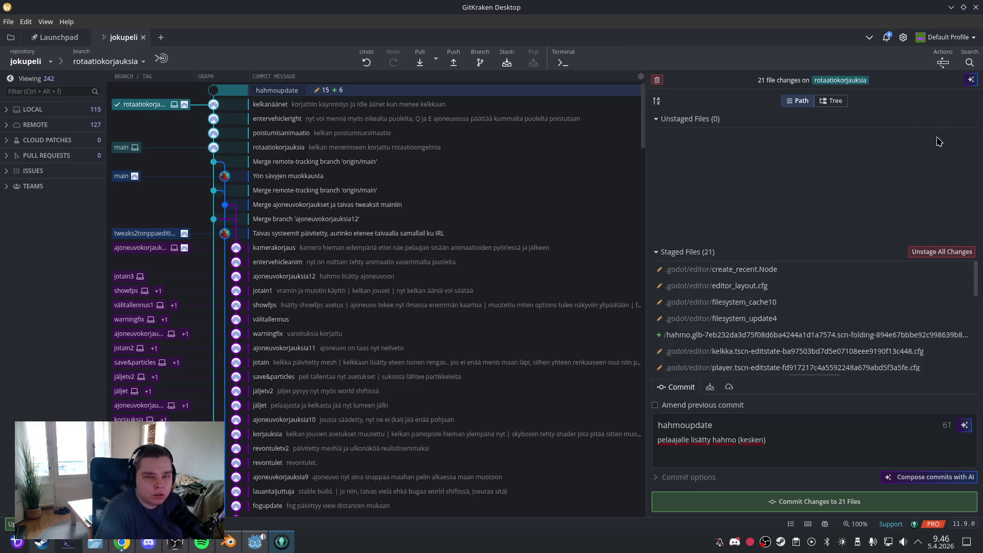
click(850, 500)
Create a hahmoupdate branch at the commit, push it to origin, and return to Godot
click(479, 64)
text(hahmoupdate)
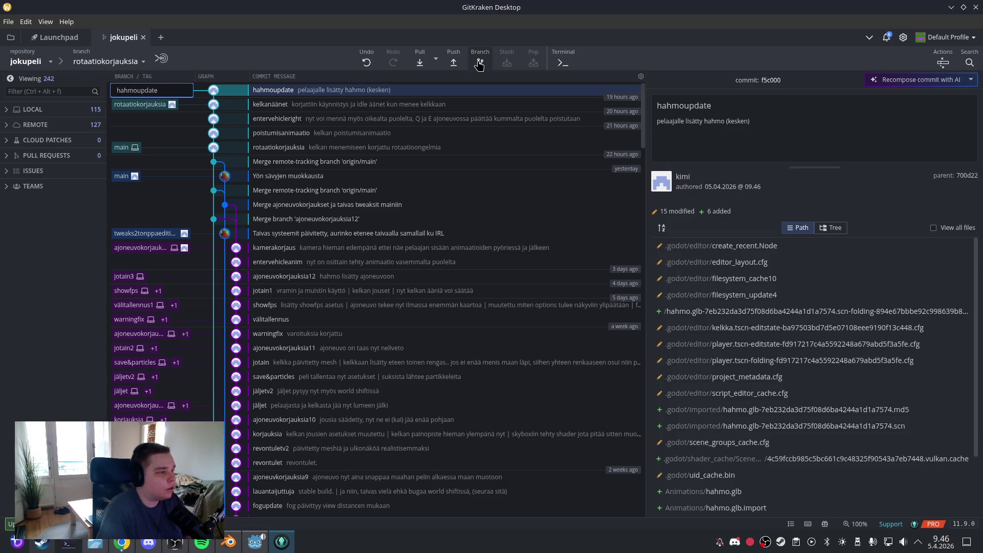
key(Return)
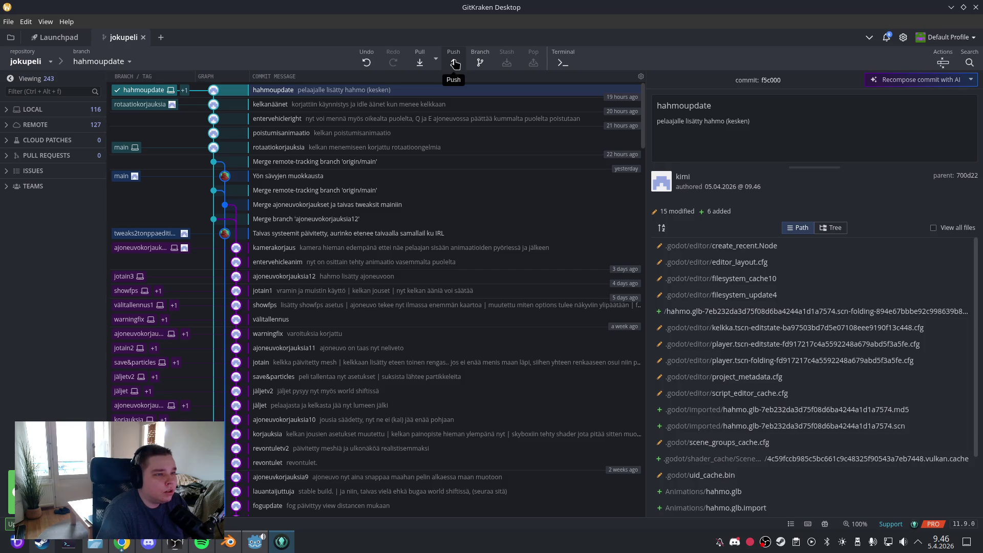
click(455, 63)
click(683, 59)
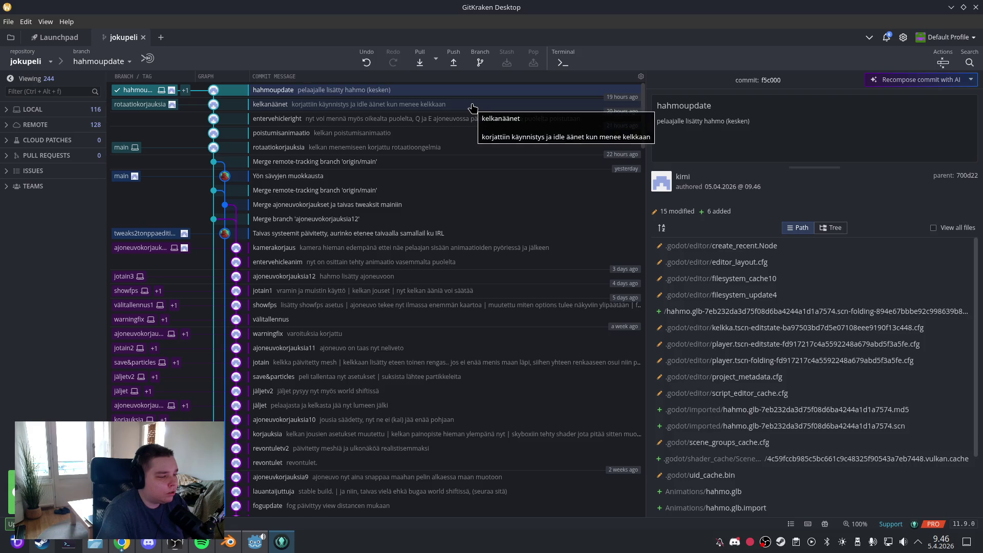
click(255, 542)
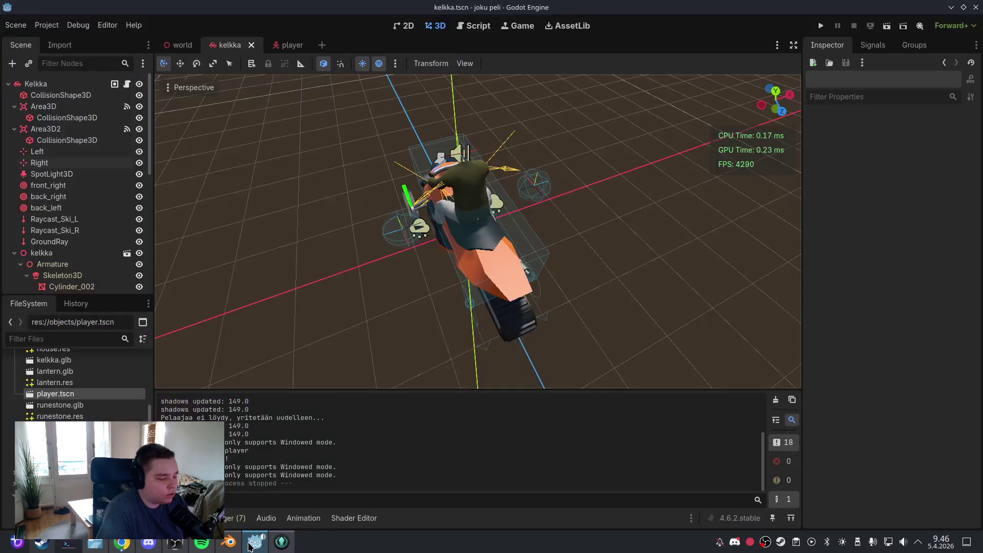
Save the kelkka sled scene, then bring Blender with hahmo.blend to the front
drag(423, 208, 598, 166)
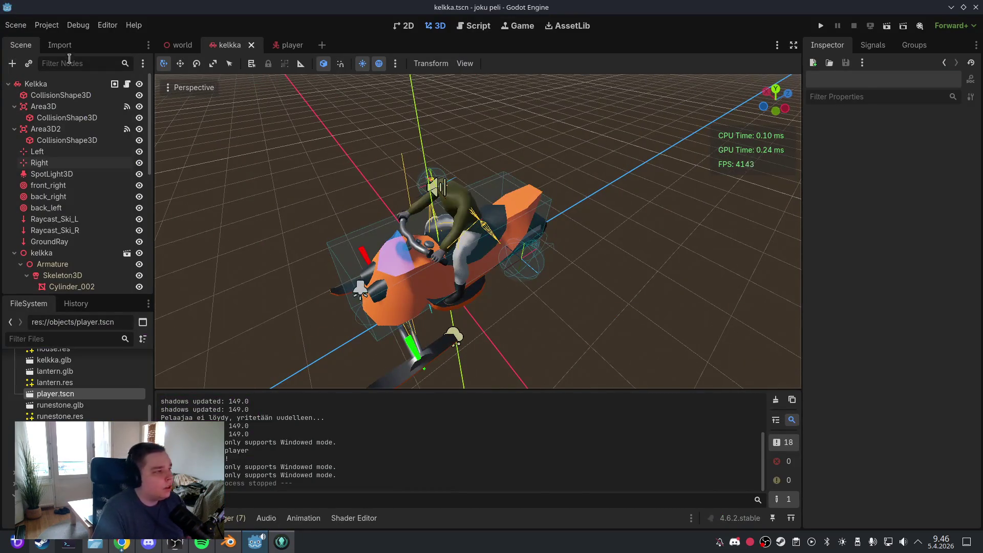
click(16, 24)
click(33, 100)
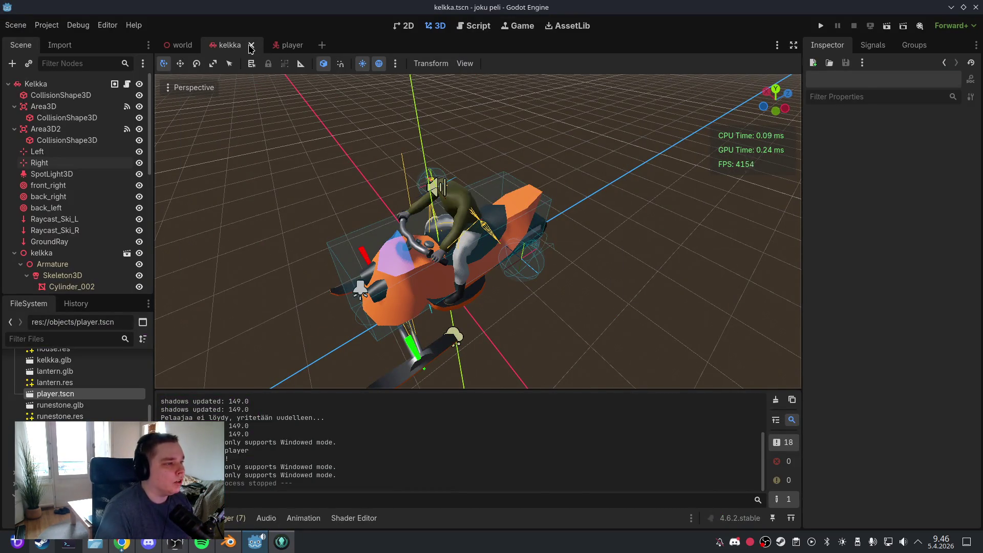
click(229, 542)
click(21, 21)
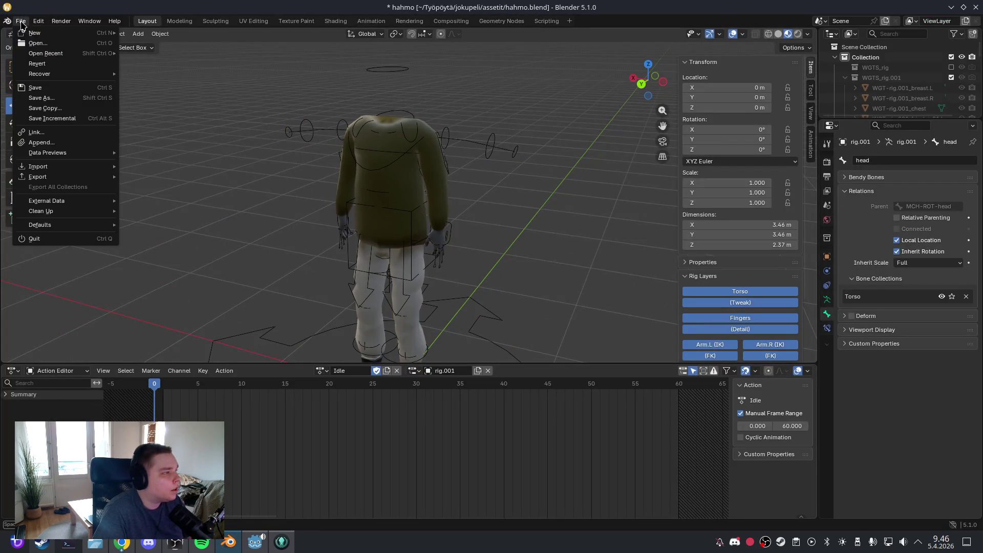
Save hahmo.blend from the File menu, twice
click(43, 87)
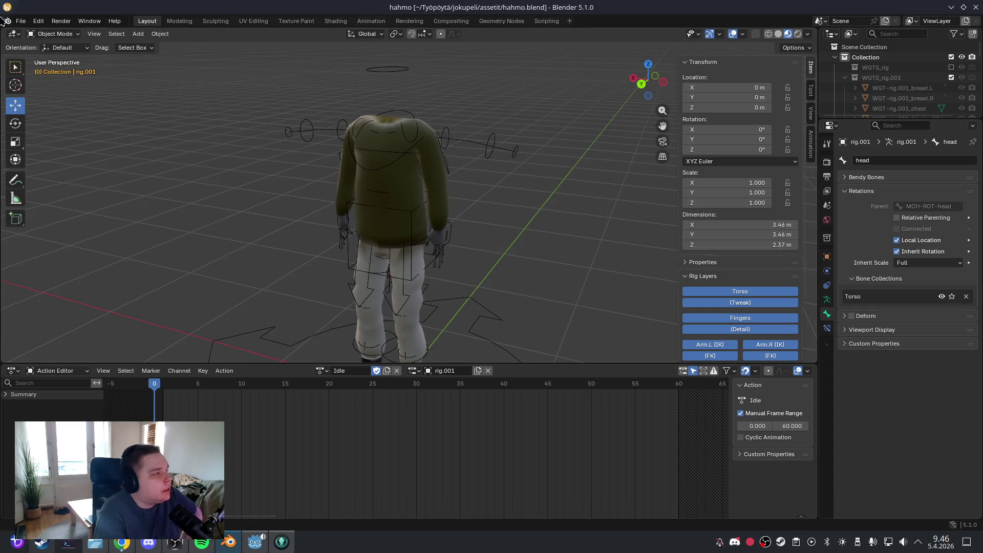
click(20, 21)
click(51, 89)
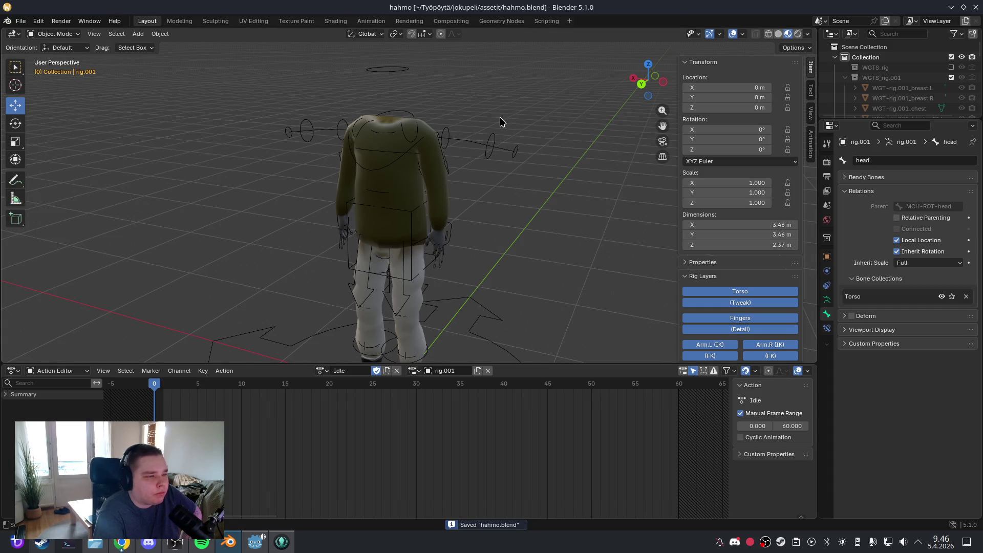
Orbit and zoom around the character to inspect the jacket from the side, below and back
scroll(496, 164, down, 4)
mouse_move(474, 225)
mouse_down()
mouse_move(401, 200)
mouse_move(497, 197)
mouse_move(281, 171)
mouse_up()
scroll(481, 222, up, 5)
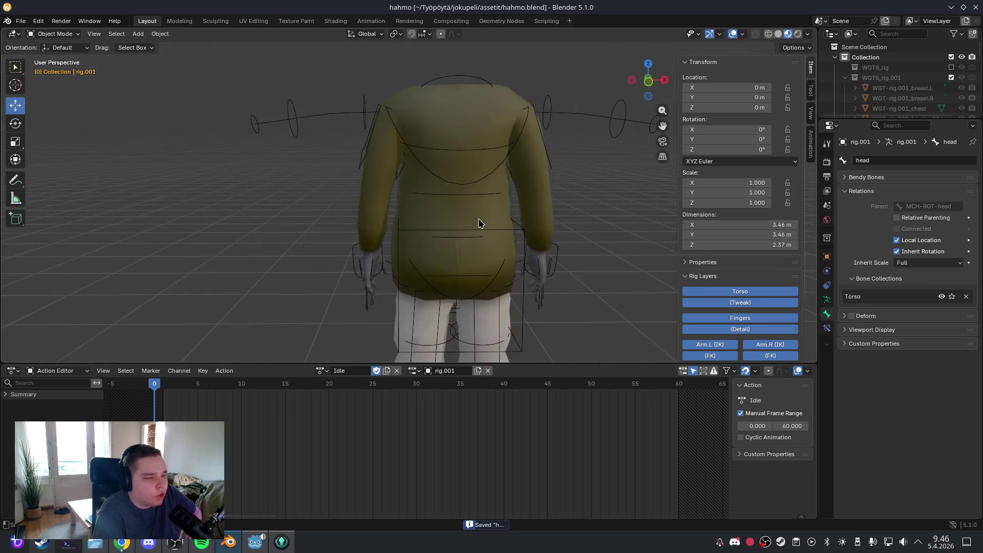
scroll(498, 204, up, 3)
drag(515, 200, 517, 171)
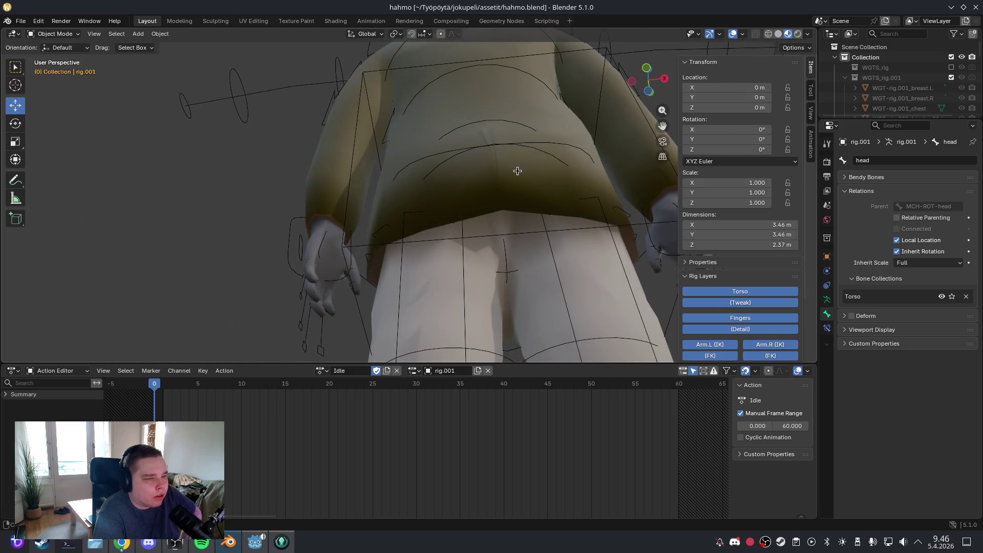
drag(562, 210, 553, 237)
scroll(553, 236, down, 5)
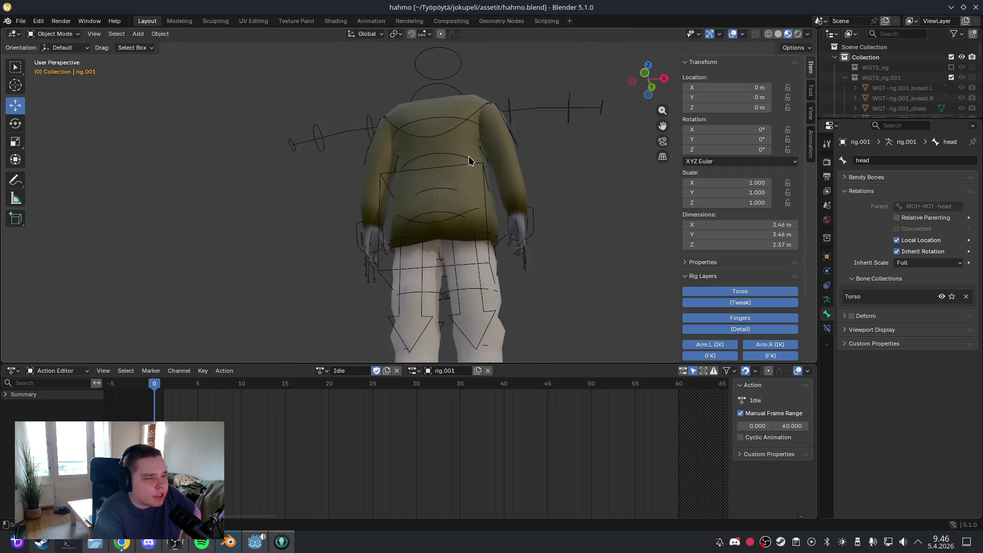
drag(472, 158, 483, 176)
scroll(413, 172, down, 3)
scroll(468, 210, up, 6)
mouse_move(469, 210)
mouse_down()
mouse_move(457, 155)
mouse_move(498, 194)
mouse_up()
scroll(498, 194, up, 4)
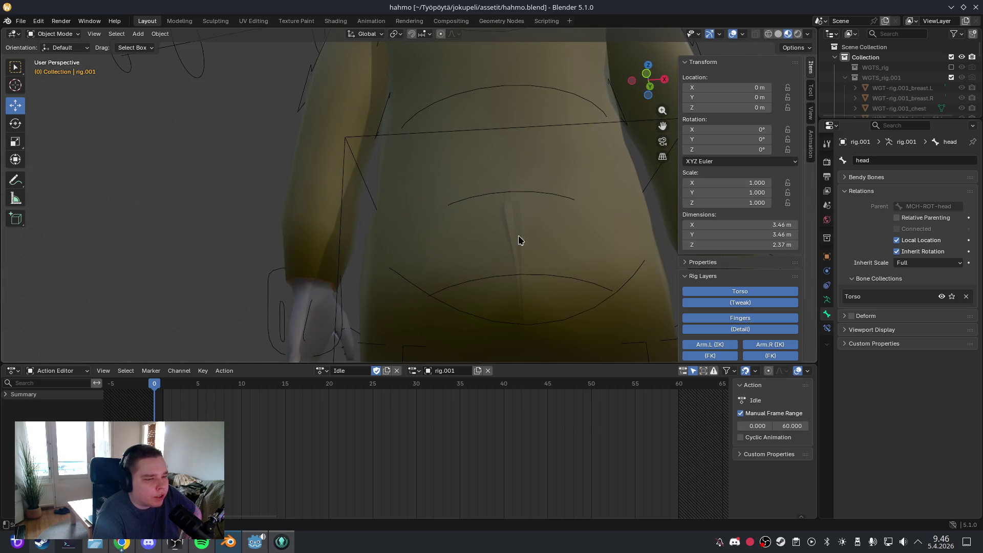
Save hahmo.blend once more and switch back to the Godot editor
click(20, 21)
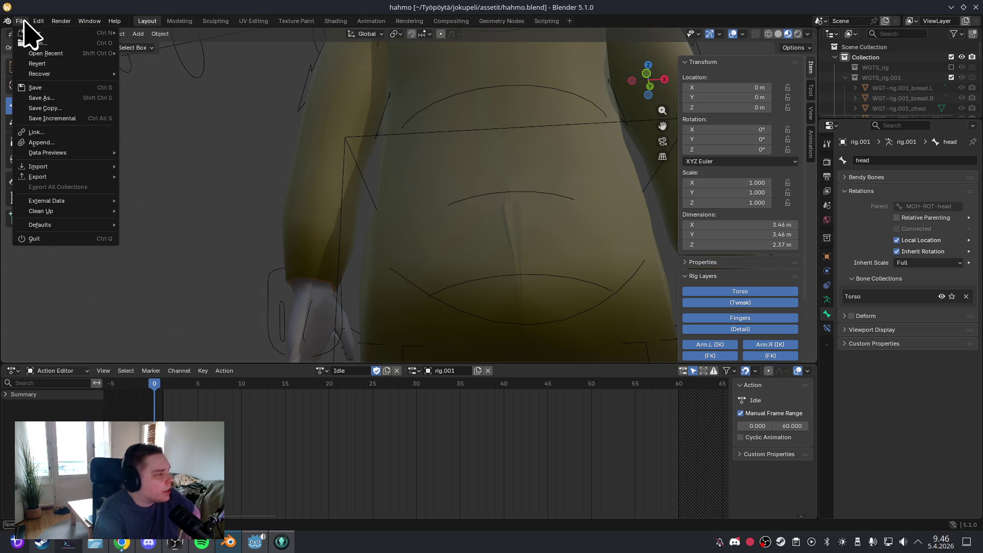
click(38, 87)
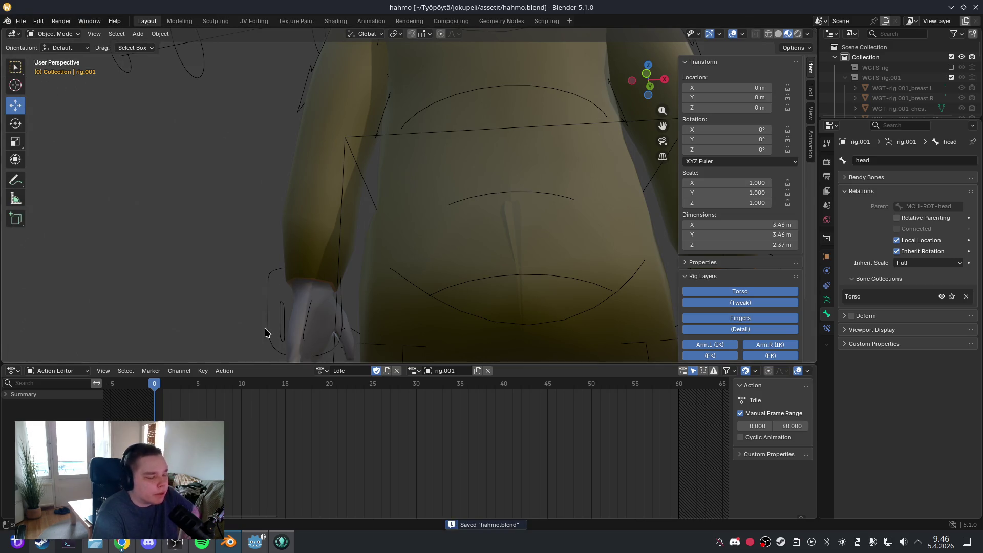
key(alt+Tab)
click(7, 31)
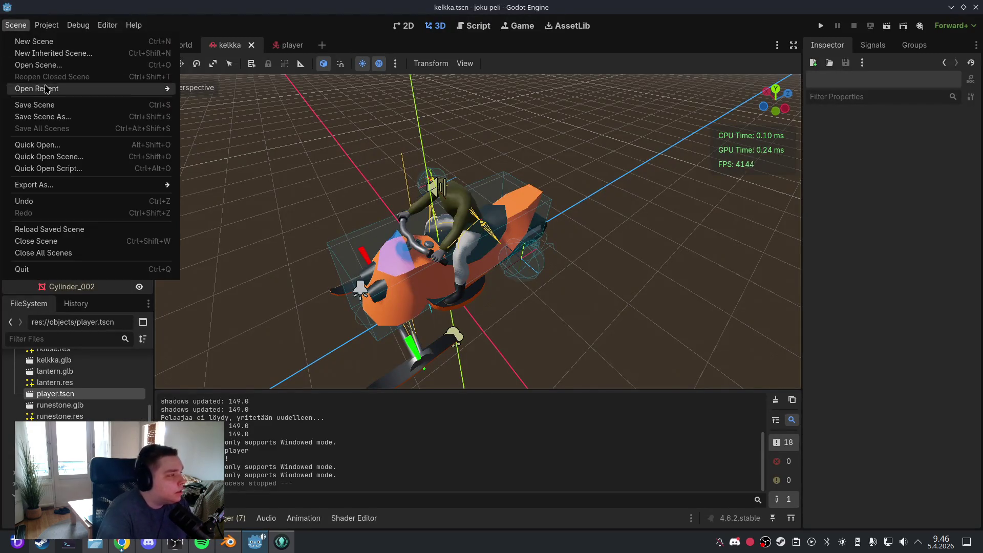
Save the sled scene, then orbit and zoom around the seated rider and snowmobile
click(31, 106)
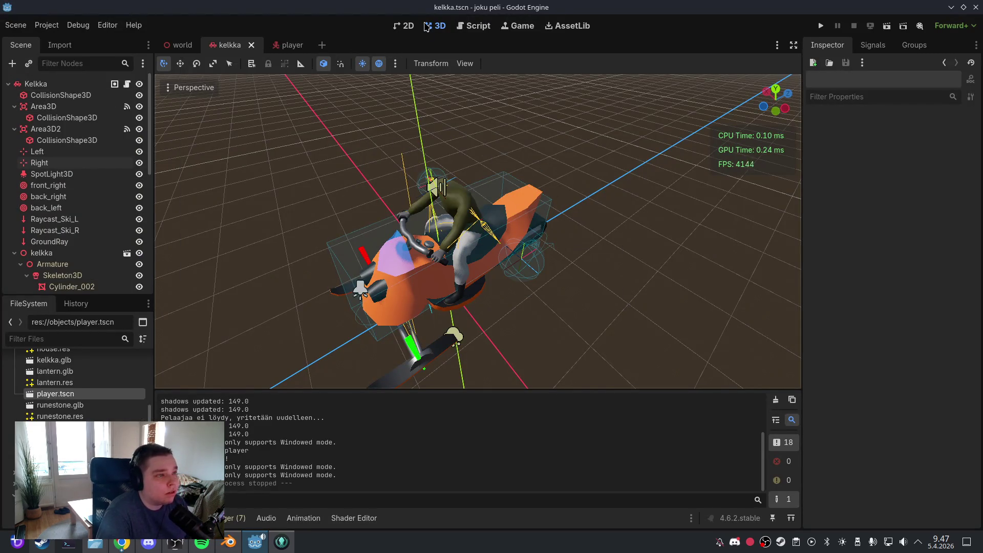
drag(490, 237, 629, 207)
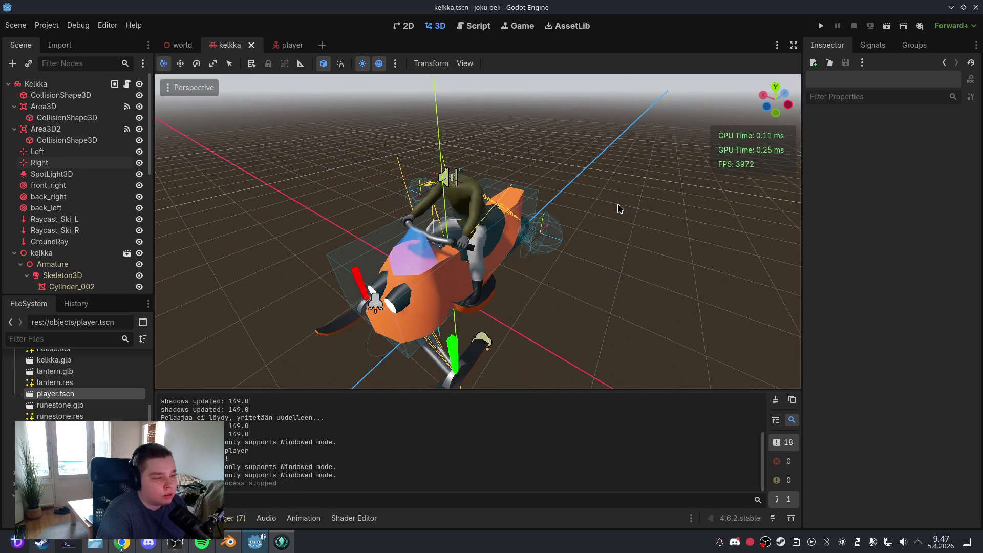
mouse_move(568, 199)
mouse_down()
mouse_move(340, 193)
mouse_move(561, 213)
mouse_up()
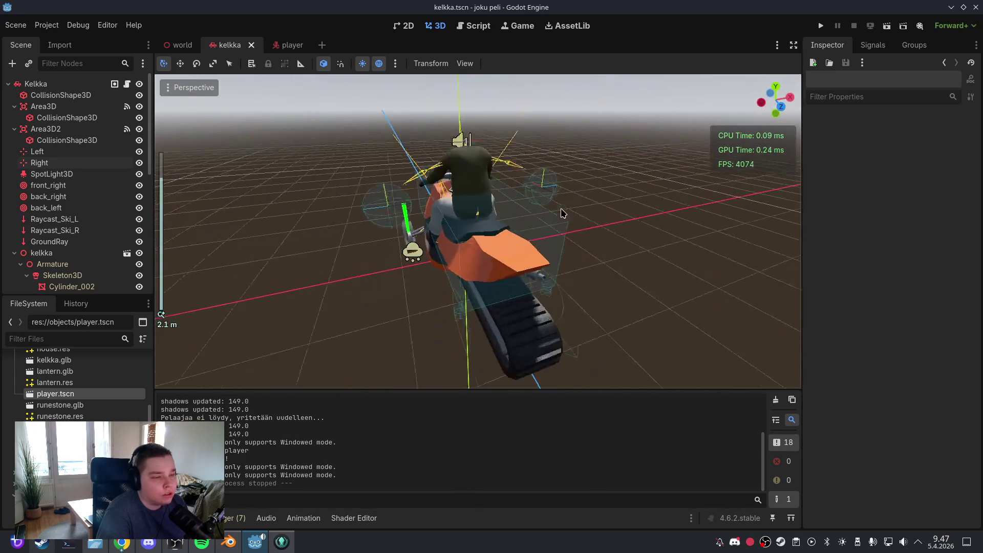
scroll(546, 172, up, 5)
mouse_move(546, 172)
mouse_down()
mouse_move(589, 285)
mouse_move(594, 366)
mouse_move(540, 241)
mouse_move(561, 232)
mouse_move(522, 257)
mouse_move(588, 241)
mouse_move(557, 265)
mouse_move(560, 317)
mouse_up()
scroll(540, 242, up, 3)
mouse_move(599, 264)
mouse_down()
mouse_move(459, 270)
mouse_move(516, 273)
mouse_move(502, 272)
mouse_move(594, 210)
mouse_move(509, 240)
mouse_move(560, 231)
mouse_move(566, 259)
mouse_up()
scroll(459, 270, up, 3)
scroll(520, 285, down, 5)
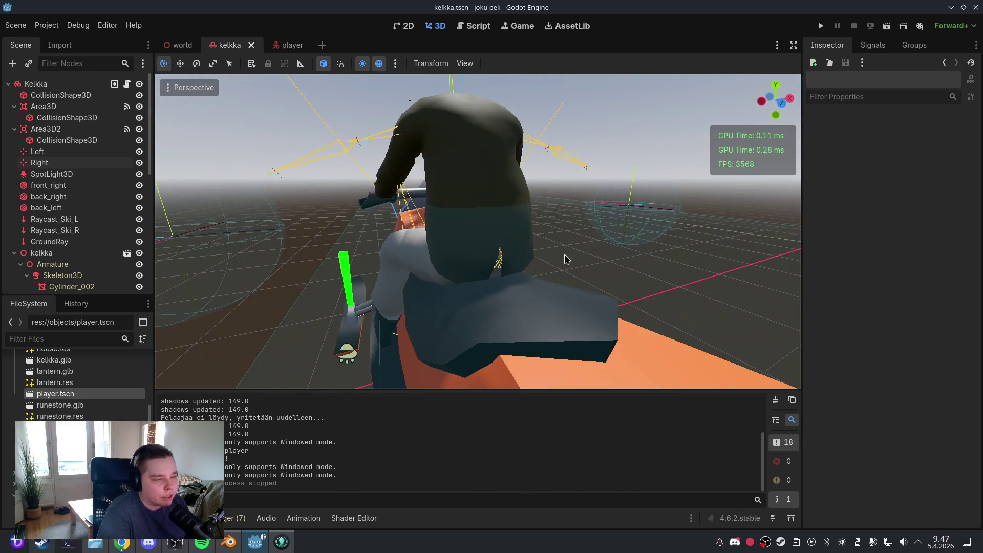
scroll(542, 229, up, 5)
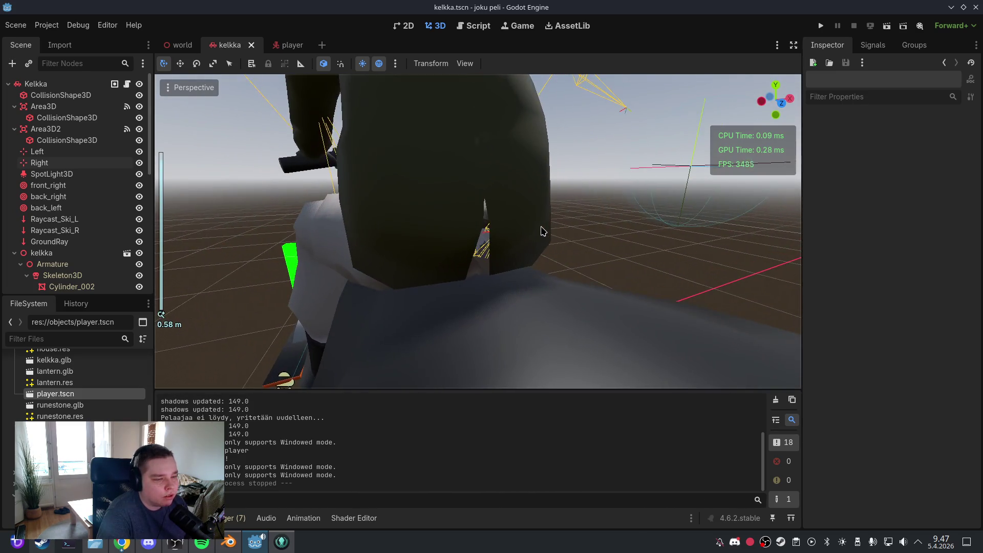
mouse_move(542, 228)
mouse_down()
mouse_move(408, 251)
mouse_move(618, 253)
mouse_up()
scroll(503, 240, down, 5)
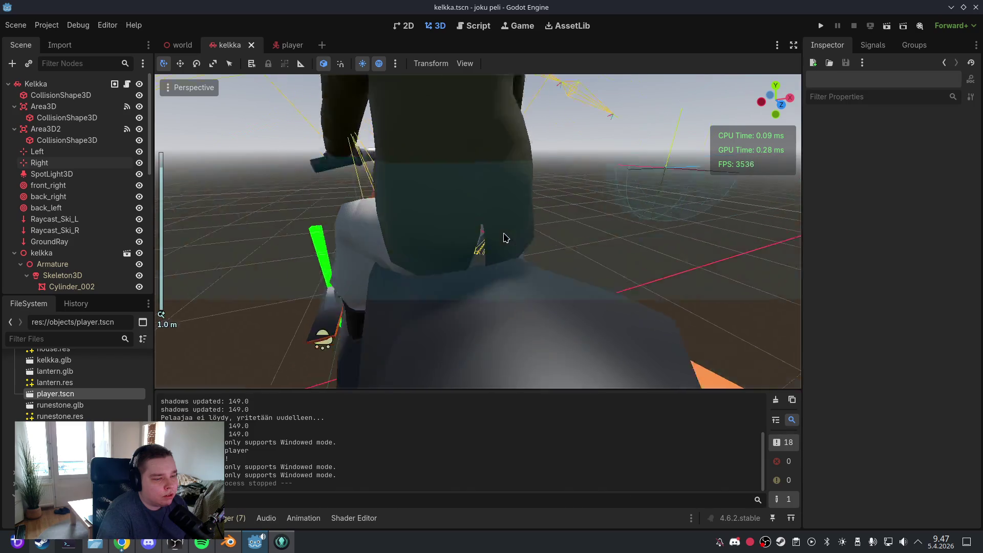
mouse_move(505, 235)
mouse_down()
mouse_move(438, 230)
mouse_move(351, 147)
mouse_up()
Save the scene again and run the project to its main menu
click(15, 24)
click(35, 105)
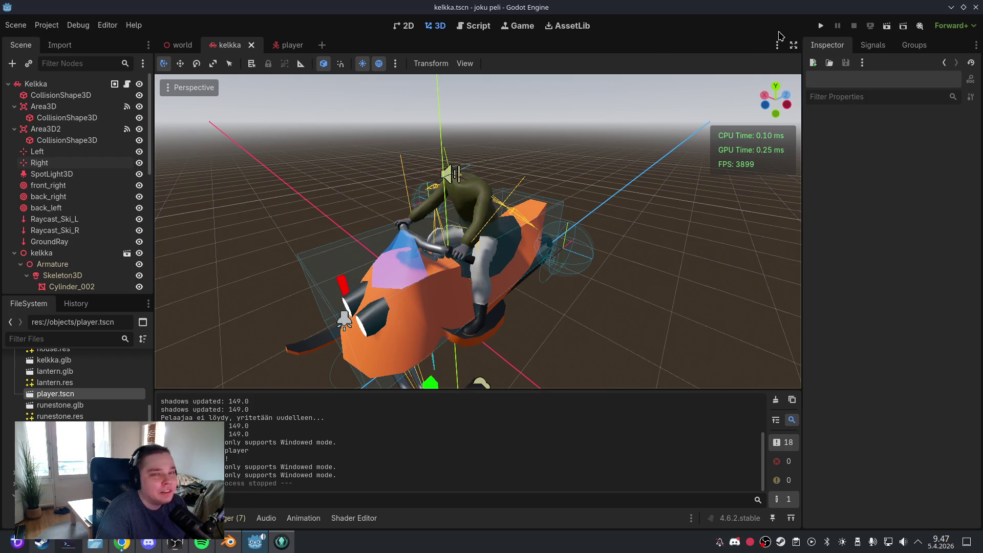
click(821, 26)
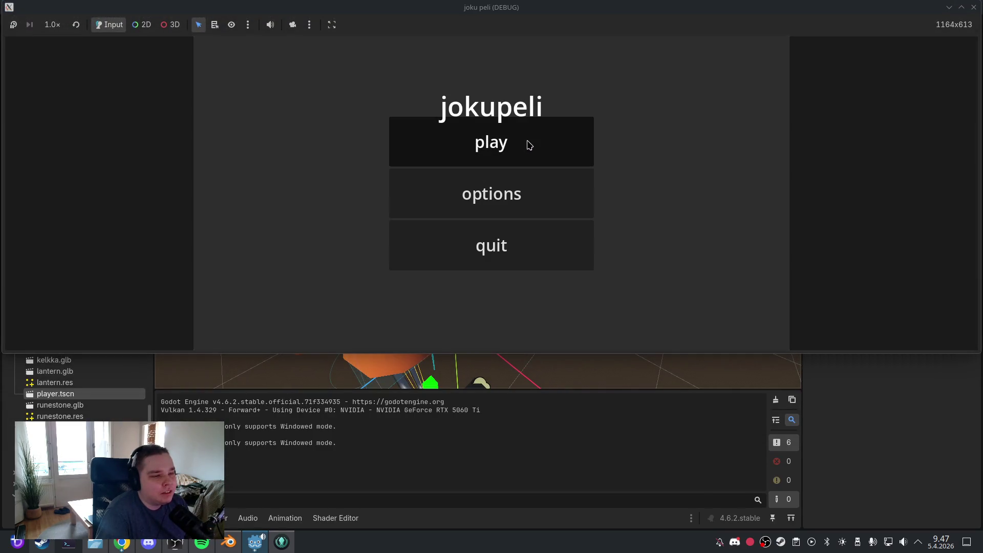
Play the game, light the lantern with F, pause, stop with F8, and return to vehicle.gd
click(528, 143)
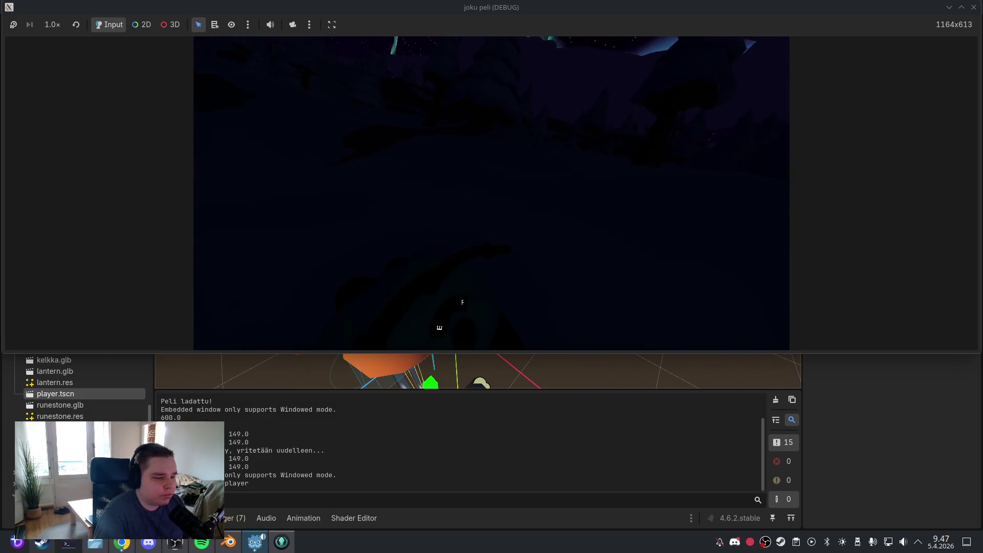
key(f)
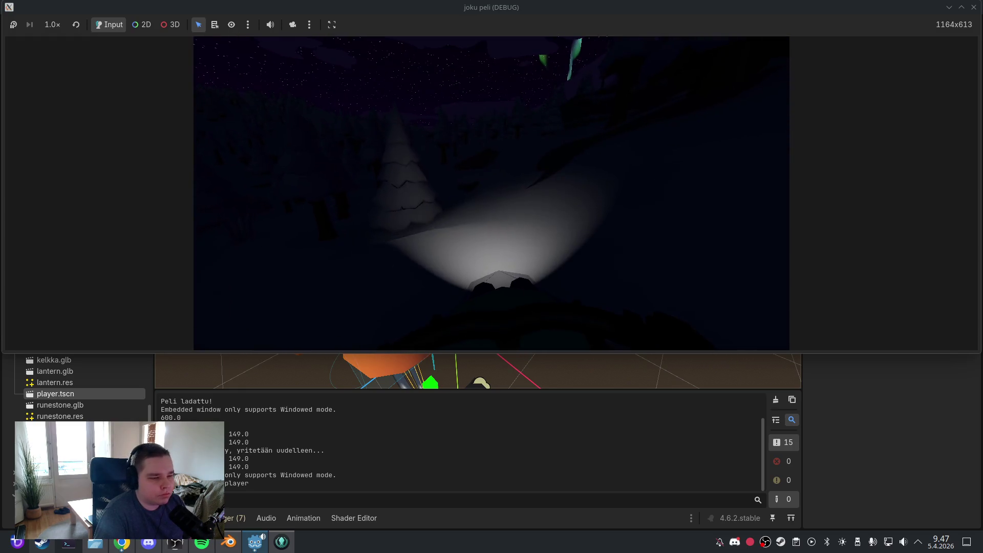
key(Escape)
key(F8)
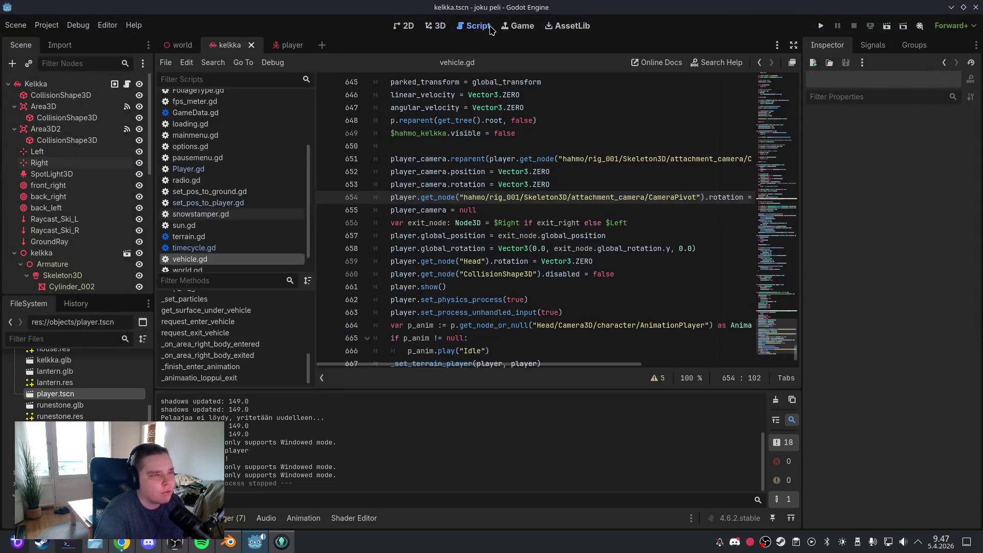
click(231, 248)
Go back to vehicle.gd and select all of its code
click(235, 259)
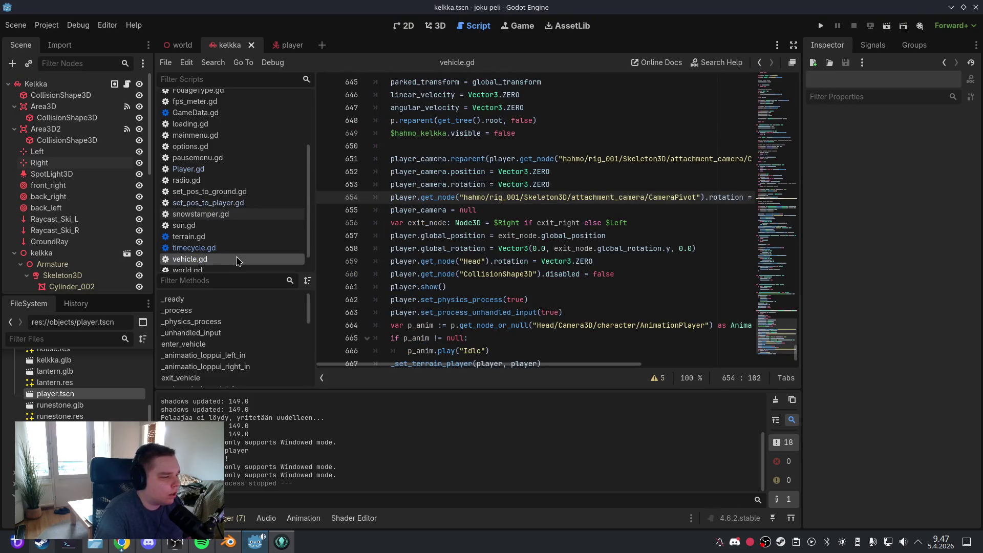
click(461, 251)
key(ctrl+a)
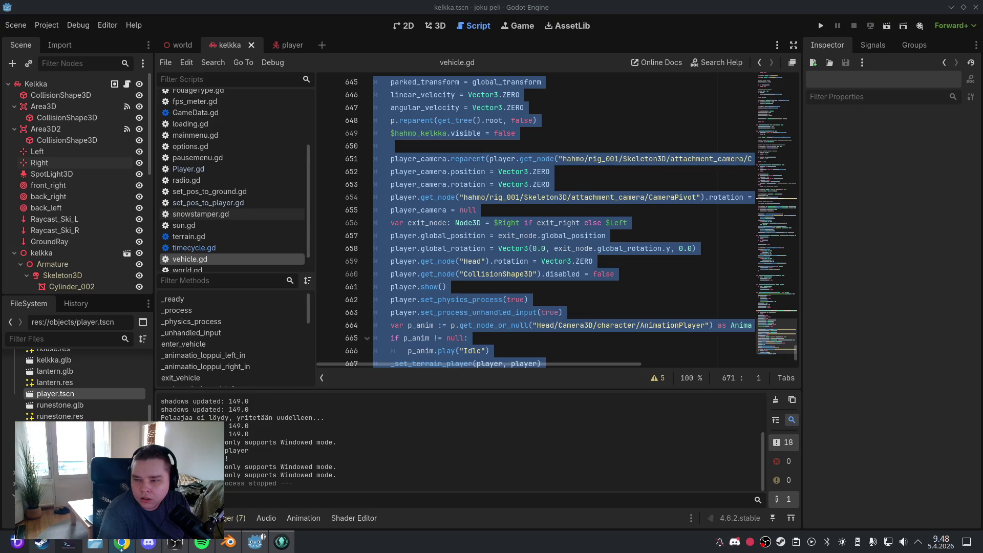
Run the game with F5, quit it from the menu, and select the 4.0 smoothing speed
key(F5)
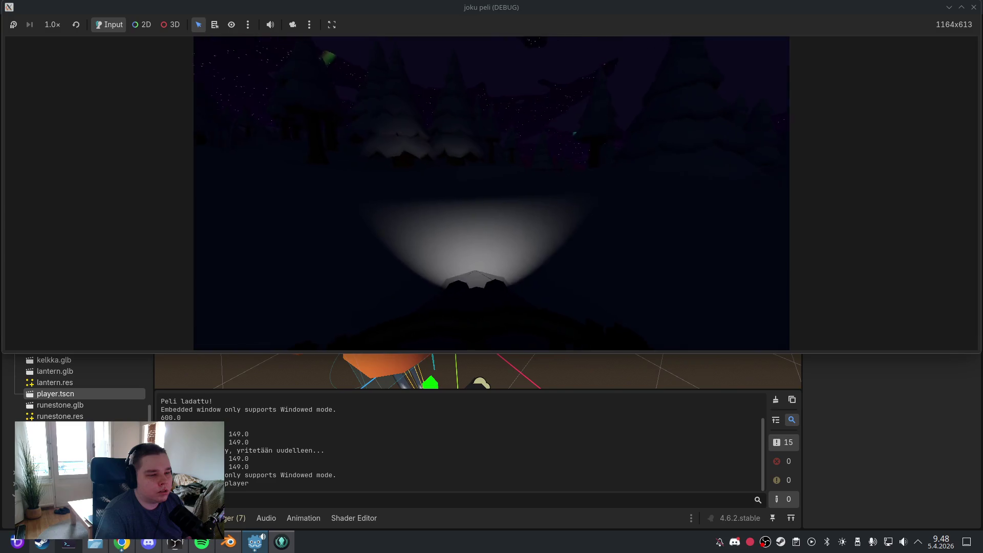
key(Escape)
click(521, 245)
click(521, 245)
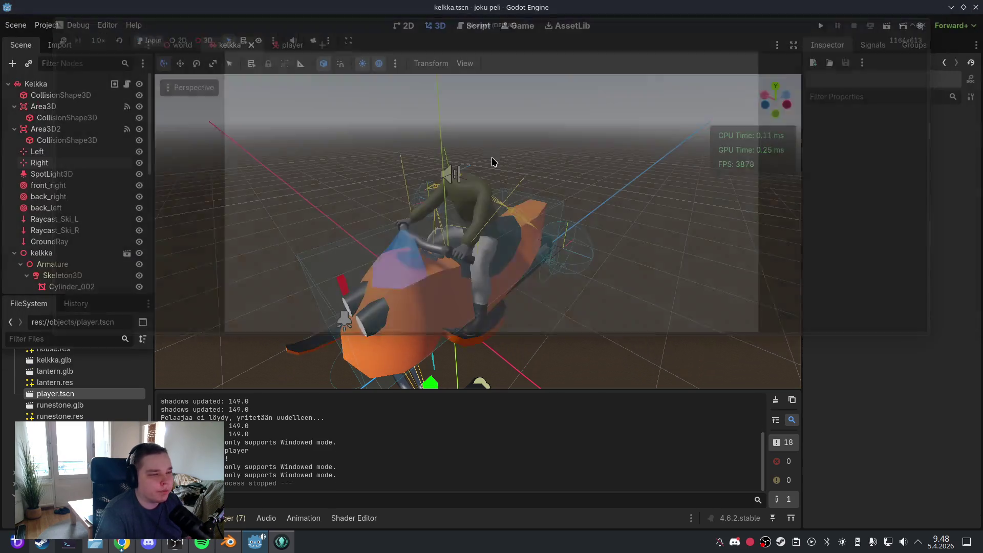
click(473, 26)
double_click(468, 185)
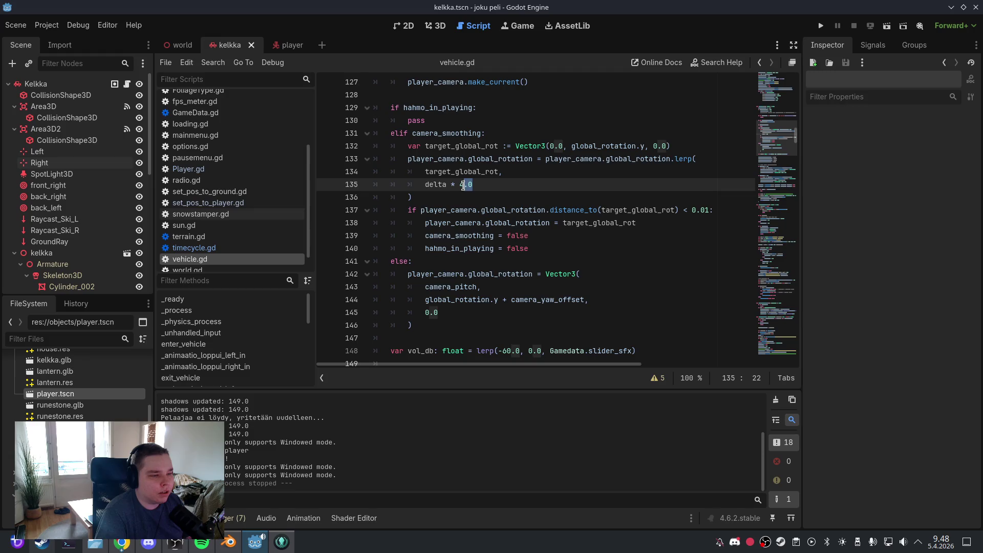
Change the camera-smoothing lerp speed to delta * 16.0
text(16.0)
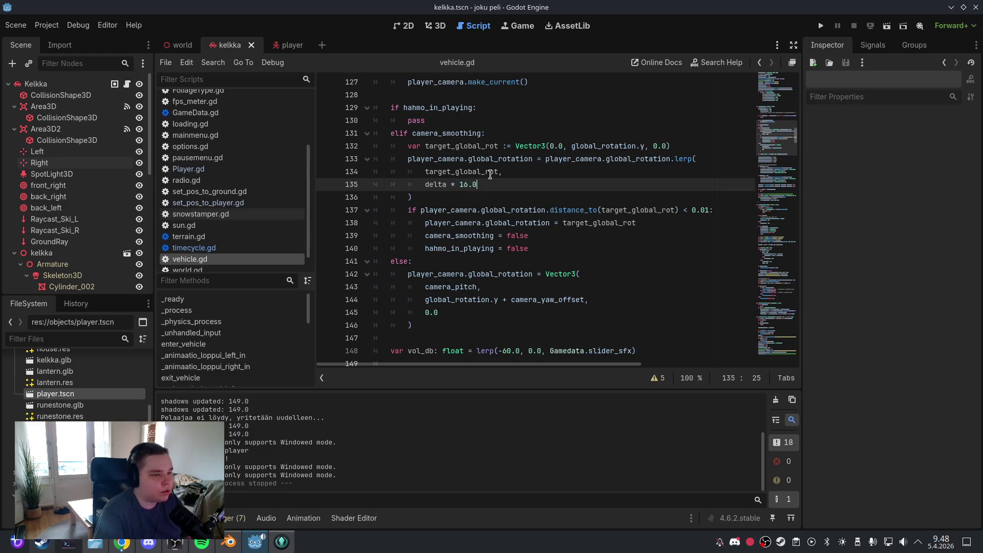
click(490, 172)
click(16, 26)
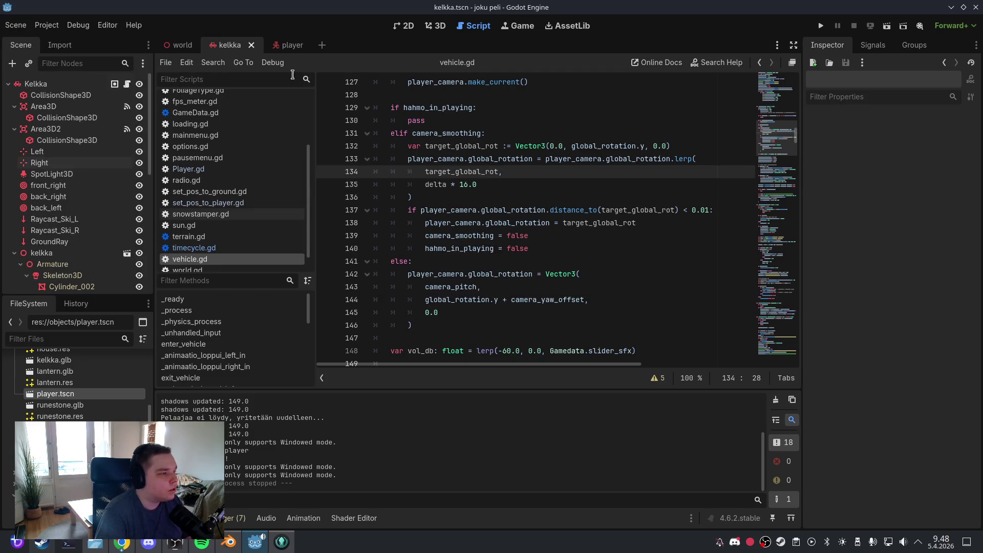
click(445, 27)
Run the game, get on the sled with F to watch the camera, then quit
click(820, 26)
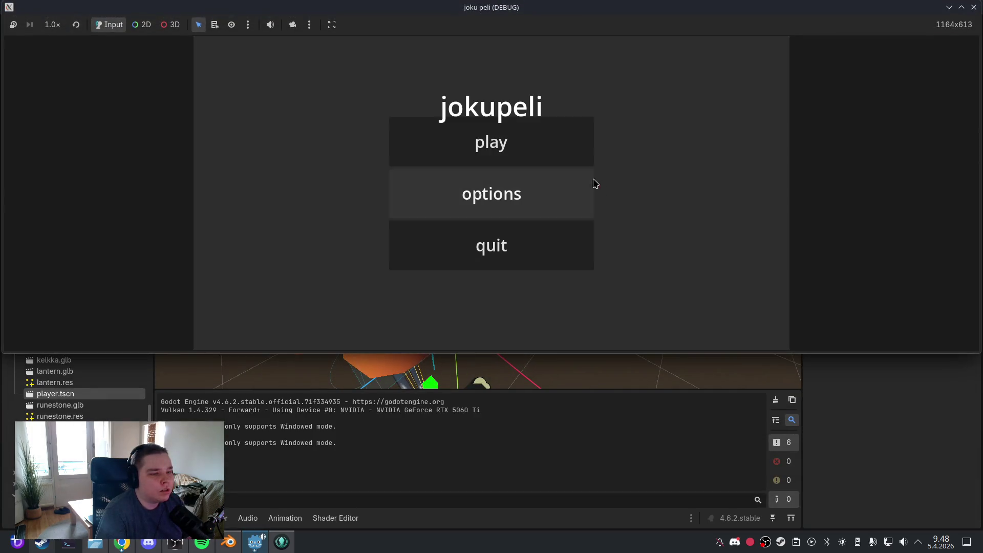
click(551, 140)
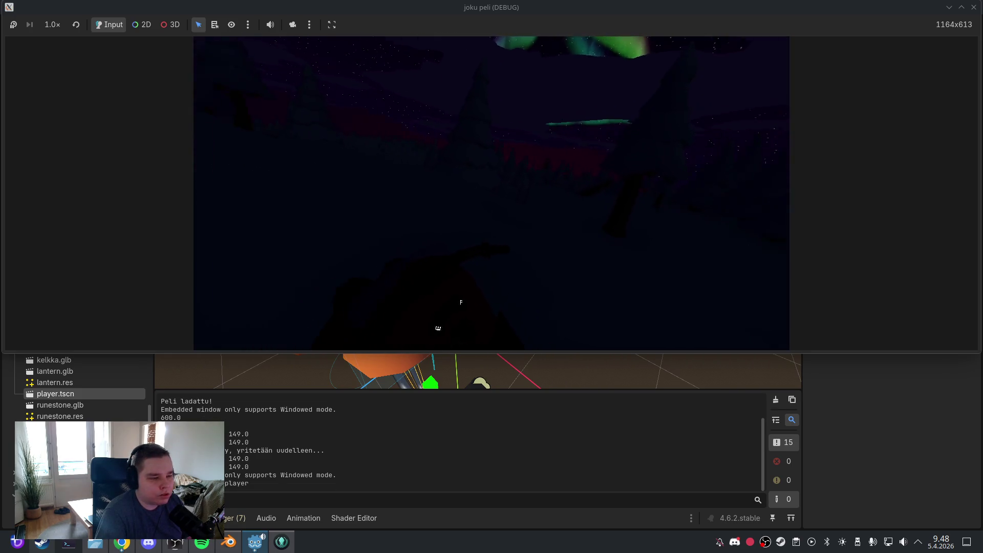
key(f)
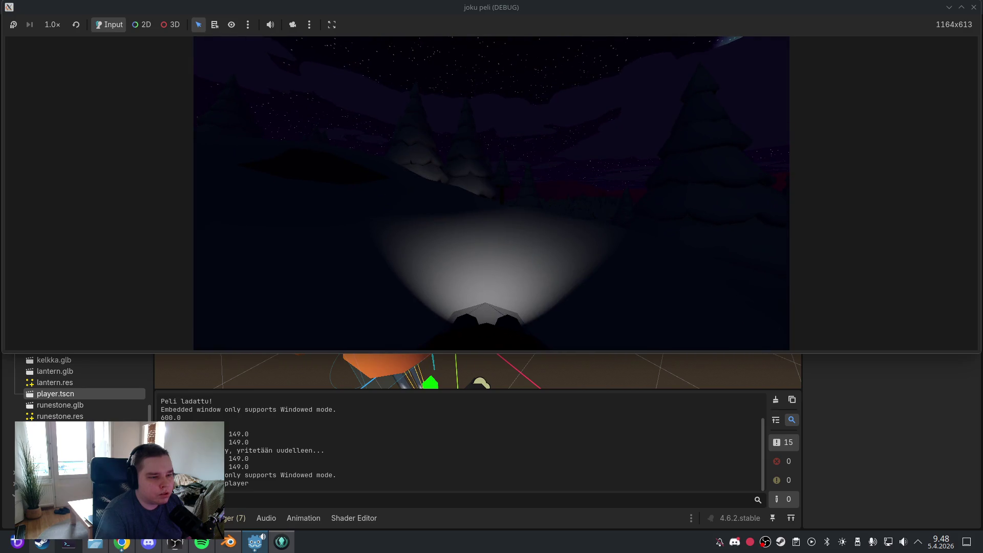
key(Escape)
click(507, 235)
click(507, 242)
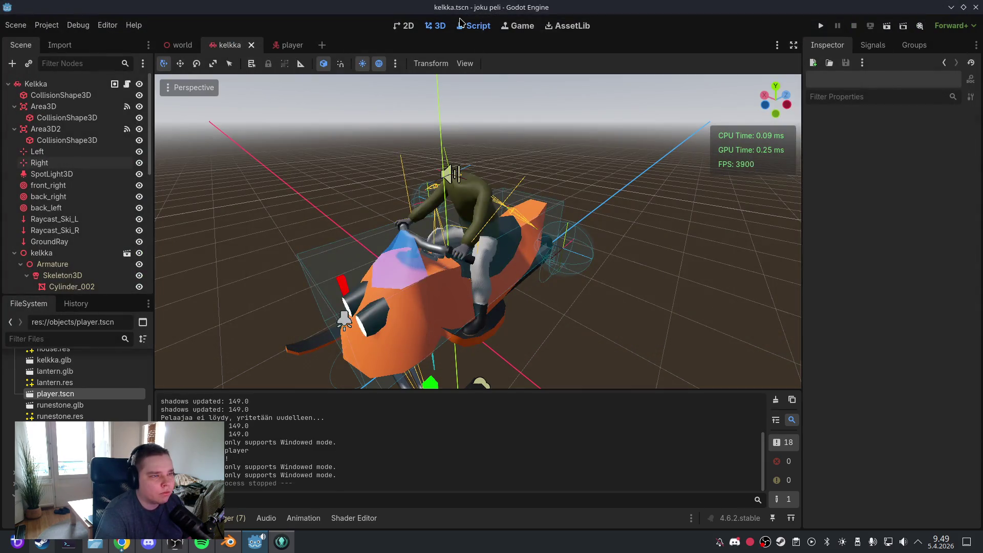
Lower the smoothing speed from 16.0 to 8.0 and save
click(472, 25)
drag(477, 185, 460, 185)
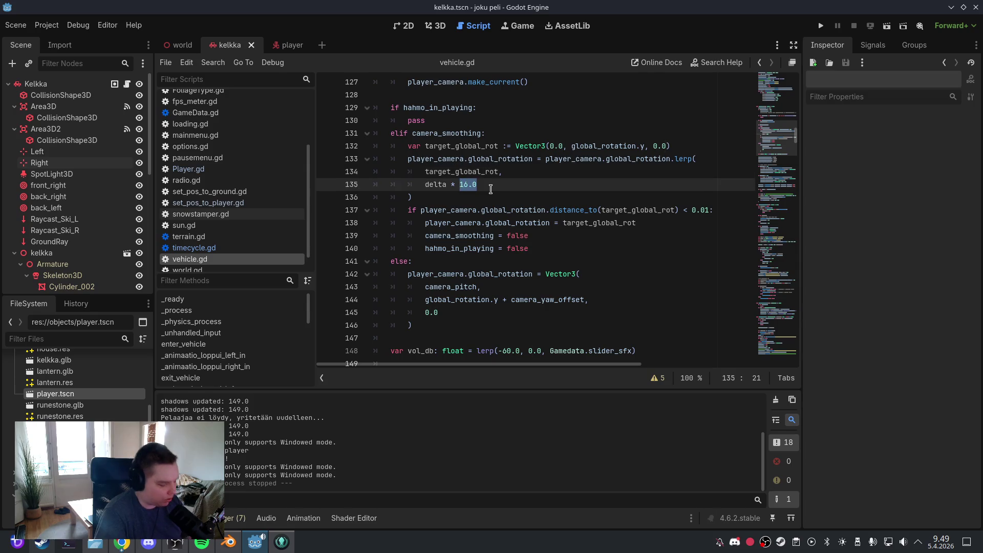
text(8.0)
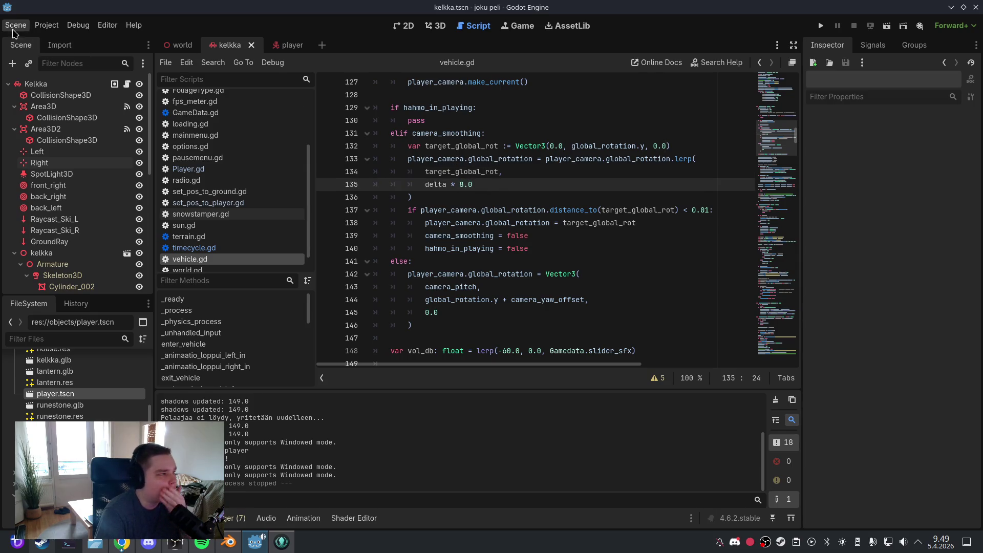
click(14, 26)
click(43, 104)
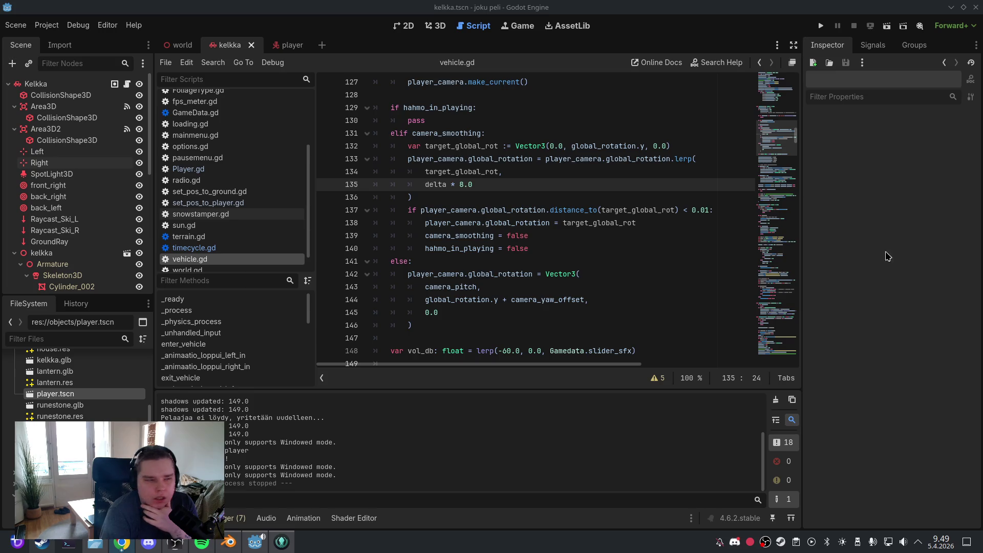
Change the smoothing speed to 1.0, save, and run the game to test it
drag(472, 185, 459, 186)
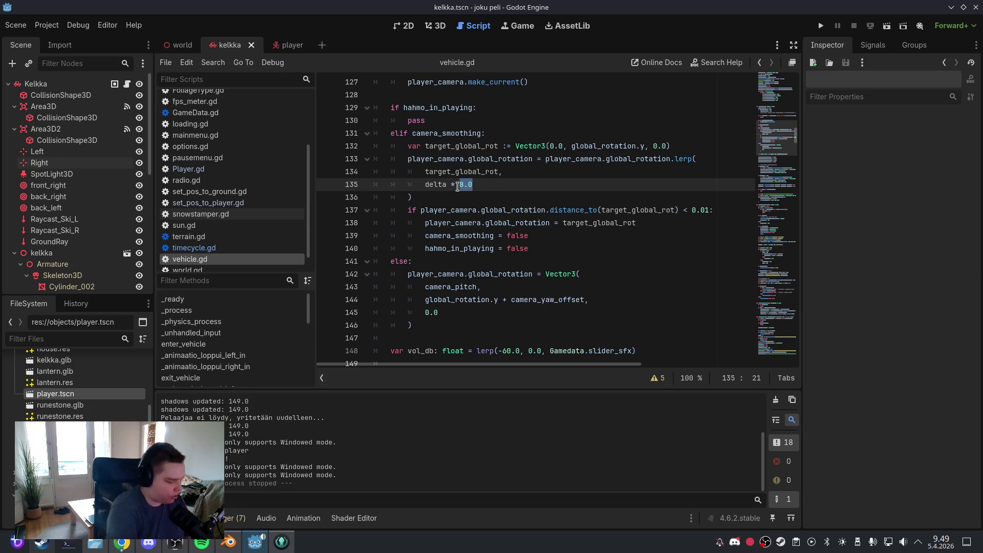
text(1.0)
key(Up)
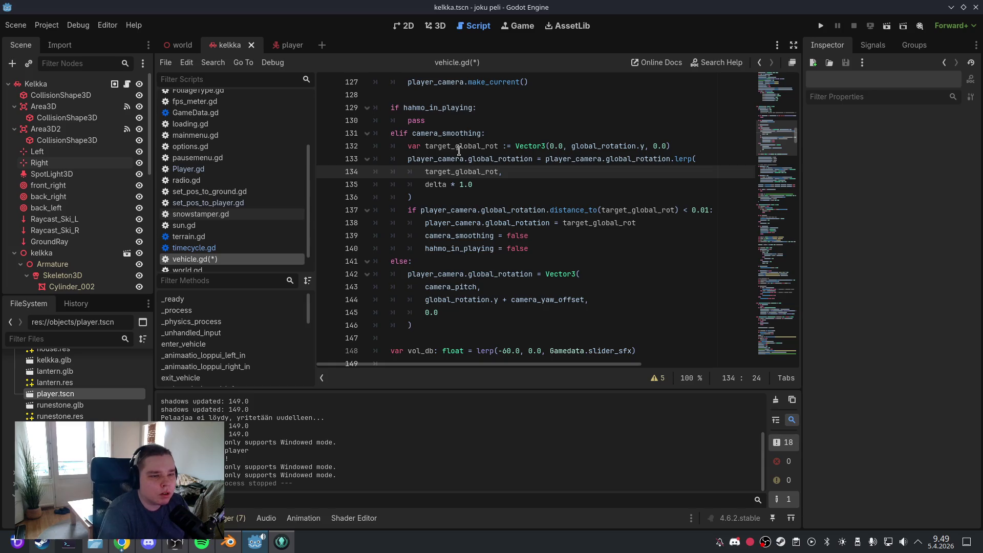
click(15, 26)
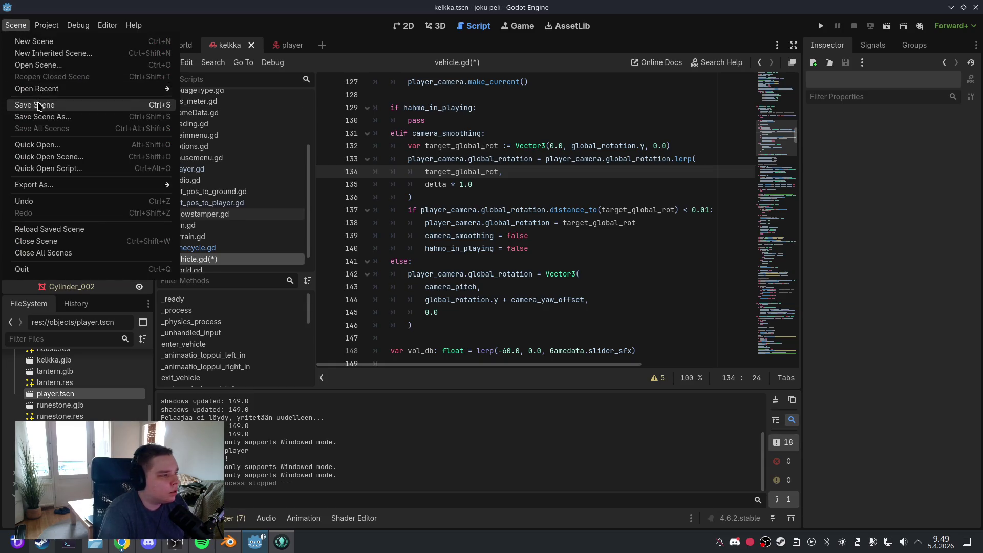
click(39, 105)
click(439, 25)
click(821, 25)
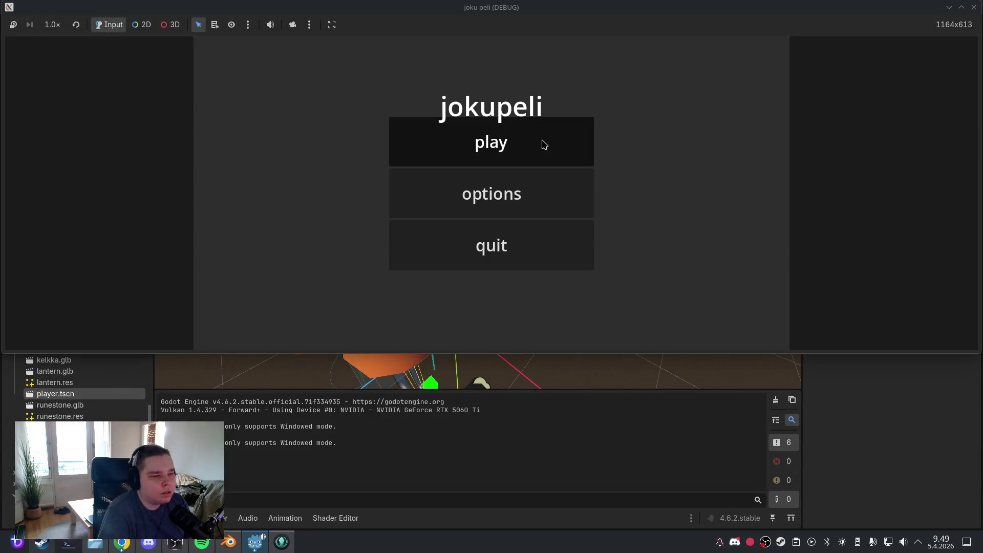
Play a test run with the delta * 1.0 camera smoothing, then quit back to the kelkka sled scene
click(544, 145)
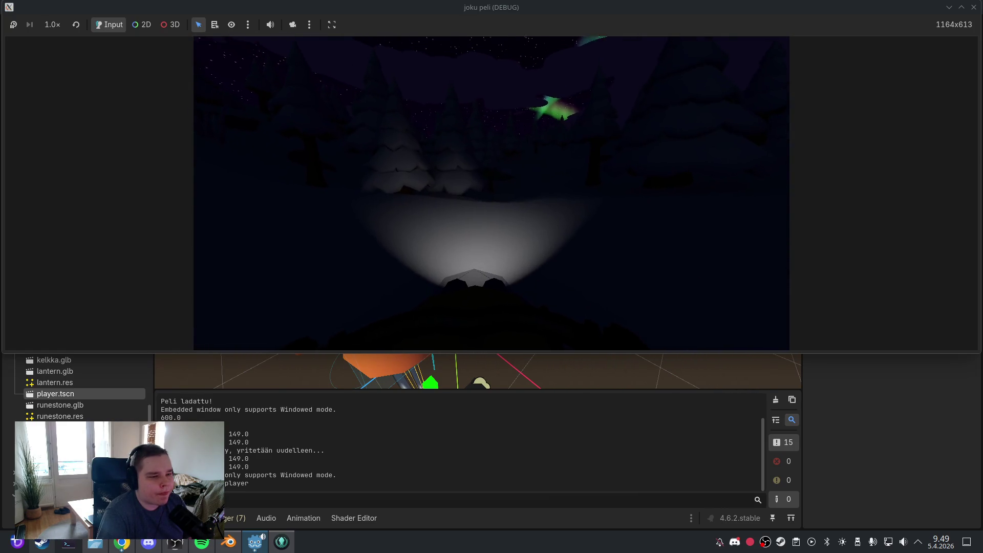
key(Escape)
click(505, 243)
click(510, 242)
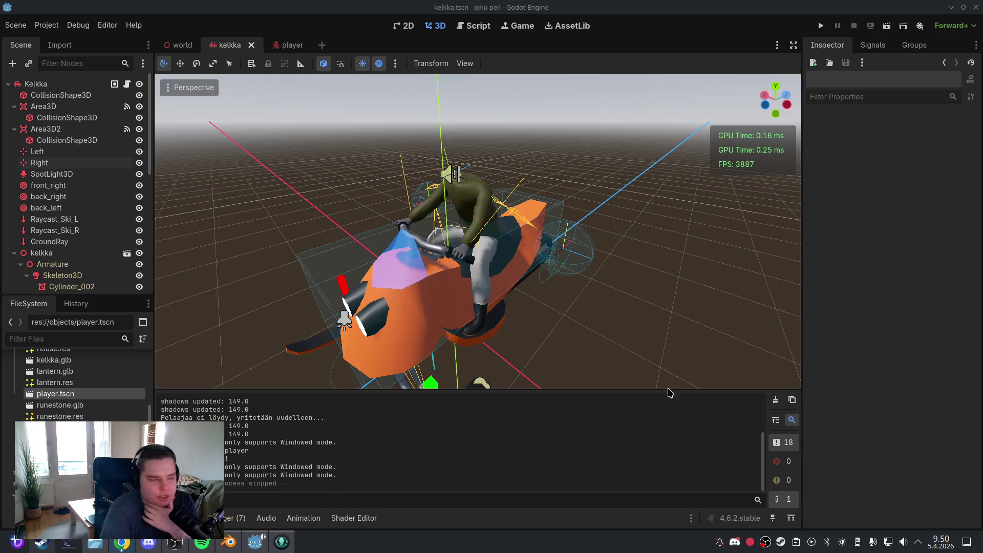
Jump to _finish_enter_animation in vehicle.gd and put the caret on its camera_pitch line
click(474, 25)
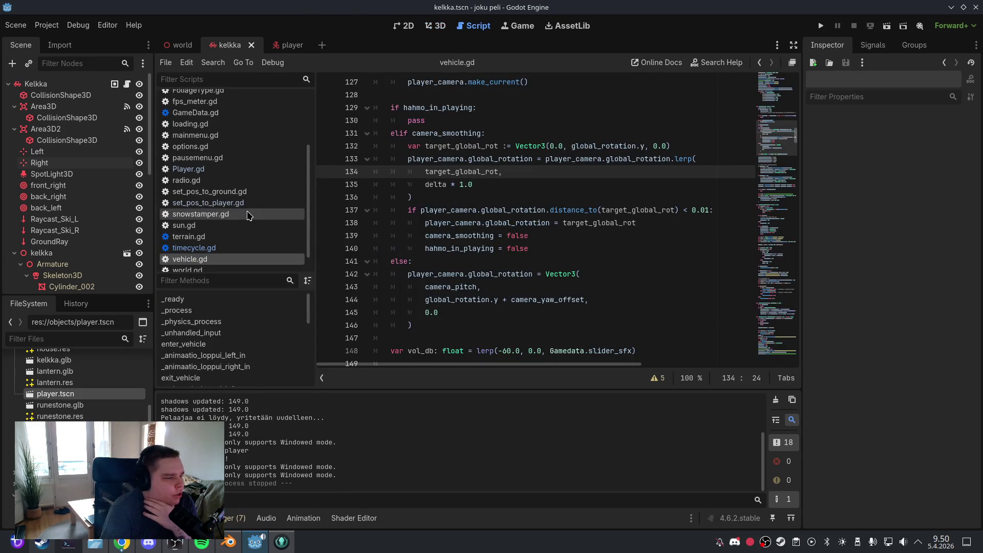
scroll(265, 336, down, 5)
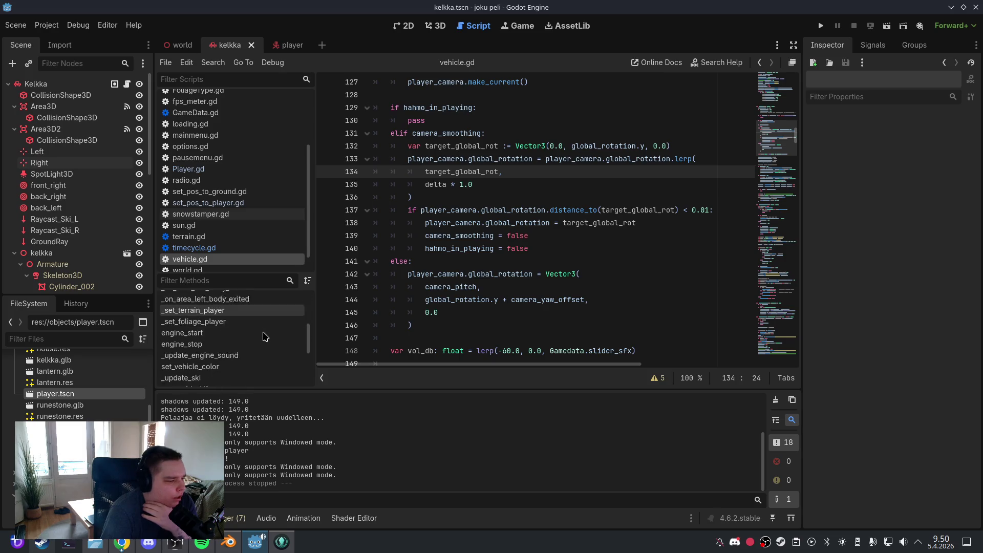
scroll(265, 337, down, 5)
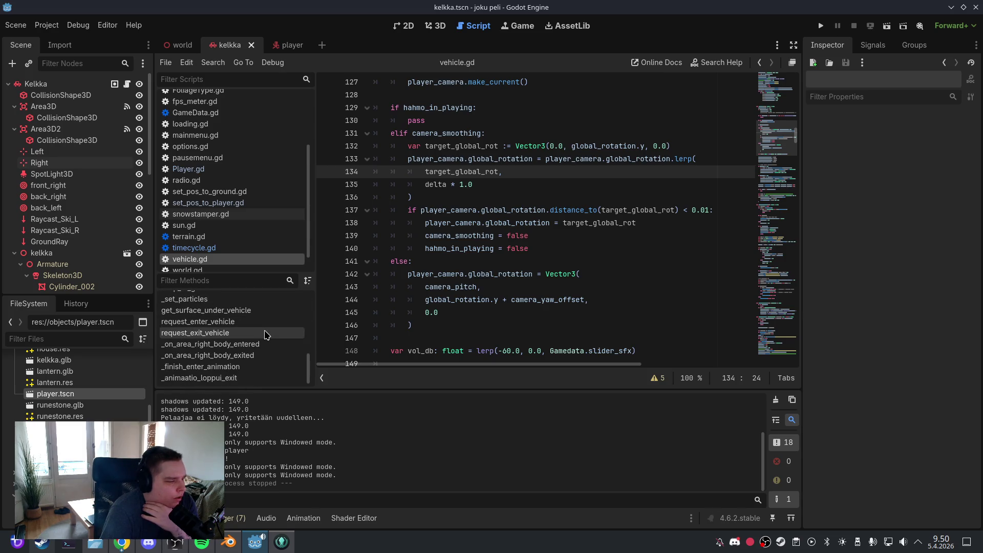
click(265, 367)
click(527, 265)
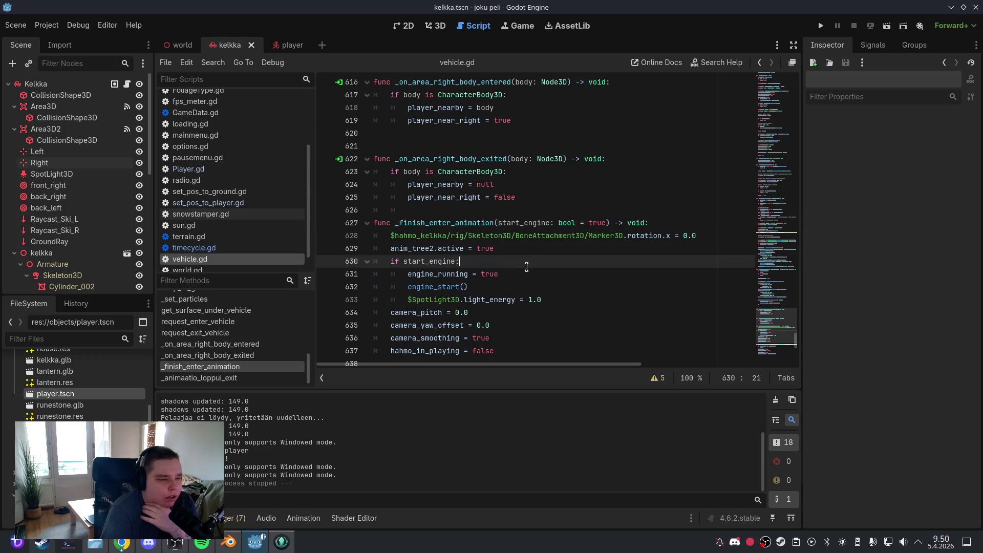
scroll(527, 269, down, 2)
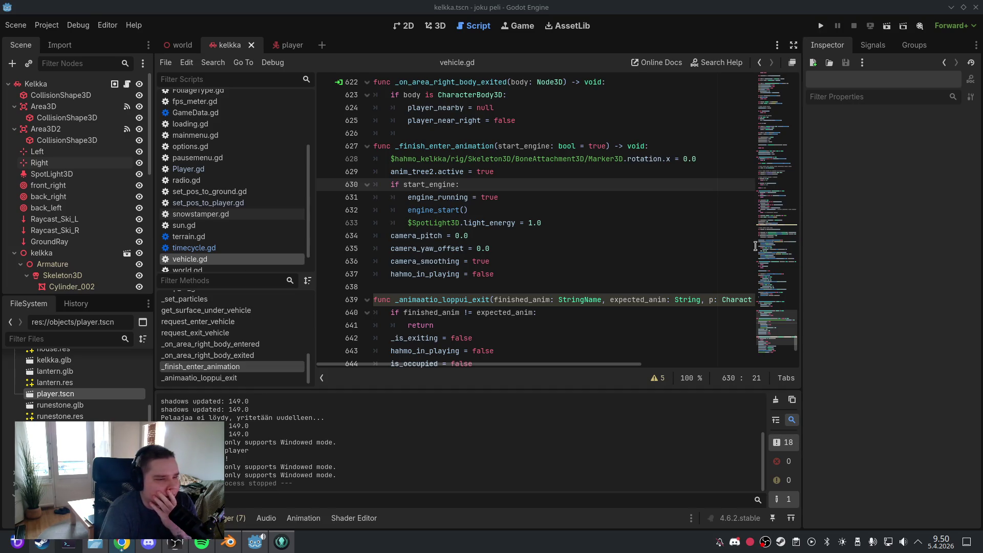
click(492, 209)
click(493, 233)
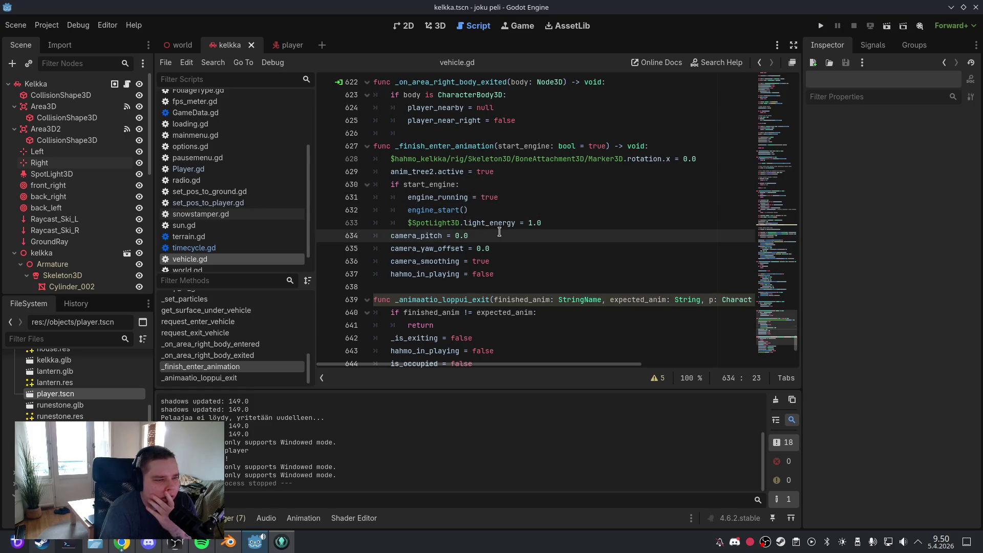
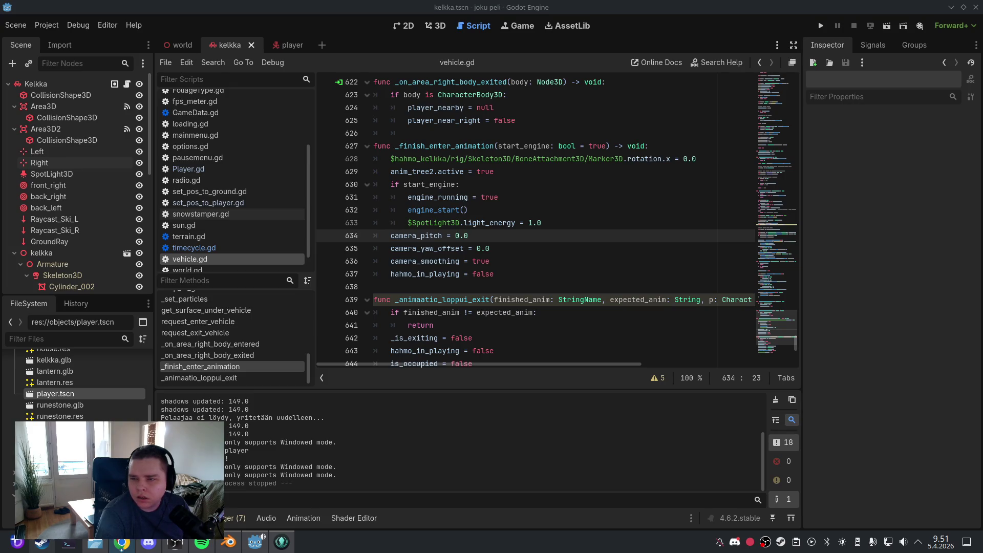
Replace camera reset lines 634–637 with the pasted yaw-offset tween block, indented one level
click(574, 215)
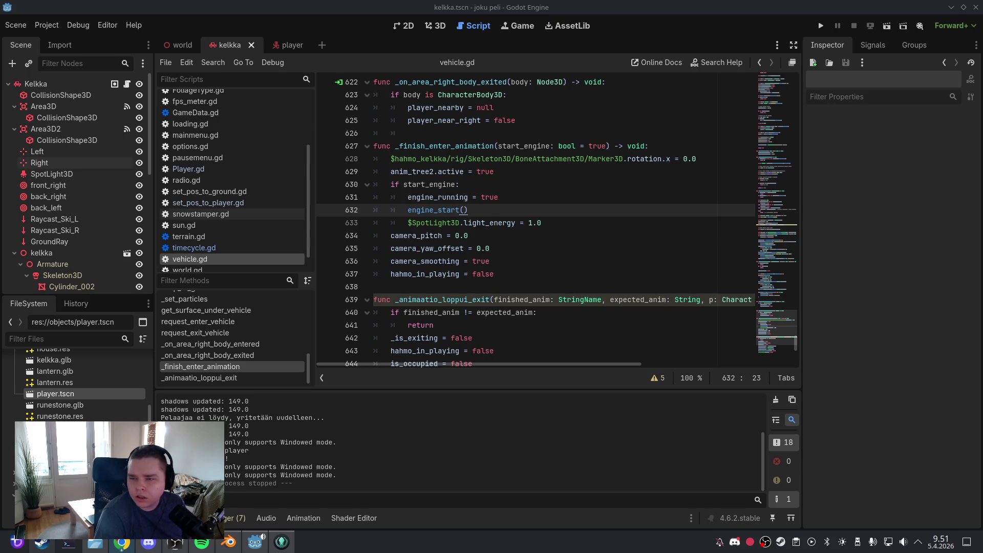
click(509, 274)
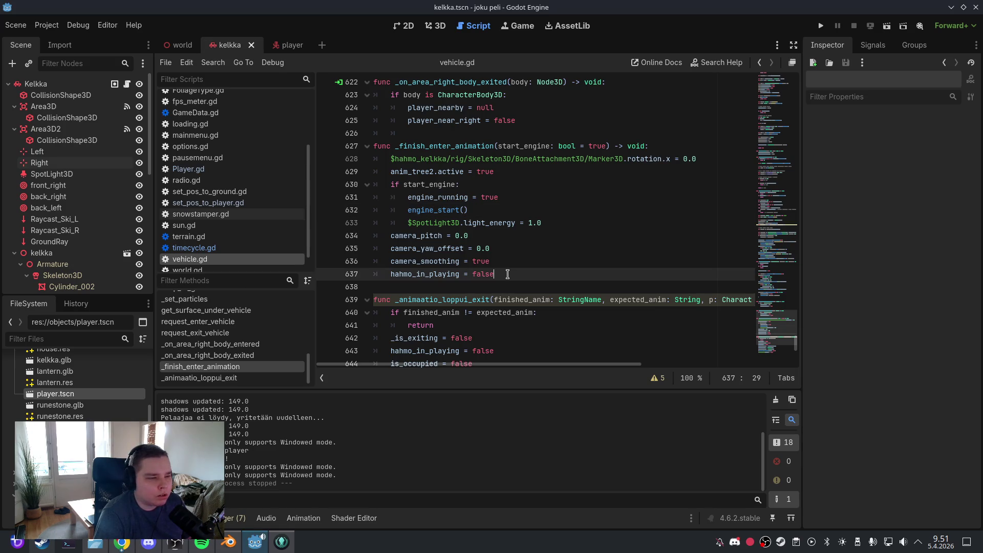
mouse_move(509, 274)
mouse_down()
mouse_move(430, 236)
mouse_move(425, 224)
mouse_move(388, 237)
mouse_up()
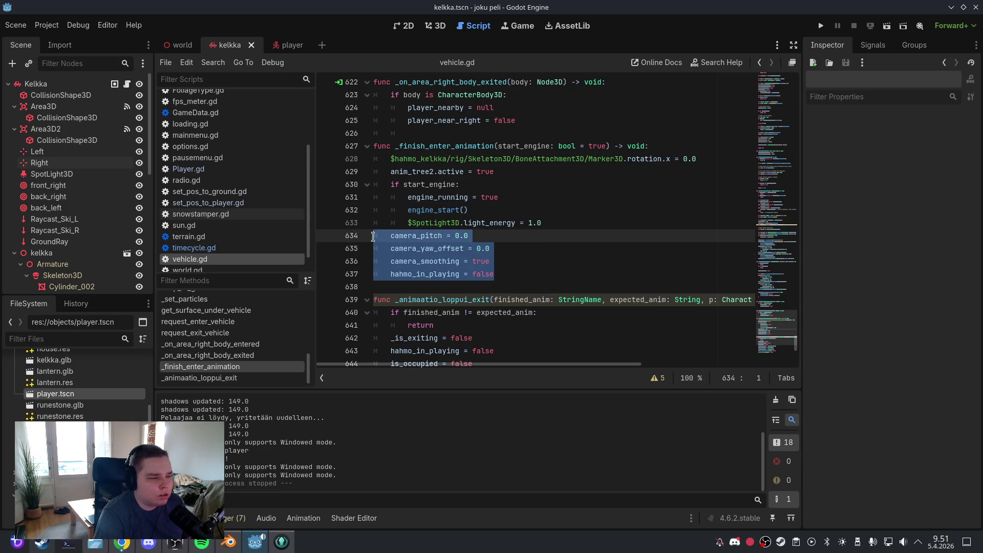
text(# UUSI camera_pitch = 0.0 # Laske kameran nykyinen yaw-ero kelkan suuntaan var cam_global_y := player_camera.global_rotation.y var vehicle_y := global_rotation.y camera_yaw_offset = cam_global_y - vehicle_y hahmo_in_playing = false  var smooth_tween := create_tween() smooth_tween.tween_method( 	func(v: float) -> void: 		camera_yaw_offset = v, 	camera_yaw_offset, 0.0, 1.0 / camera_smooth_speed ).set_ease(Tween.EASE_OUT).set_trans(Tween.TRANS_CUBIC))
drag(626, 314, 501, 286)
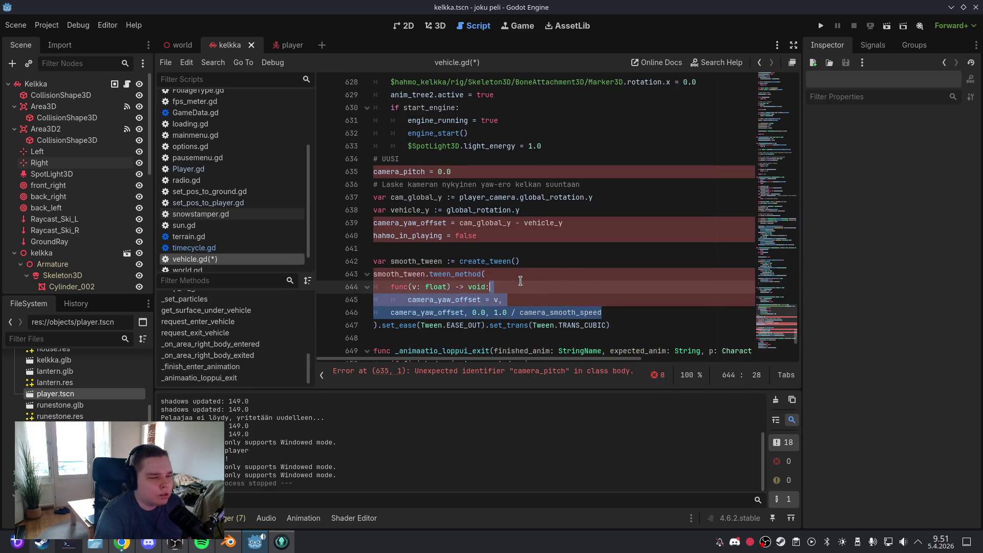
mouse_move(612, 325)
mouse_down()
mouse_move(548, 312)
mouse_move(402, 218)
mouse_move(378, 170)
mouse_up()
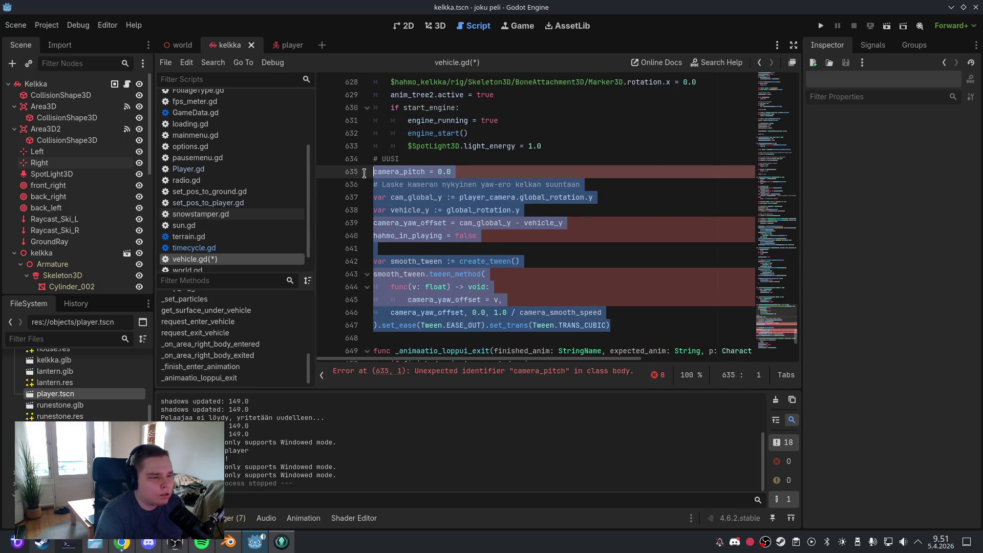
key(Tab)
click(434, 162)
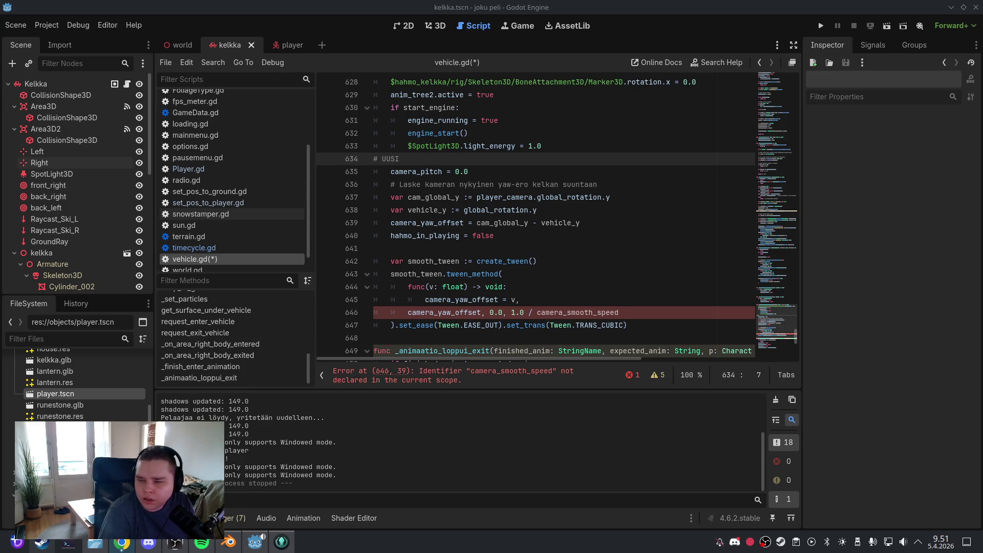
Correct the indentation of the tween line 646 inside _finish_enter_animation
click(543, 263)
click(407, 312)
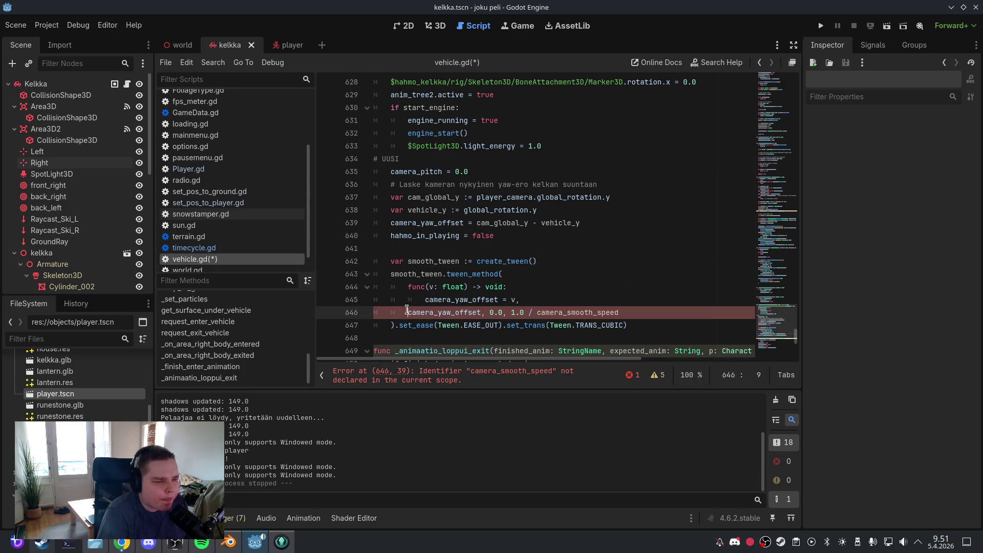
key(Tab)
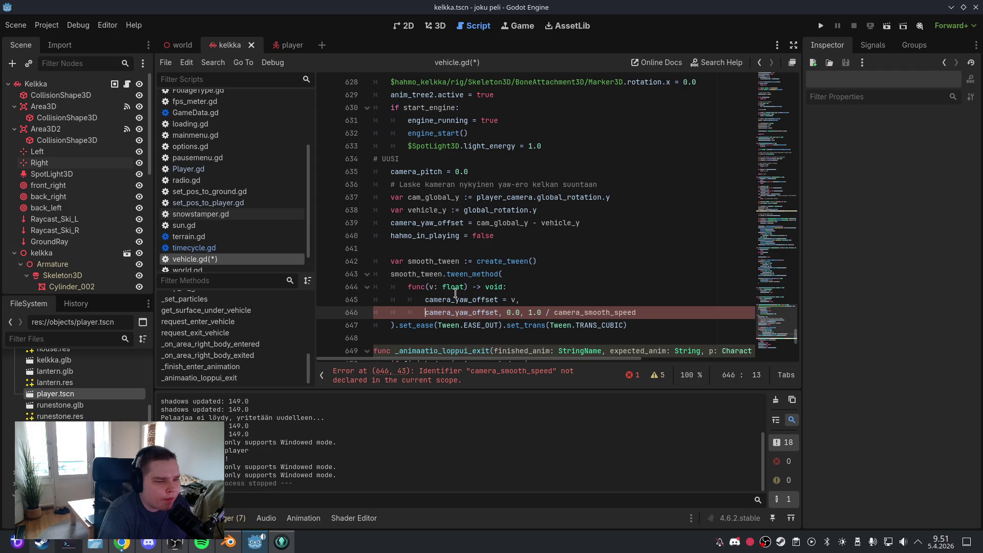
key(BackSpace)
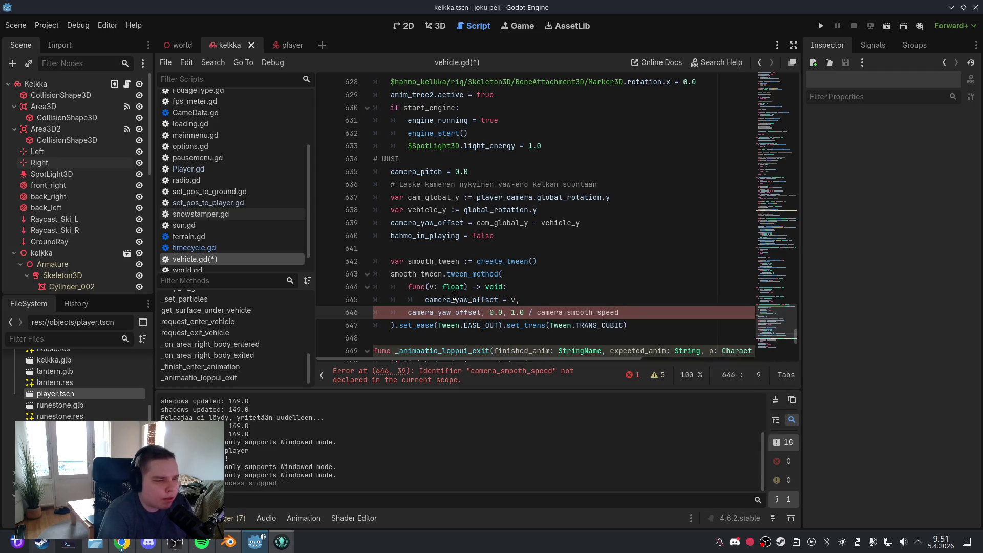
click(455, 297)
click(471, 288)
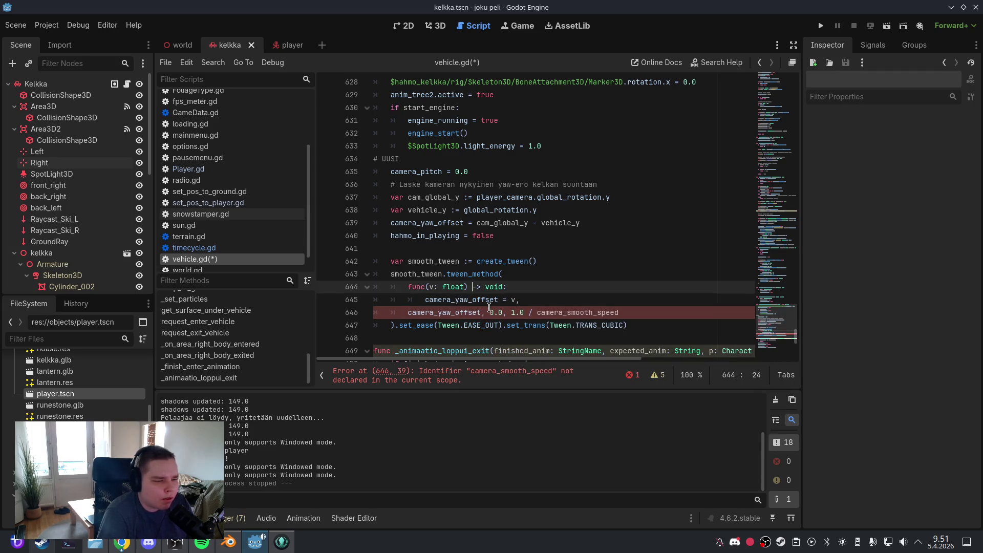
right_click(475, 371)
click(487, 378)
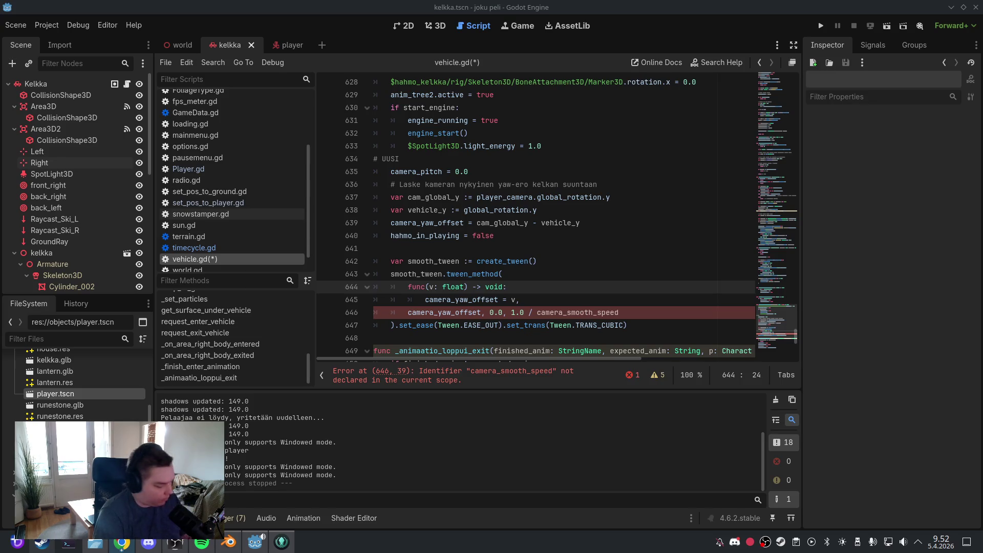
scroll(799, 320, down, 5)
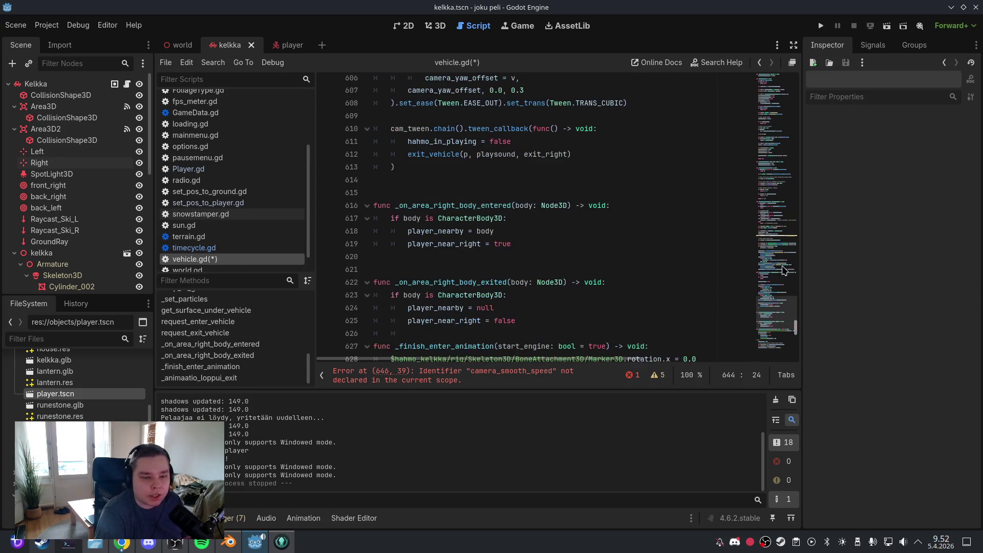
click(782, 84)
scroll(518, 286, down, 20)
scroll(518, 287, up, 20)
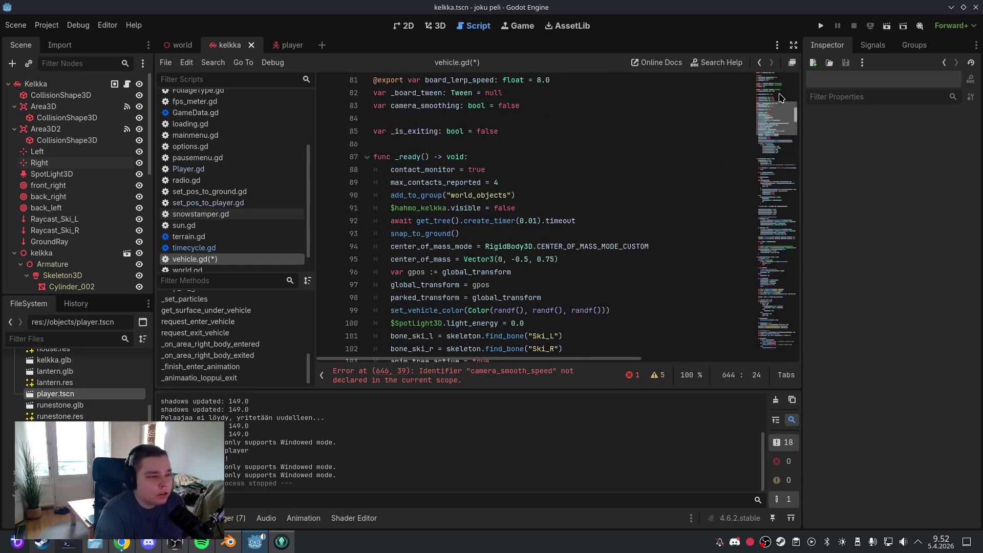
click(520, 276)
key(Return)
key(Return)
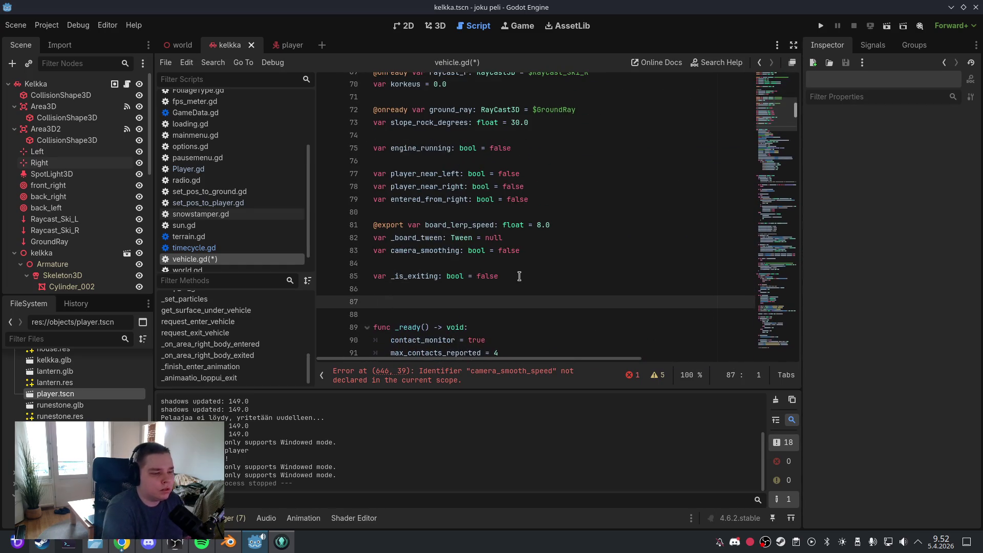
text(@export var camera_smooth_speed: float = 2.0)
scroll(746, 174, down, 20)
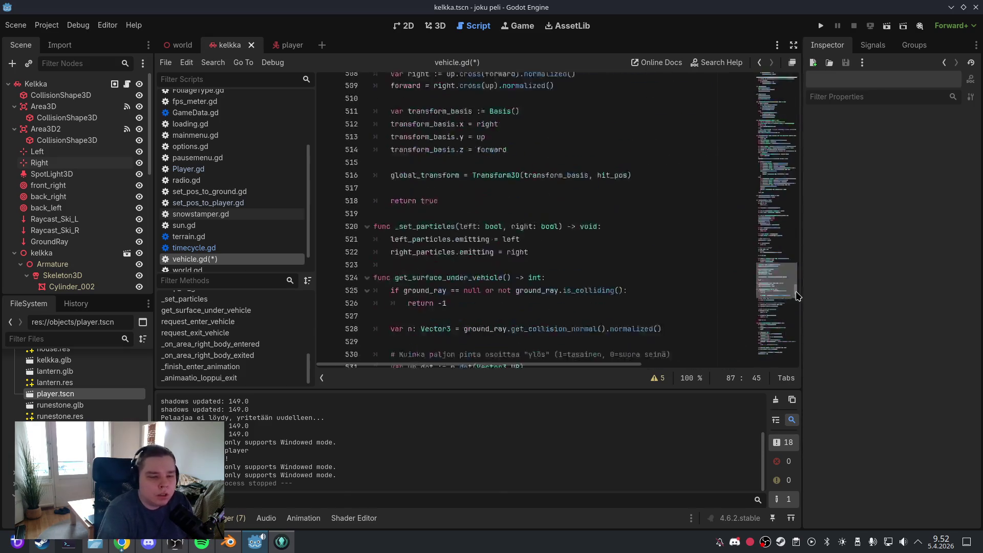
mouse_move(785, 141)
mouse_down()
mouse_move(791, 358)
mouse_move(794, 351)
mouse_up()
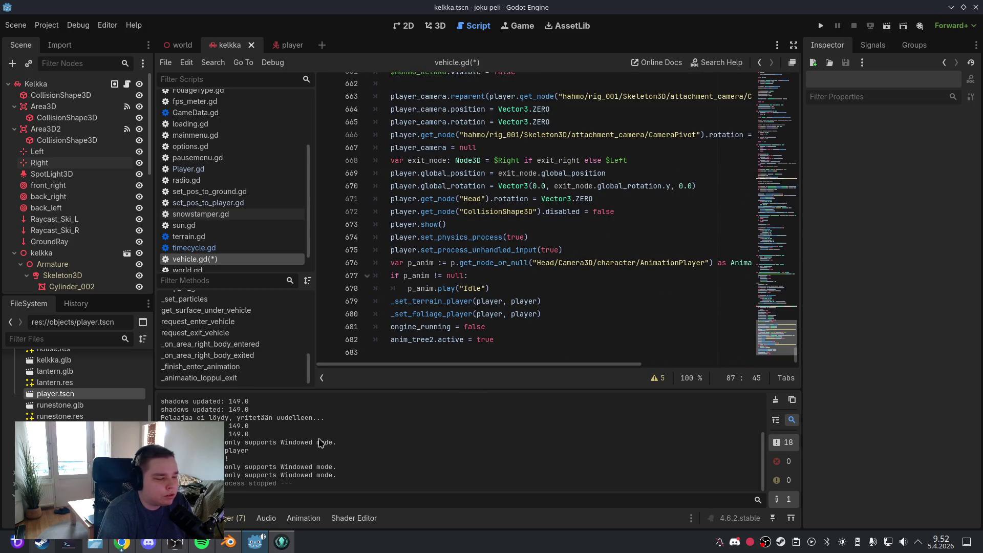
Return to the _finish_enter_animation method around line 633
click(201, 366)
click(485, 274)
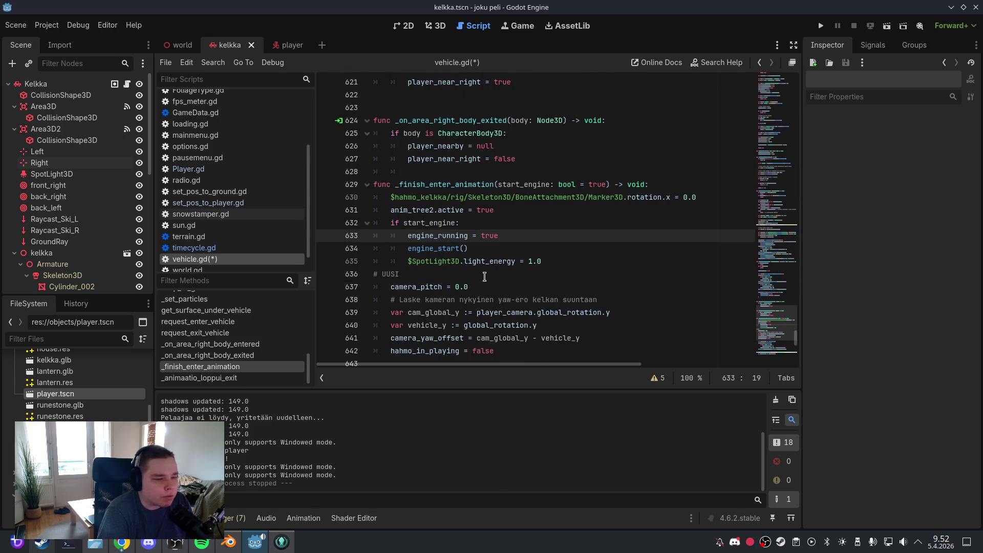
scroll(485, 276, down, 1)
click(16, 25)
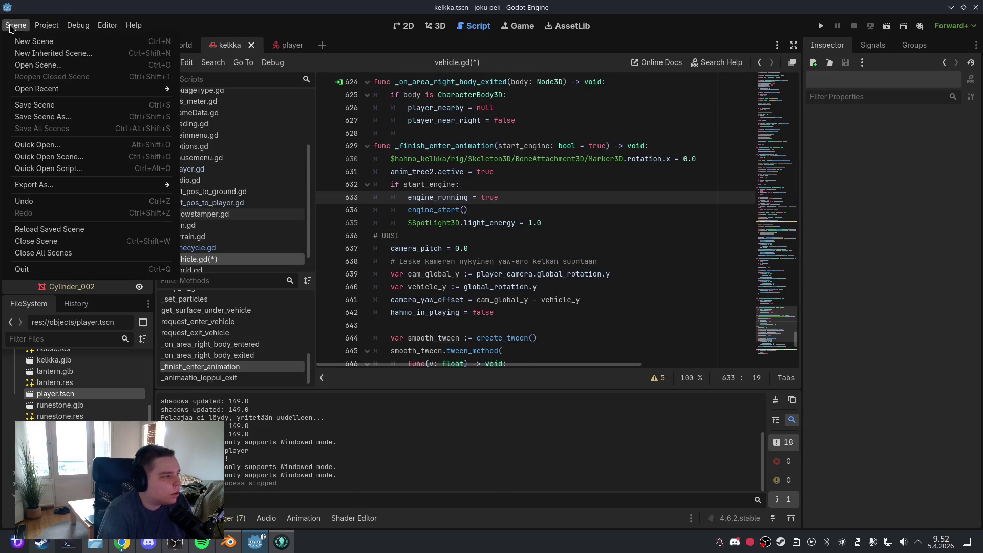
Save the scene and edited script, then come back to vehicle.gd
click(44, 105)
click(449, 26)
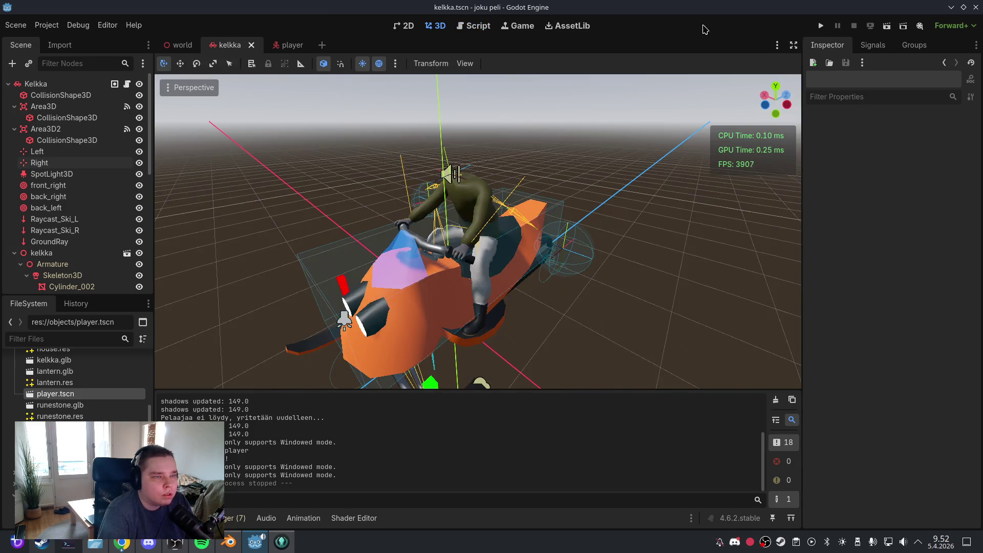
click(477, 25)
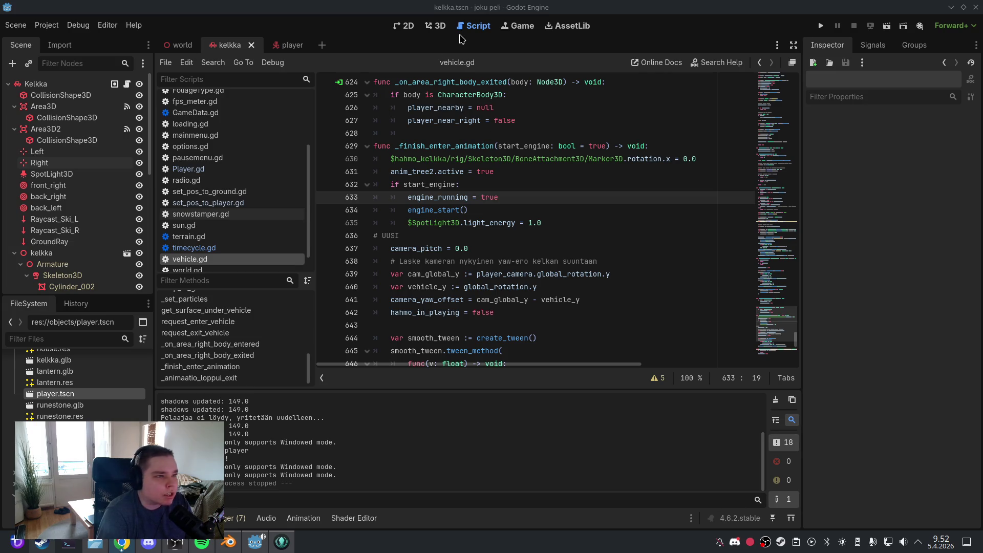
scroll(216, 187, down, 1)
scroll(210, 180, up, 1)
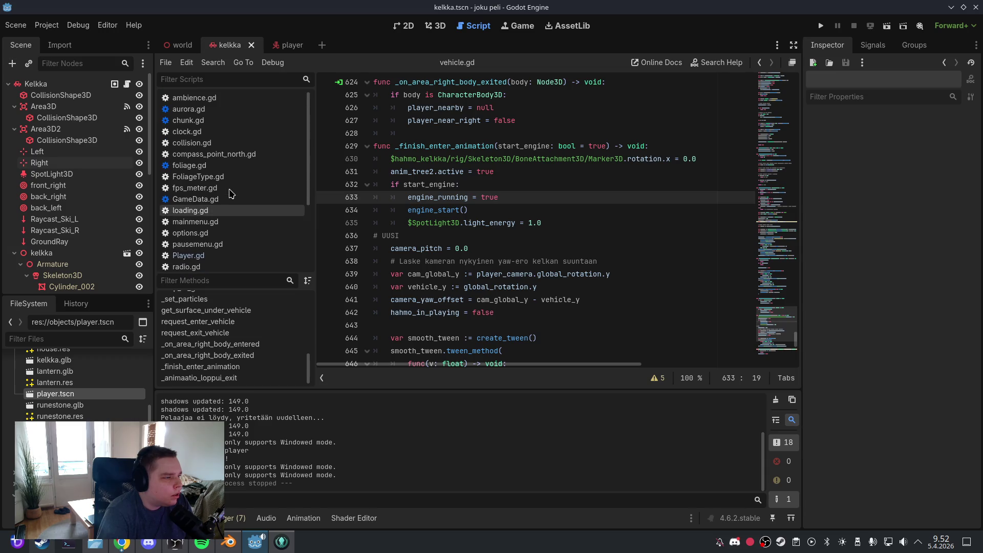
scroll(230, 163, down, 1)
scroll(241, 343, up, 10)
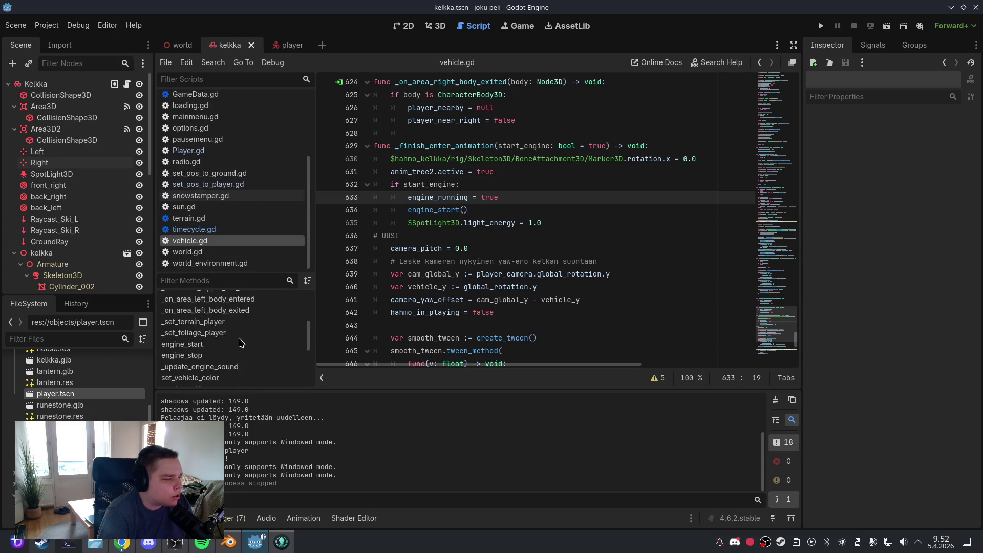
Delete the elif camera_smoothing branch (lines 133–142) from _process
click(226, 311)
click(515, 274)
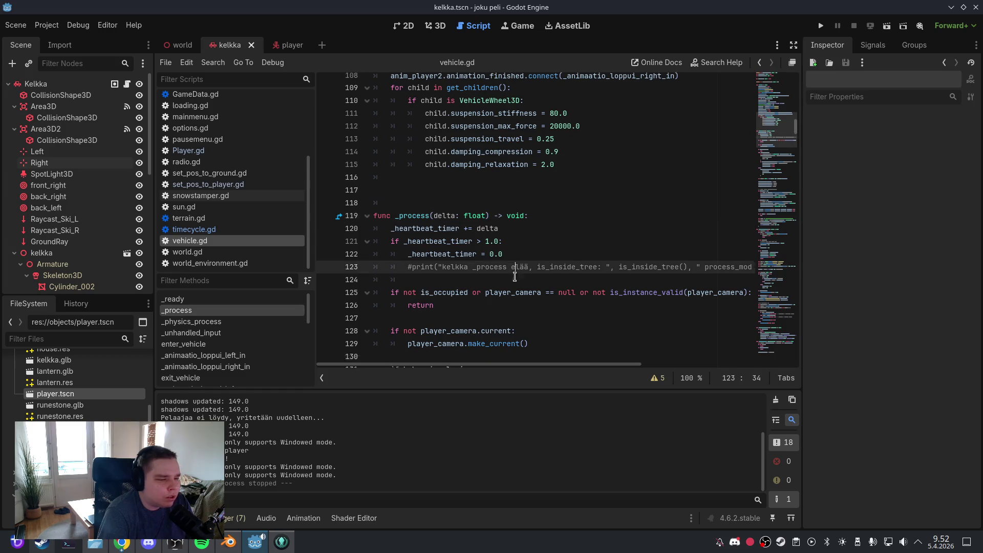
scroll(515, 278, down, 4)
scroll(515, 277, down, 2)
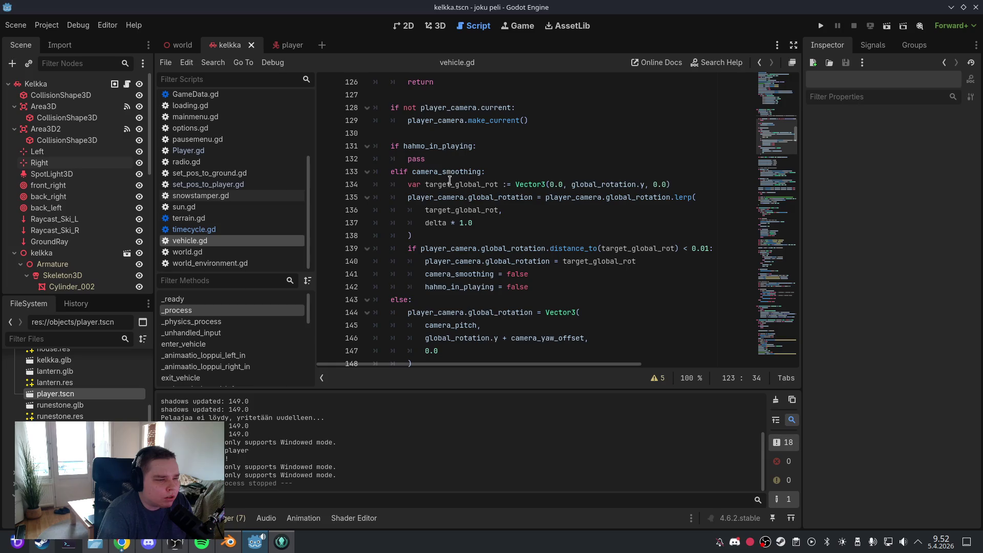
scroll(477, 249, down, 1)
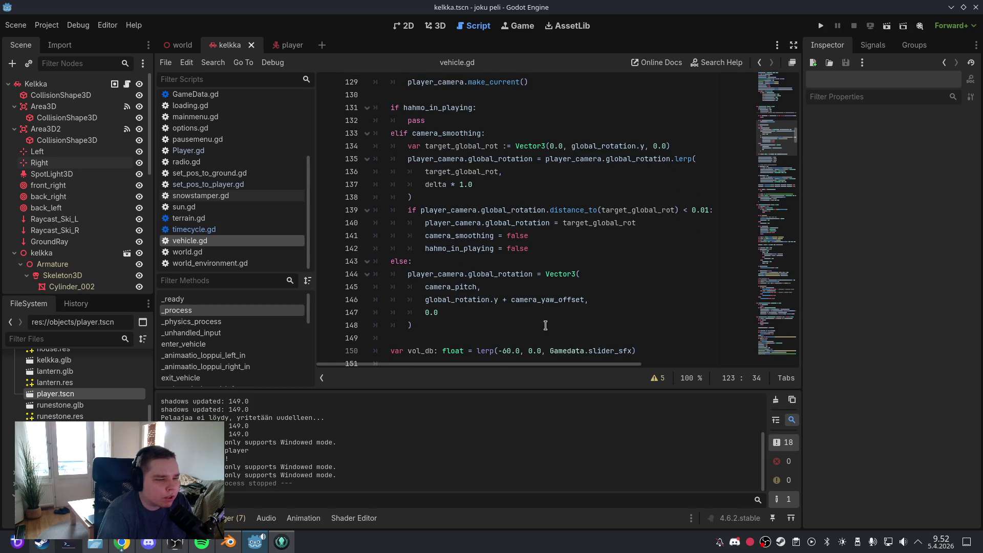
scroll(509, 274, up, 1)
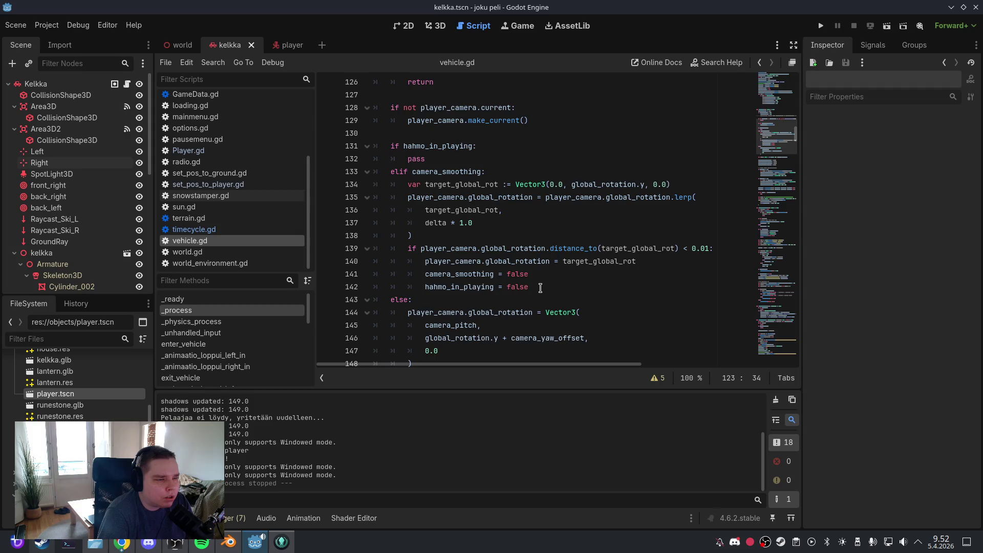
mouse_move(540, 288)
mouse_down()
mouse_move(425, 260)
mouse_move(371, 170)
mouse_up()
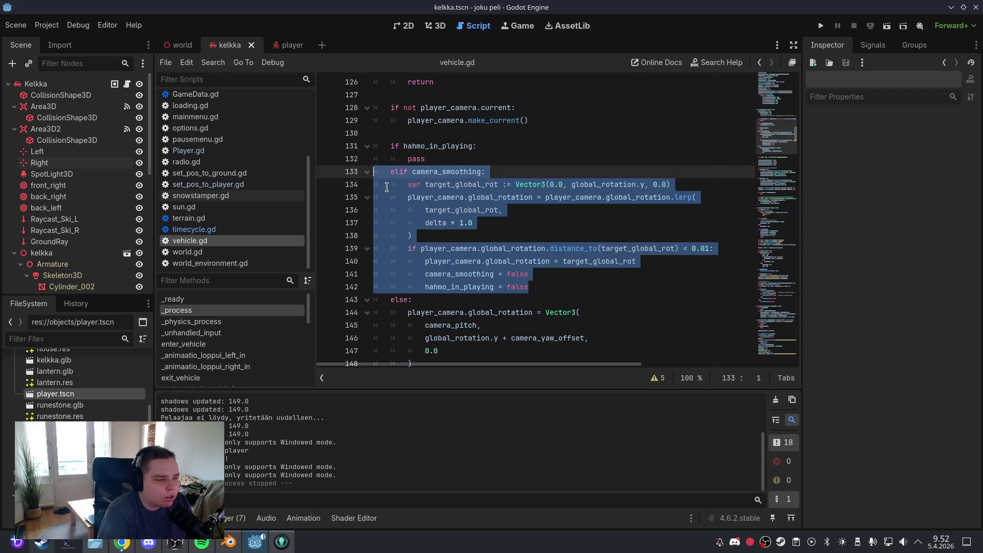
key(BackSpace)
key(BackSpace)
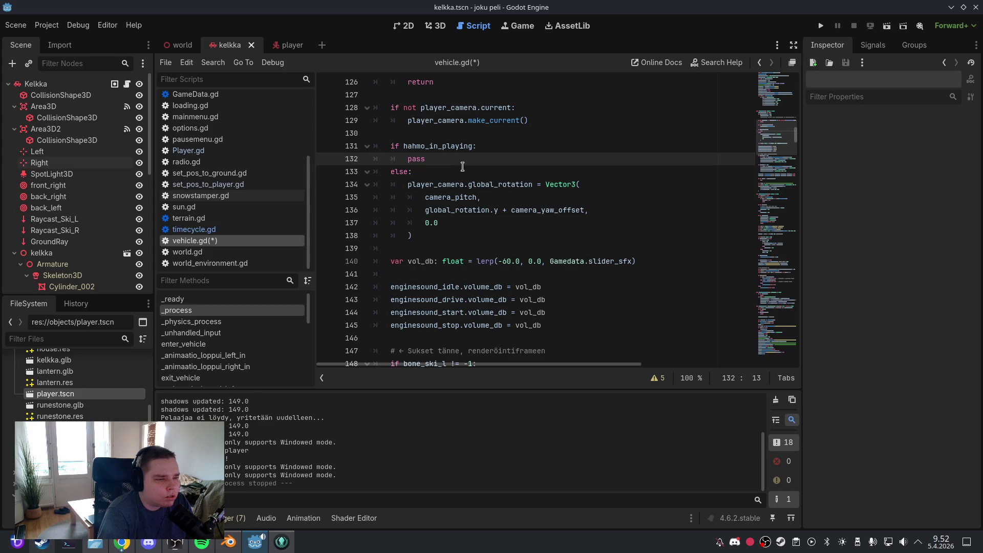
click(462, 167)
Save vehicle.gd and start a test run of the game
click(15, 25)
click(20, 103)
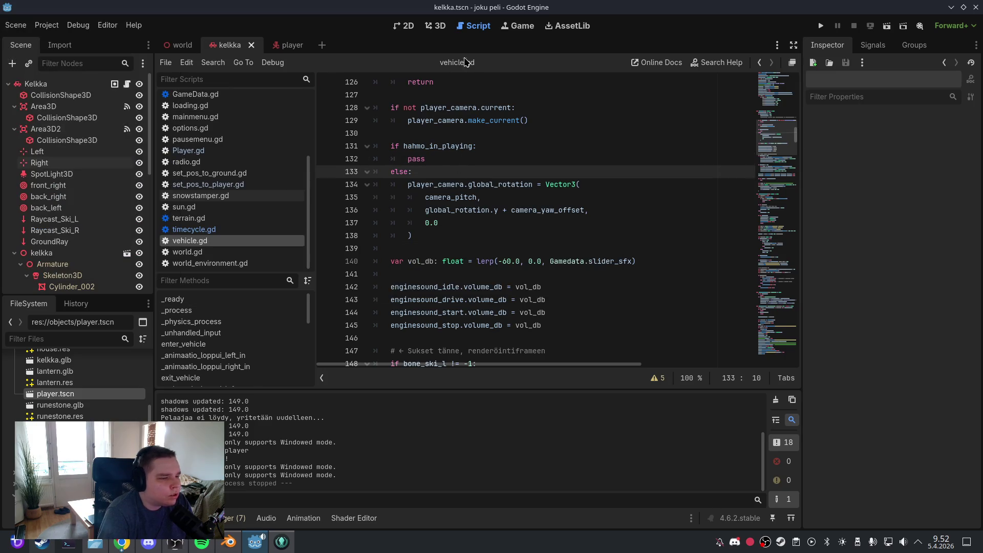
click(435, 25)
click(821, 25)
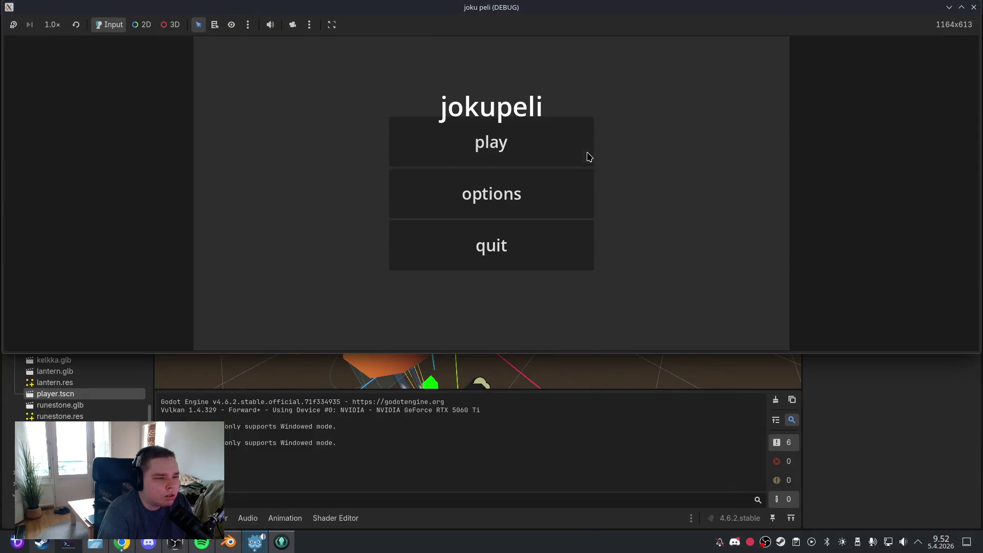
Play the game with the lantern on, stop the run, and return to line 138 of vehicle.gd
click(547, 143)
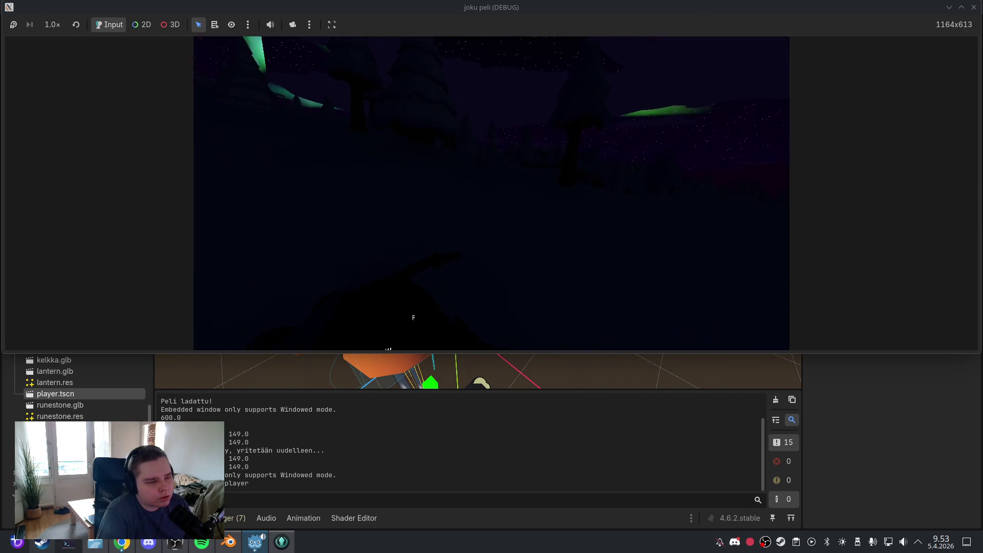
key(f)
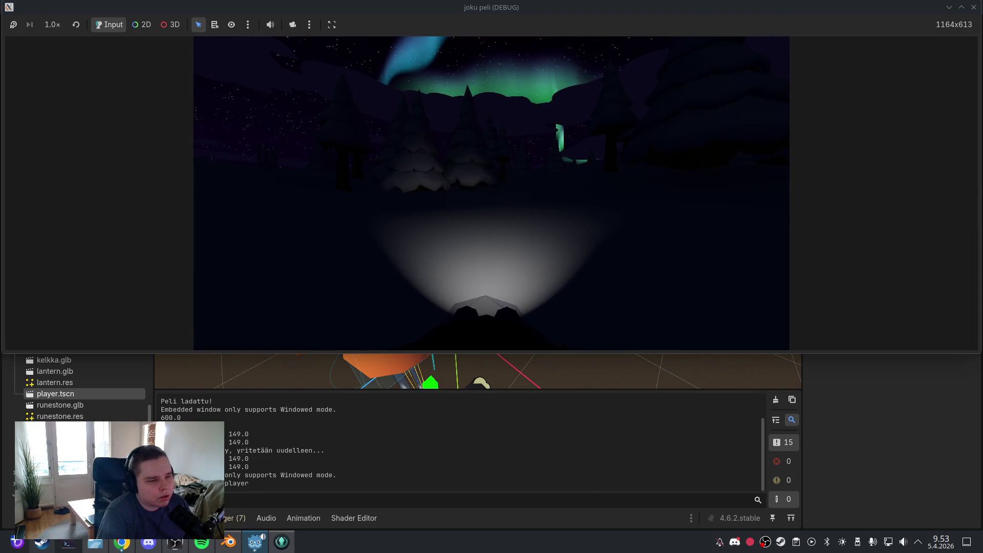
key(Escape)
click(523, 251)
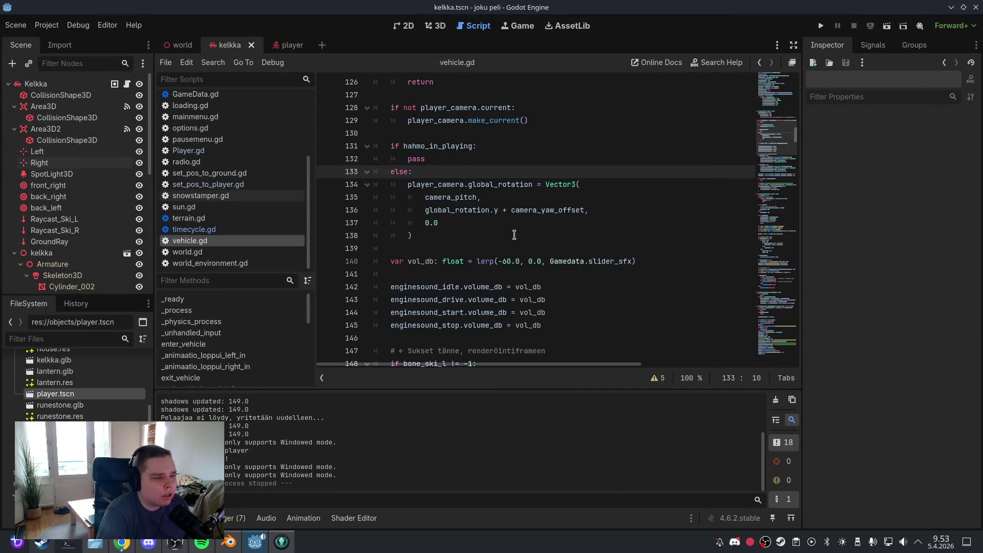
click(514, 235)
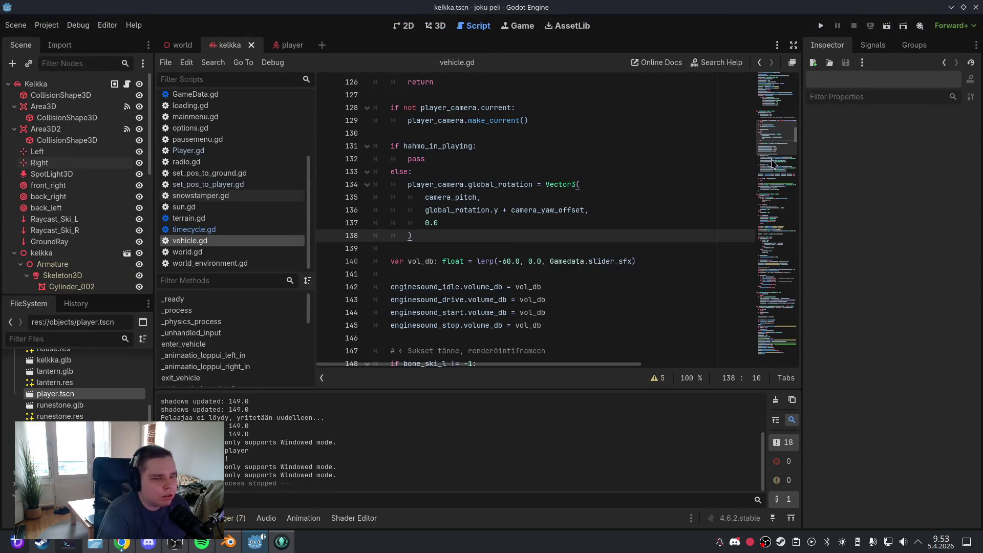
Select the Kelkka node in 3D and widen the Inspector to show Camera Smooth Speed
click(774, 85)
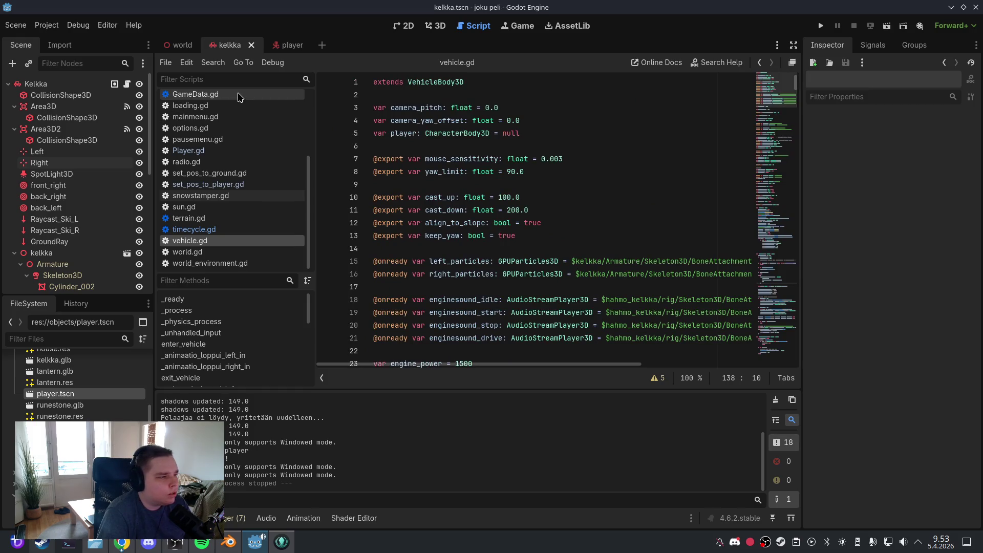
click(436, 26)
click(67, 84)
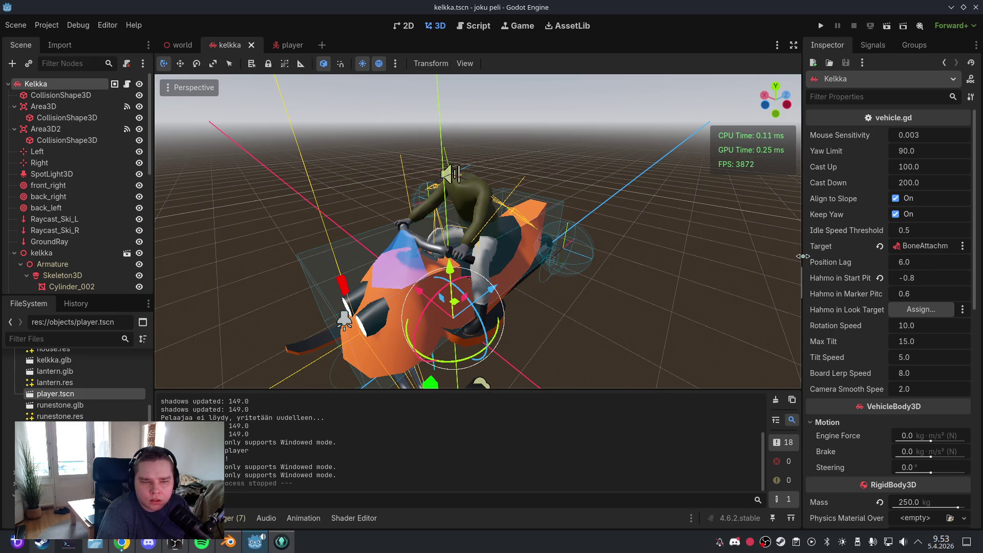
drag(803, 256, 748, 256)
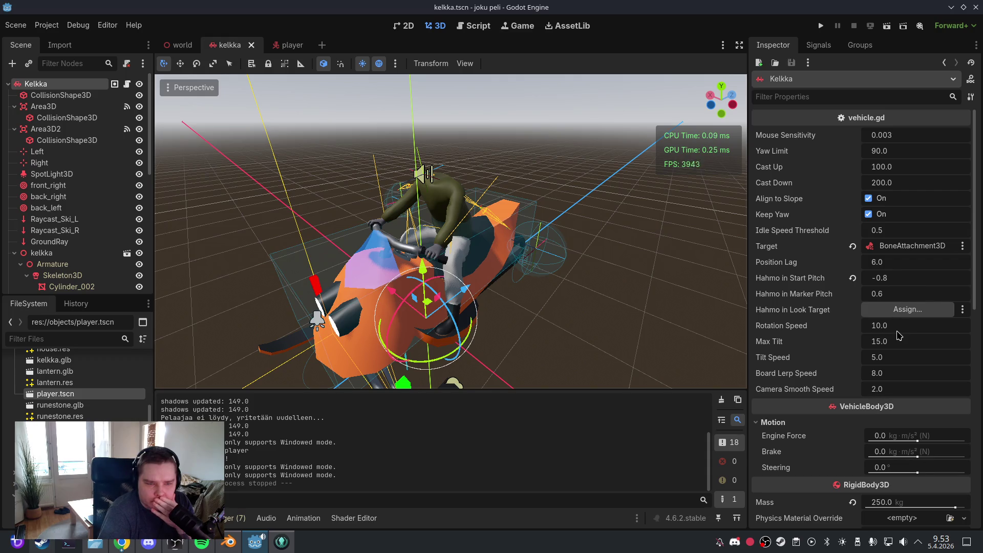
click(900, 389)
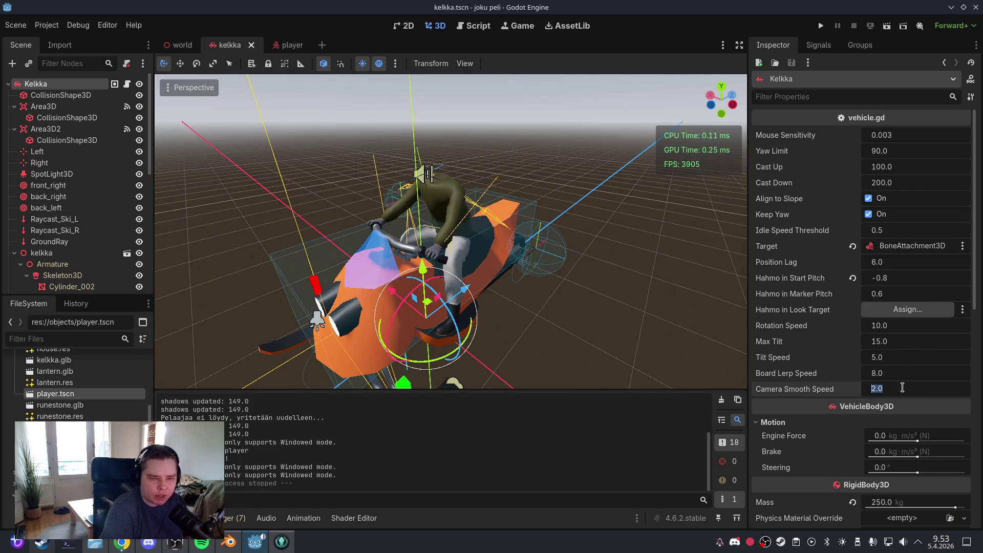
Select all text in the vehicle.gd script
click(473, 25)
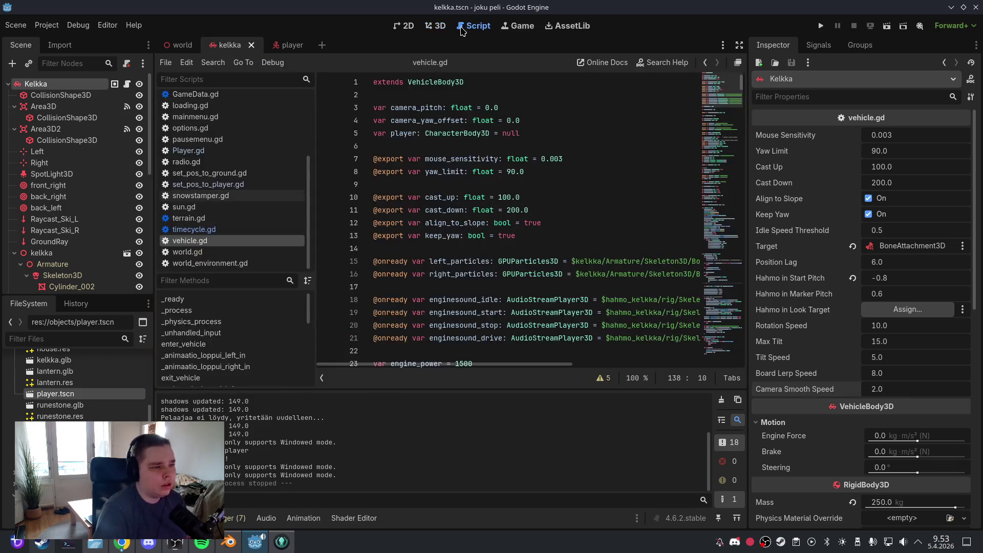
click(496, 197)
key(ctrl+a)
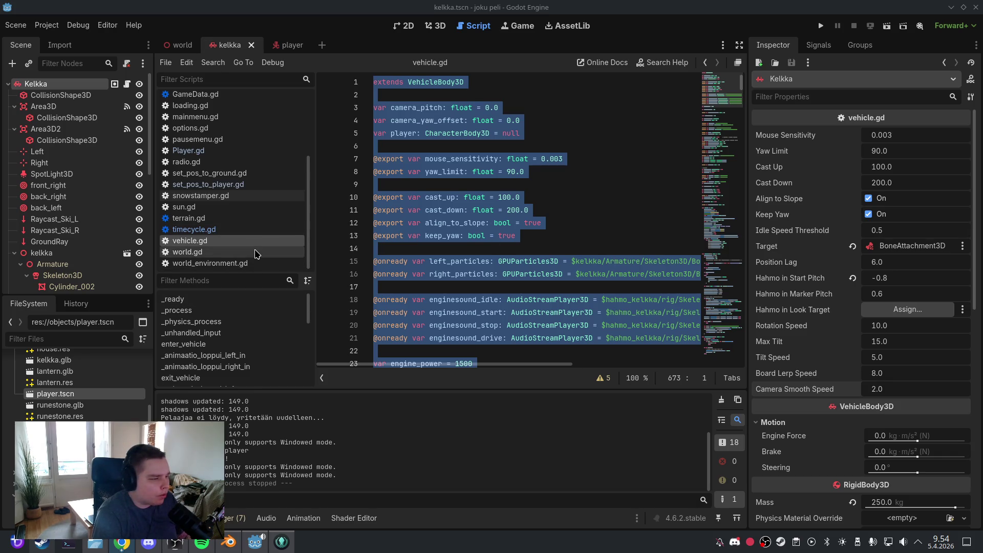
Review the request_enter_vehicle function in vehicle.gd
scroll(259, 325, down, 1)
scroll(259, 325, down, 6)
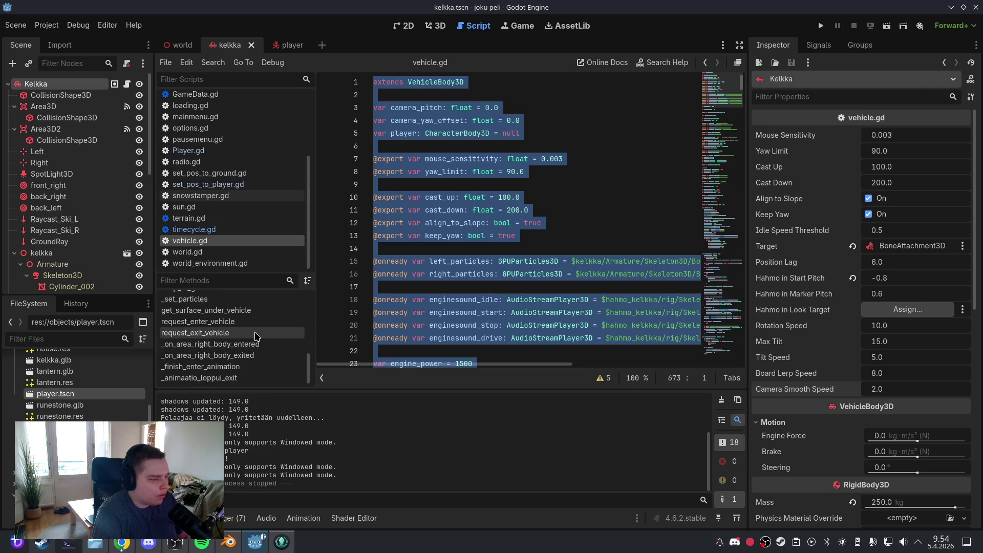
click(257, 322)
click(492, 281)
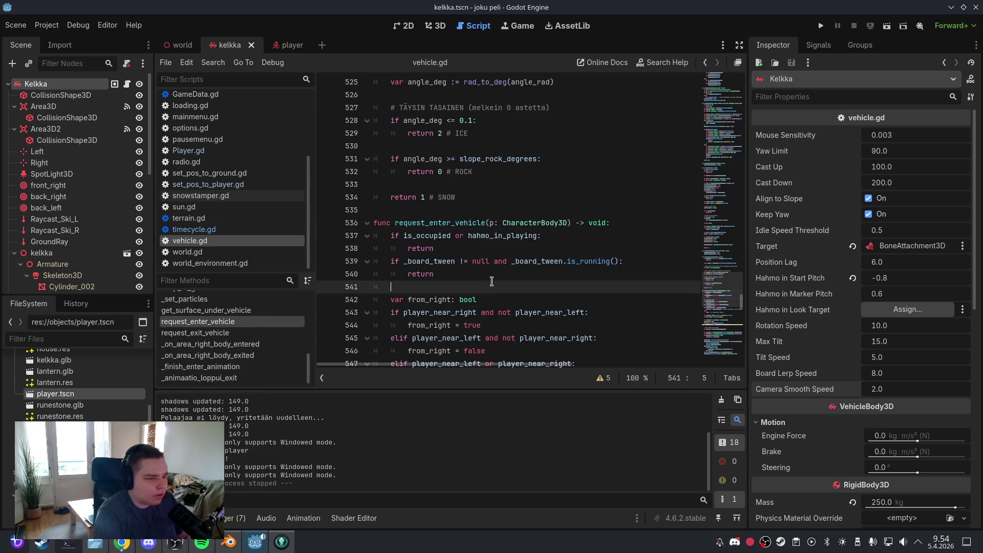
key(Up)
key(Up)
key(Up)
scroll(492, 281, down, 8)
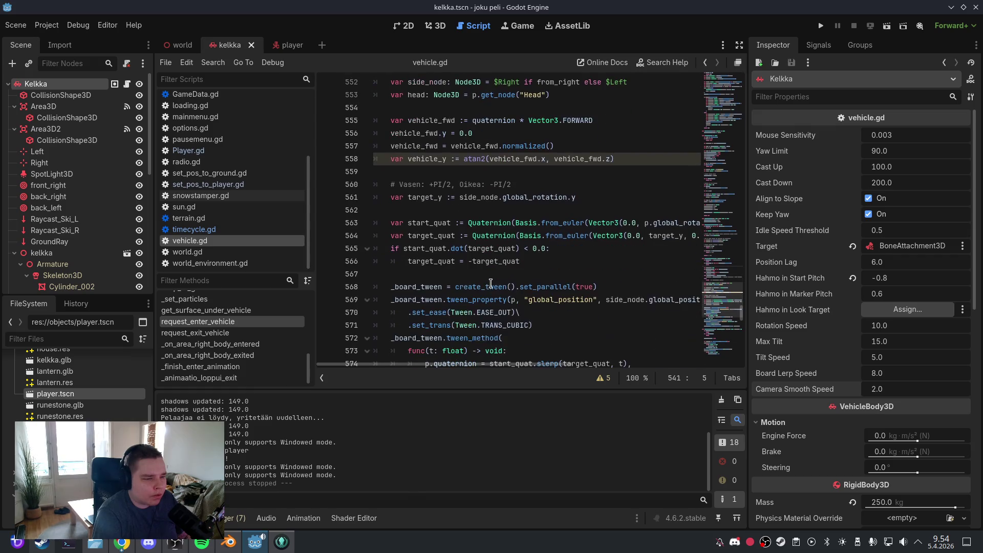
scroll(498, 281, down, 2)
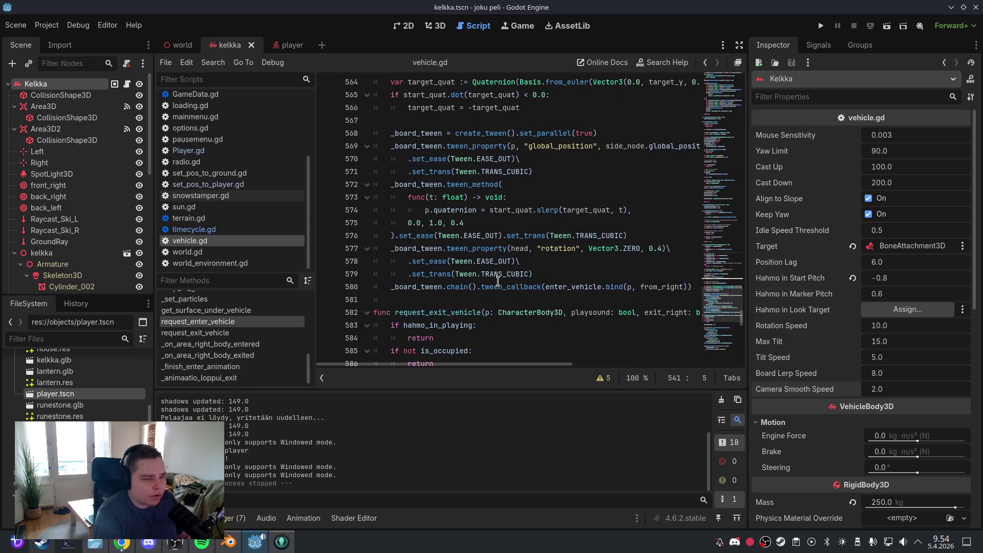
mouse_move(511, 280)
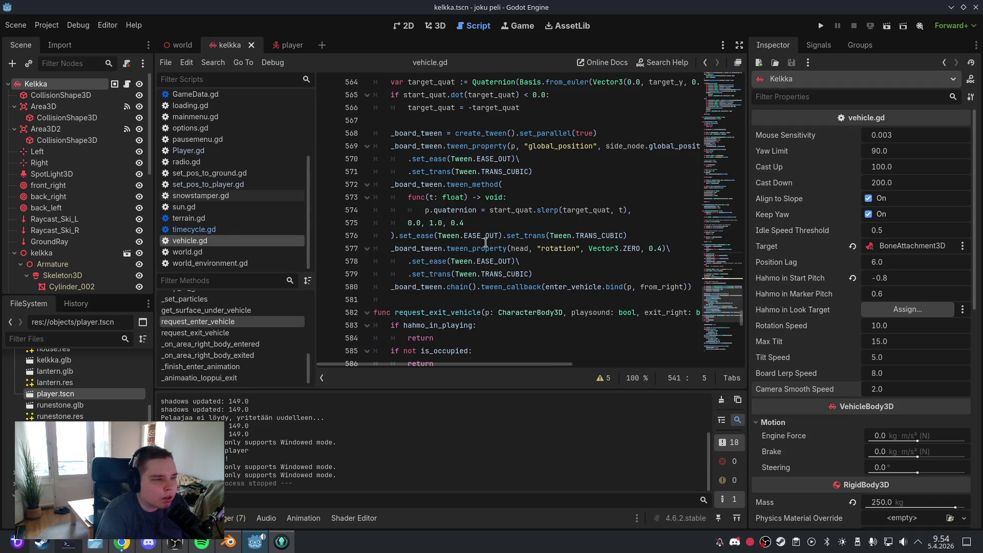
scroll(488, 248, up, 1)
scroll(488, 248, down, 1)
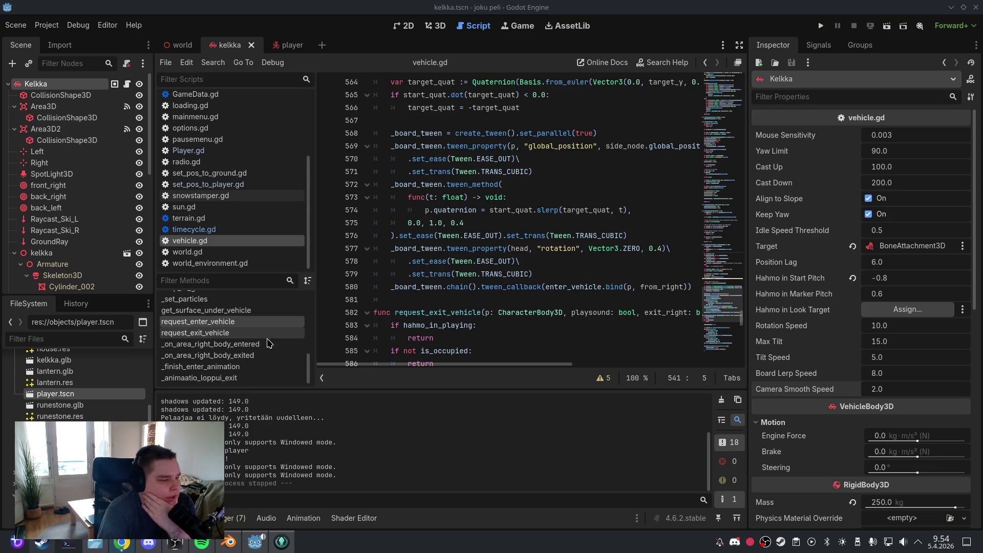
Revise the _finish_enter_animation block: drop both comments, use camera_smooth_speed for the yaw tween
click(265, 367)
scroll(473, 287, down, 4)
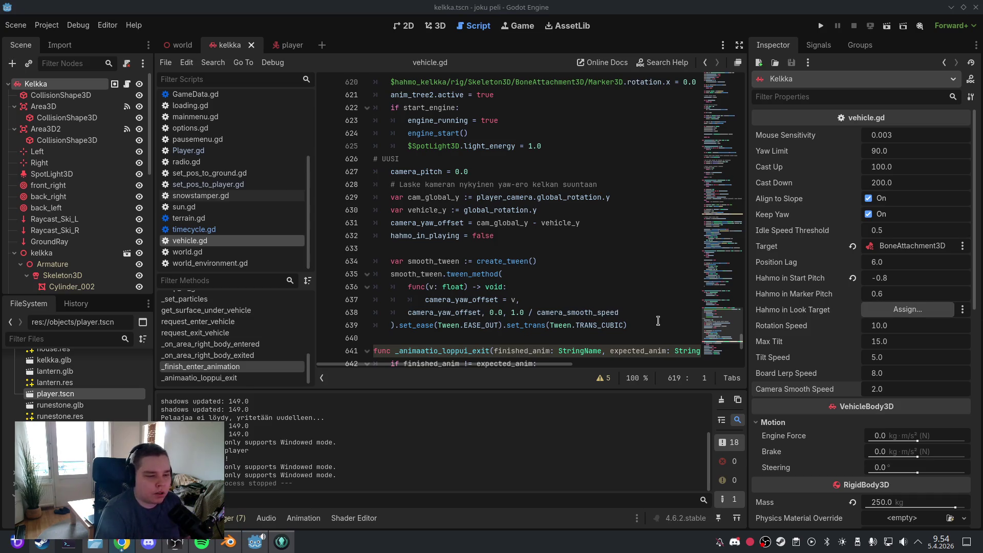
mouse_move(651, 326)
mouse_down()
mouse_move(507, 262)
mouse_move(385, 152)
mouse_up()
key(ctrl+z)
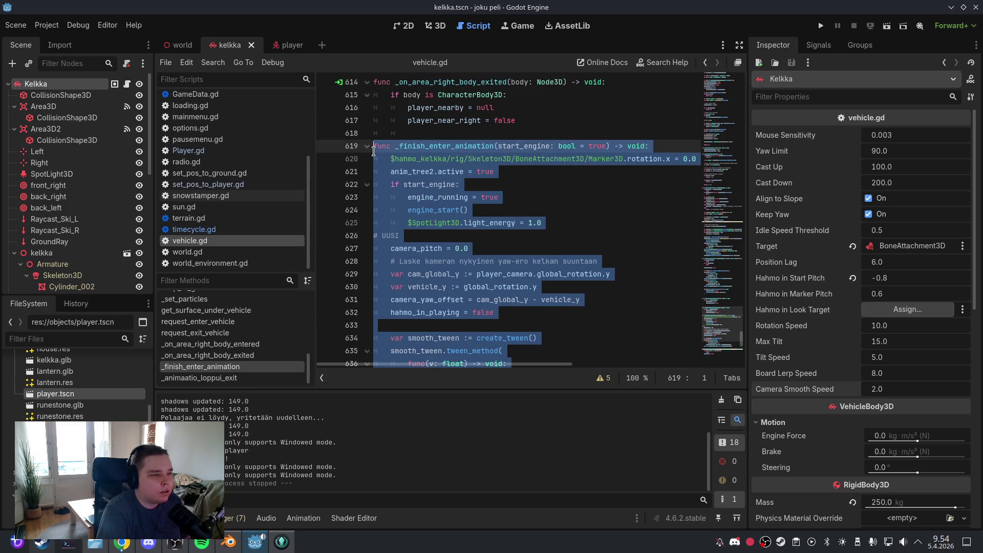
key(Right)
click(502, 250)
scroll(502, 250, down, 2)
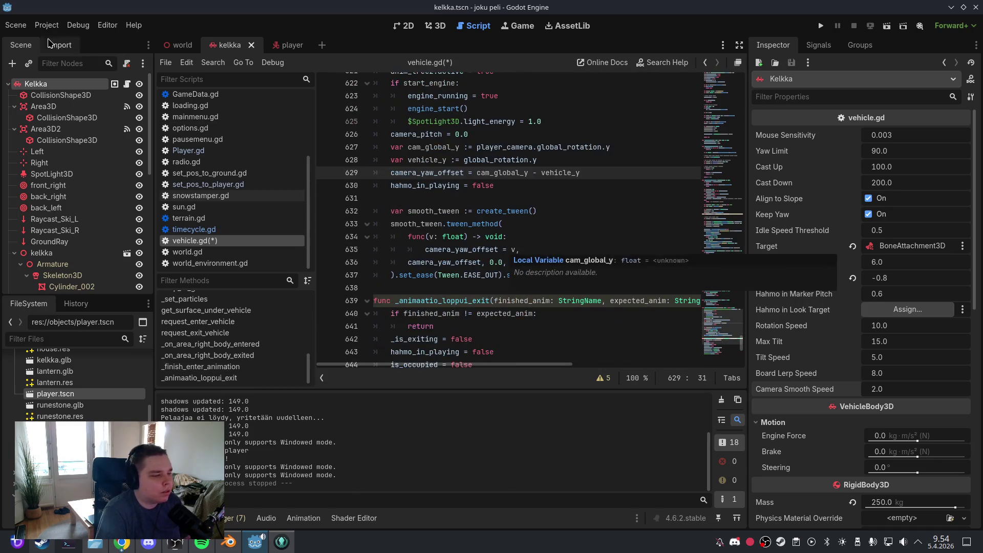
Save the scene and script, then return to the 3D view
click(15, 25)
click(45, 105)
click(435, 26)
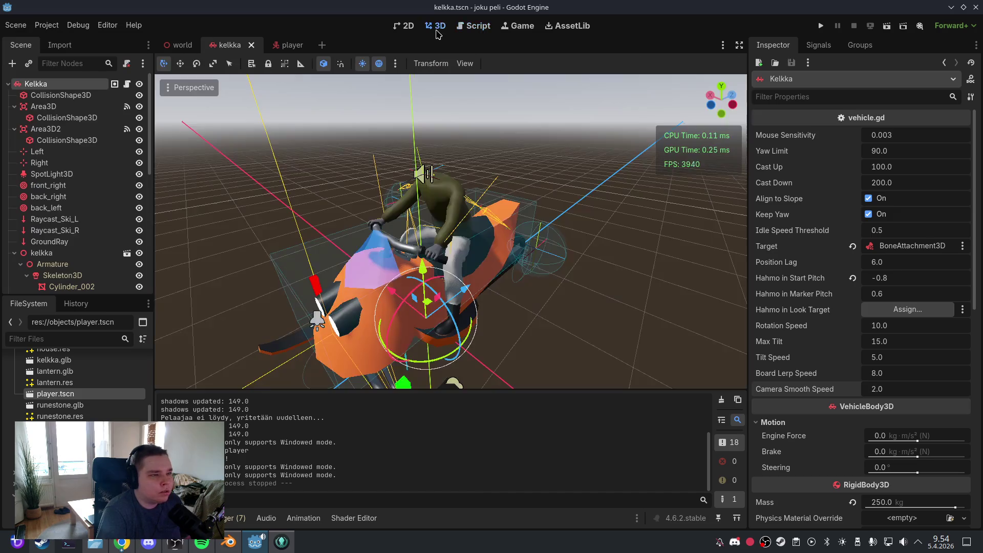
Test-run the game, board the vehicle with the lantern on, then quit via the pause menu
click(819, 26)
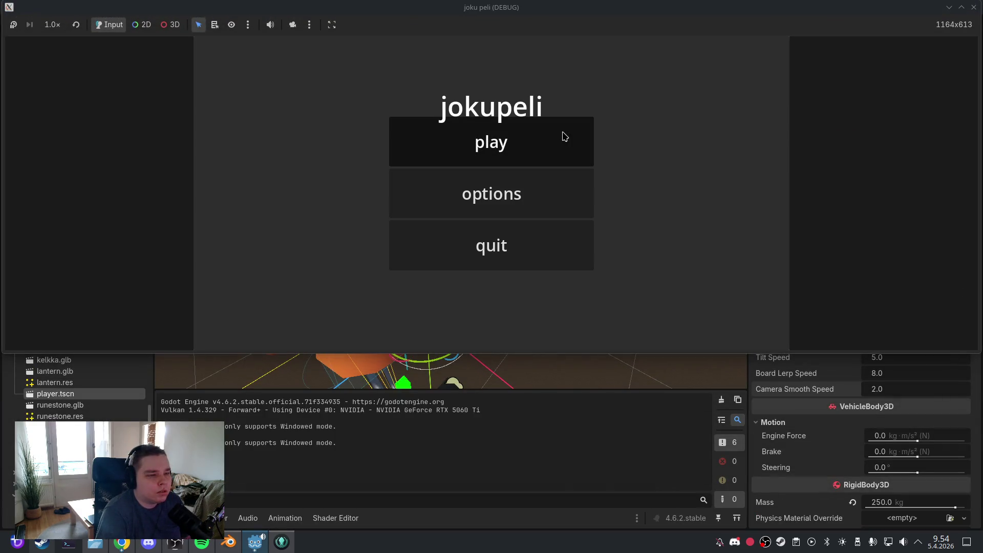
click(564, 136)
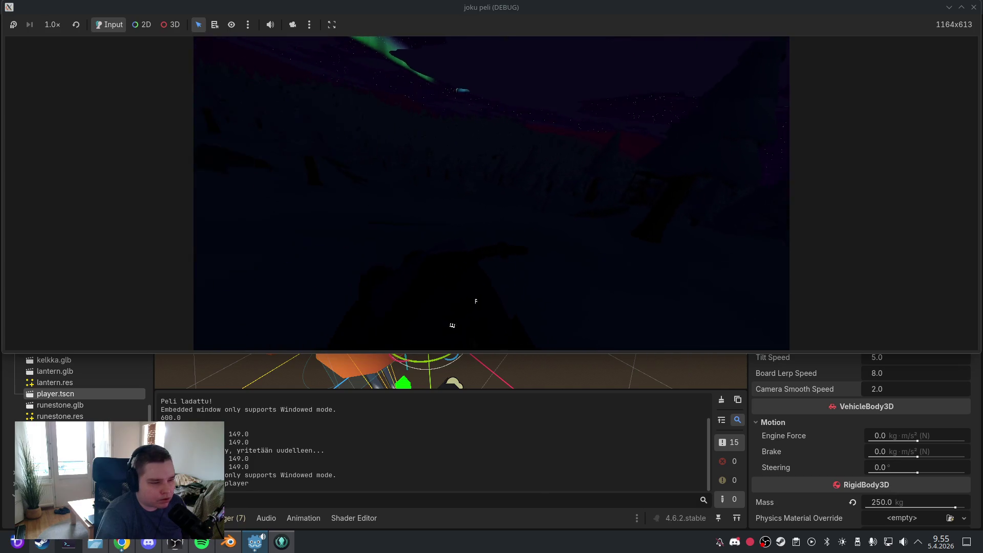
key(f)
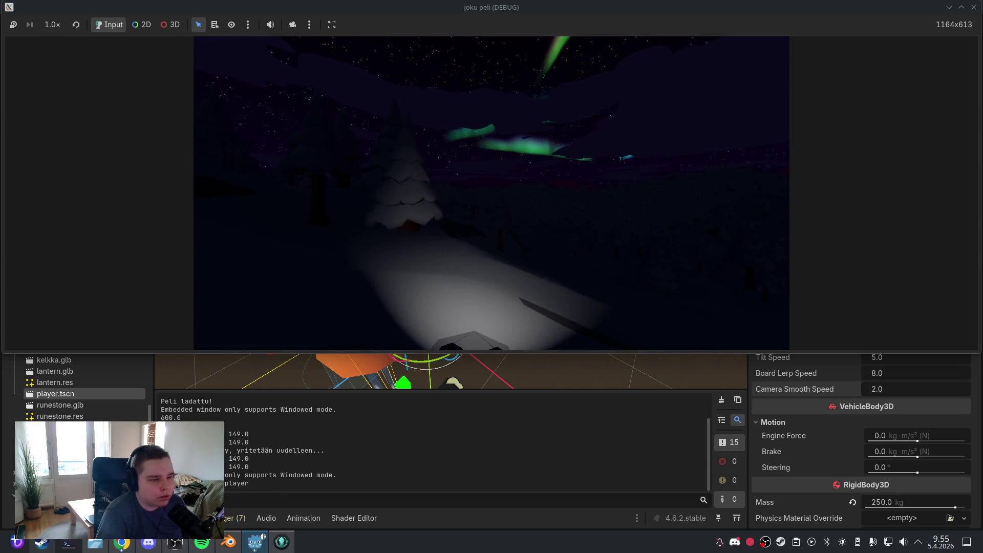
key(Escape)
click(512, 246)
click(514, 248)
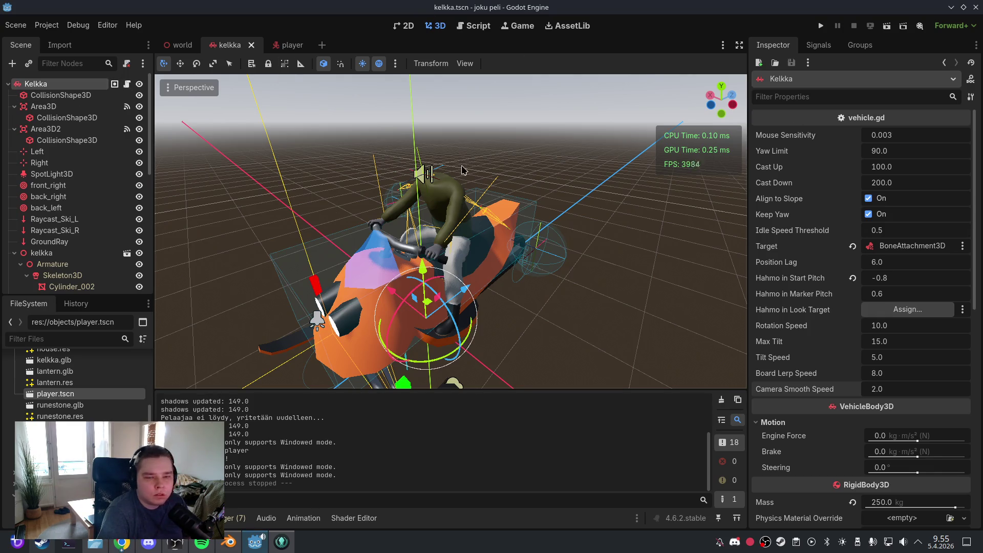
Save the Kelkka scene and reopen vehicle.gd in the script editor
click(16, 25)
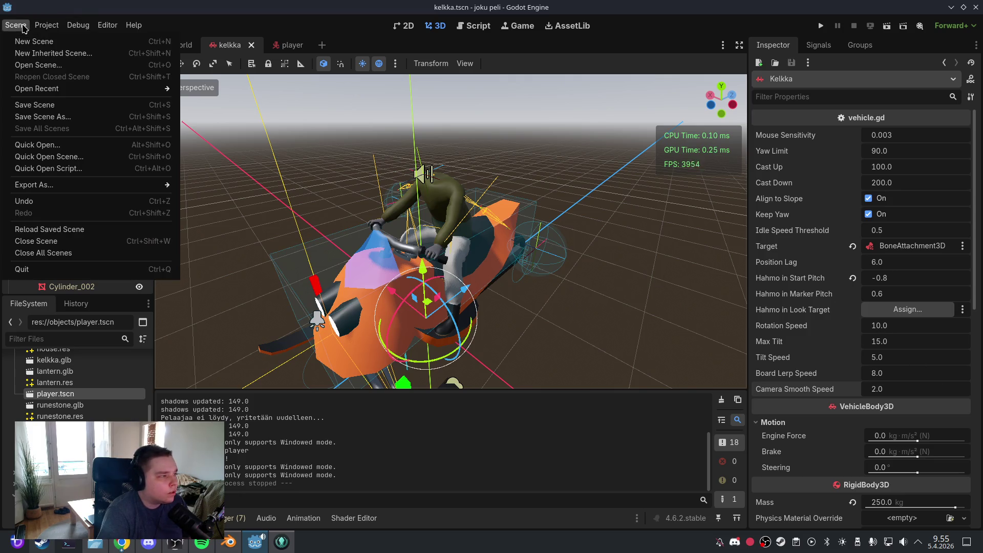
click(47, 109)
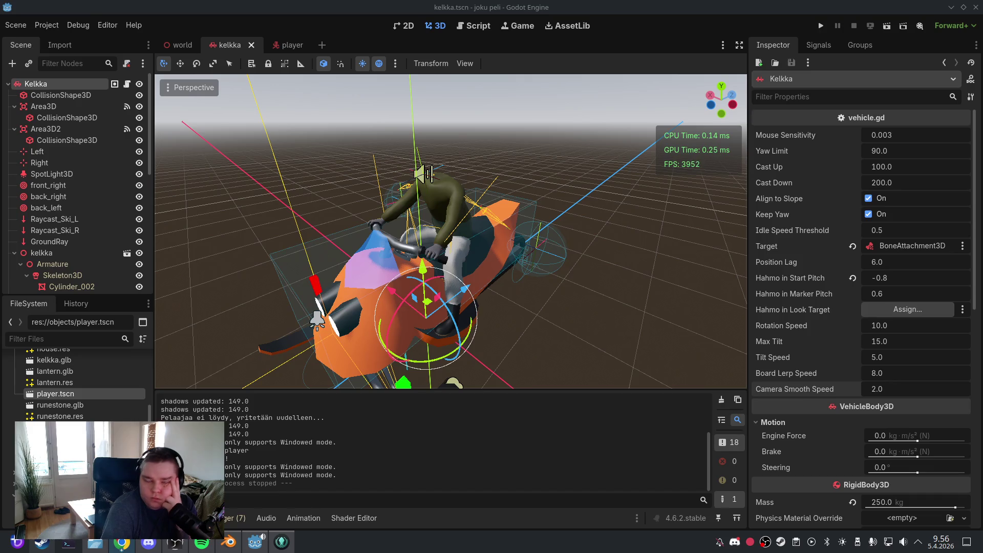
click(485, 25)
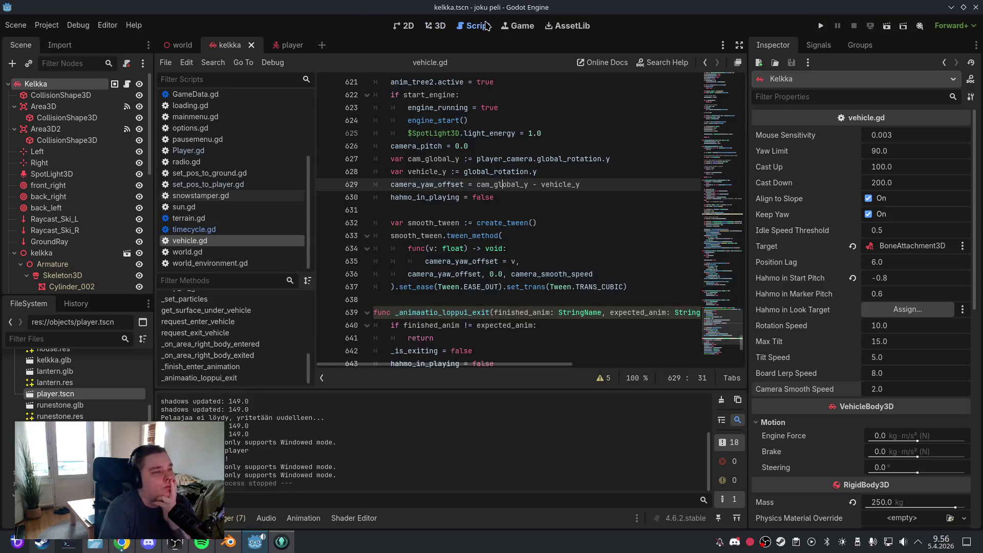
scroll(237, 316, up, 10)
click(237, 311)
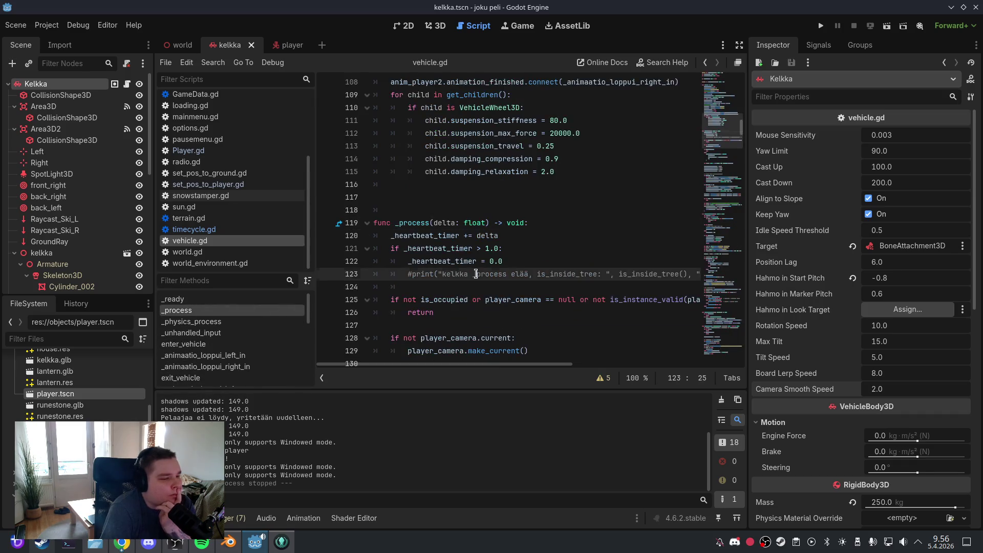
scroll(517, 272, down, 6)
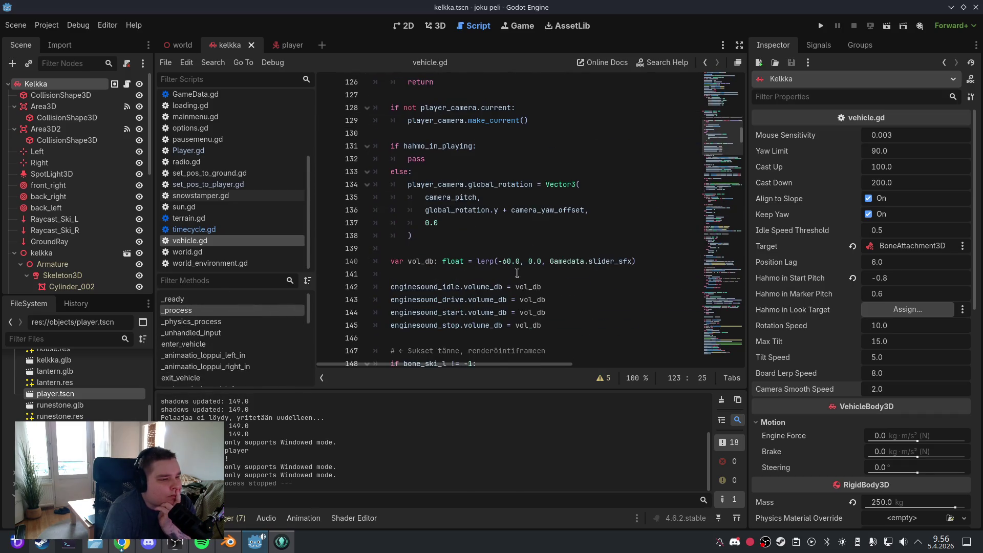
scroll(518, 273, up, 3)
scroll(517, 273, down, 5)
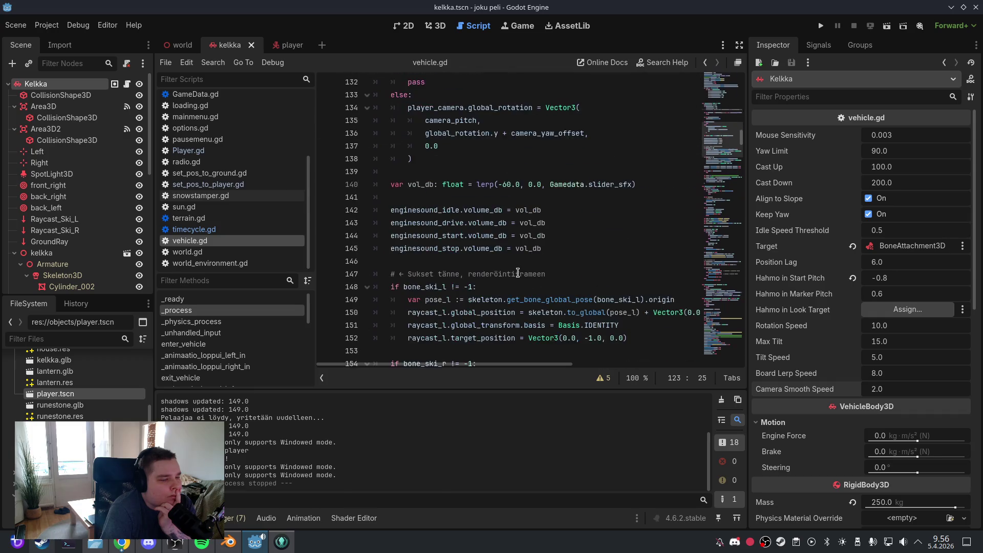
scroll(518, 273, down, 8)
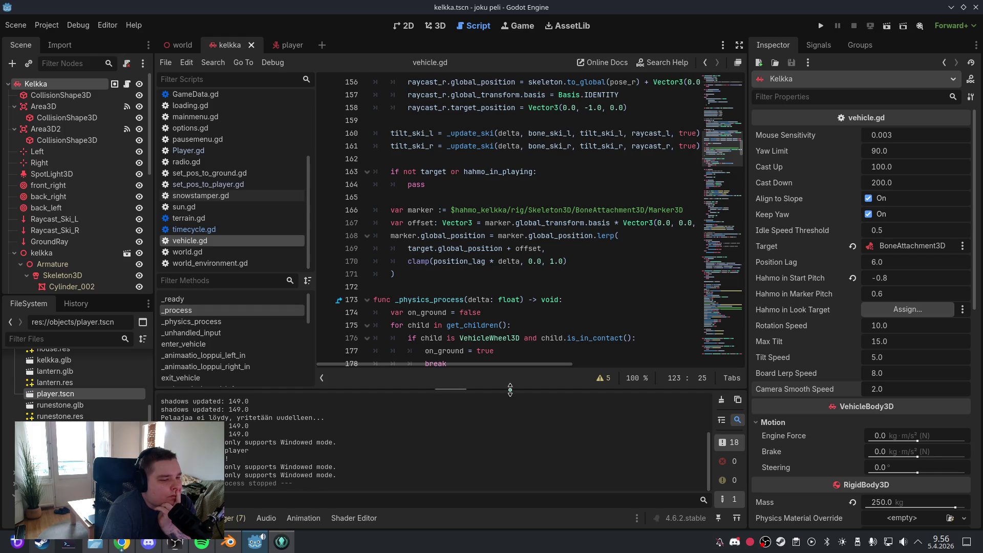
mouse_move(506, 365)
mouse_down()
mouse_move(540, 368)
mouse_move(510, 369)
mouse_up()
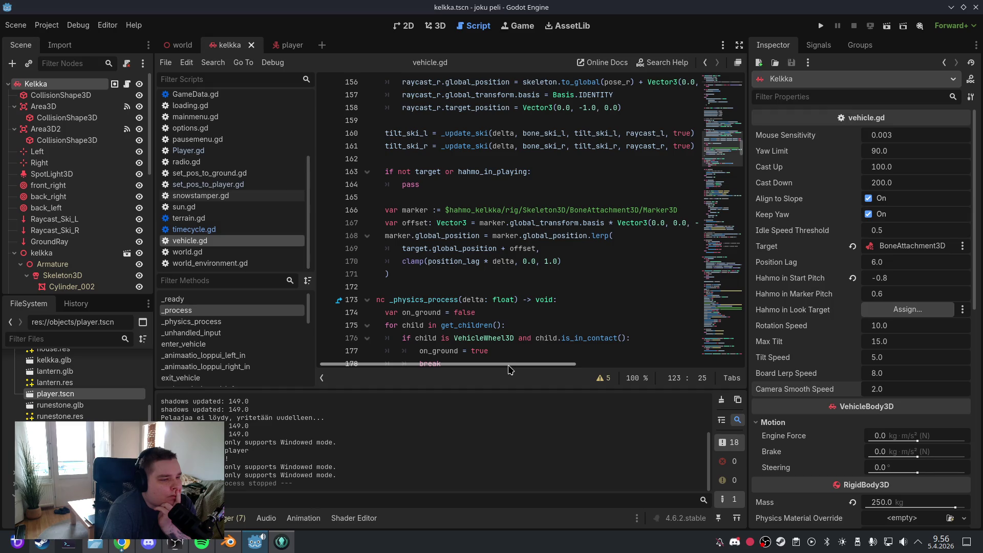
drag(510, 370, 501, 371)
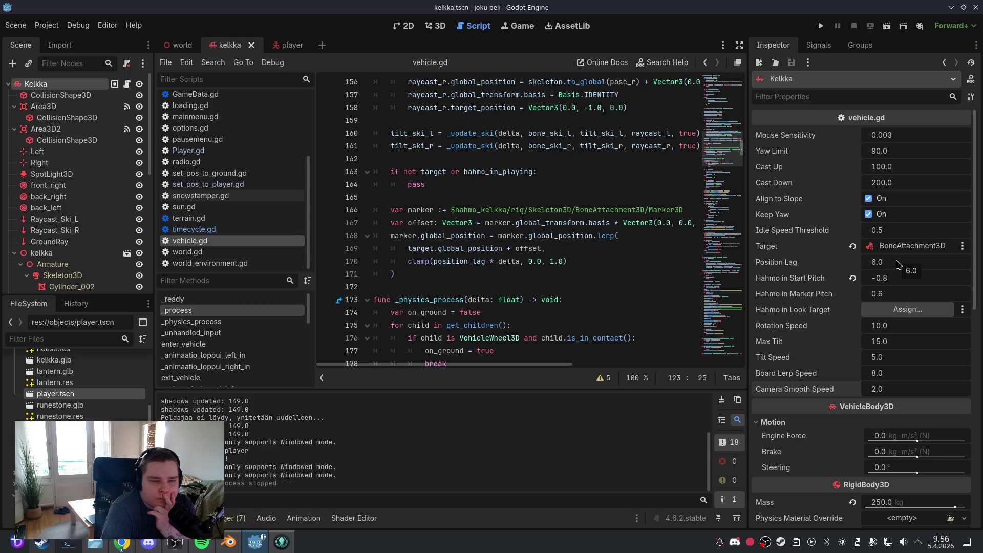
Set the sled's Position Lag to 2.0 and save the scene
click(925, 262)
text(2)
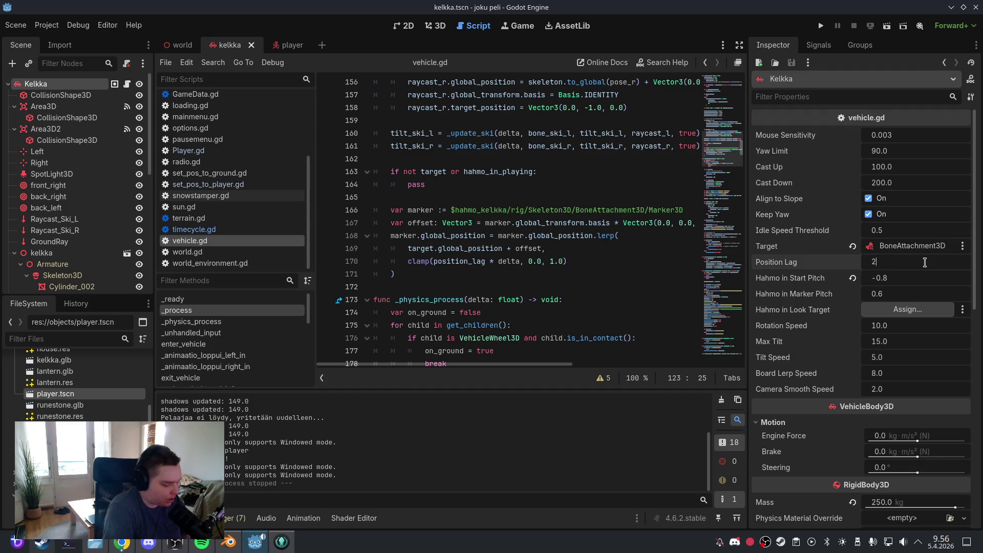
key(Return)
click(14, 25)
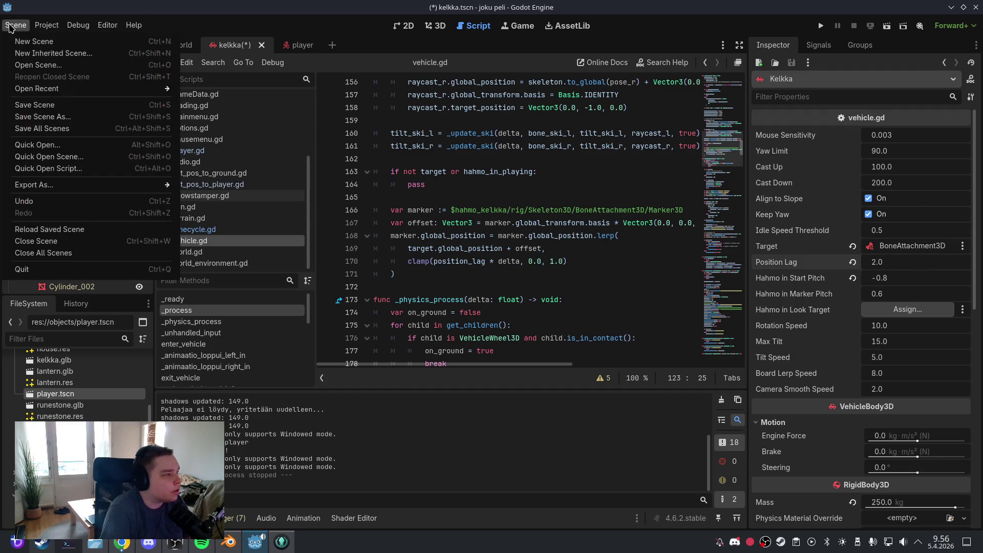
click(39, 105)
Test-run the game with the sled's light on, then quit to the editor
click(433, 25)
click(821, 26)
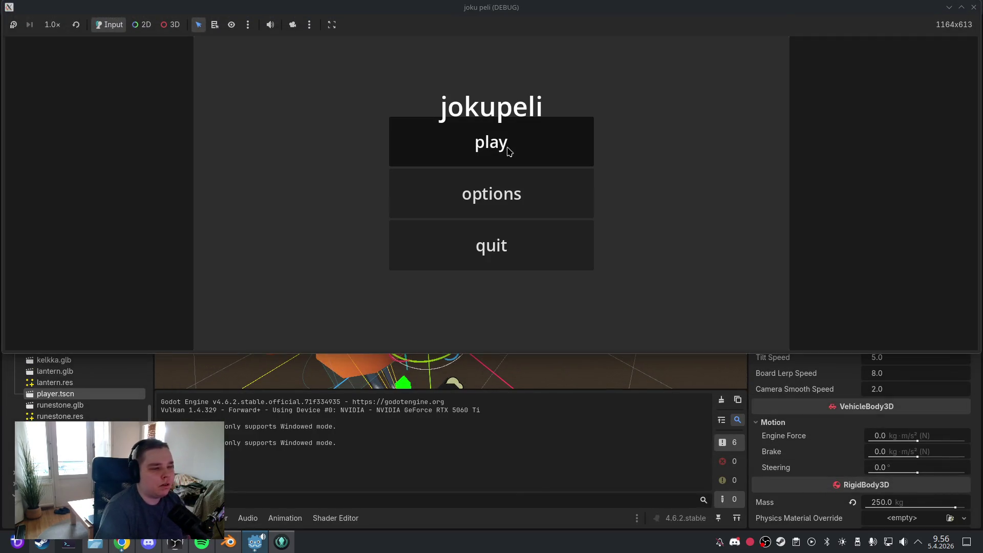
click(507, 146)
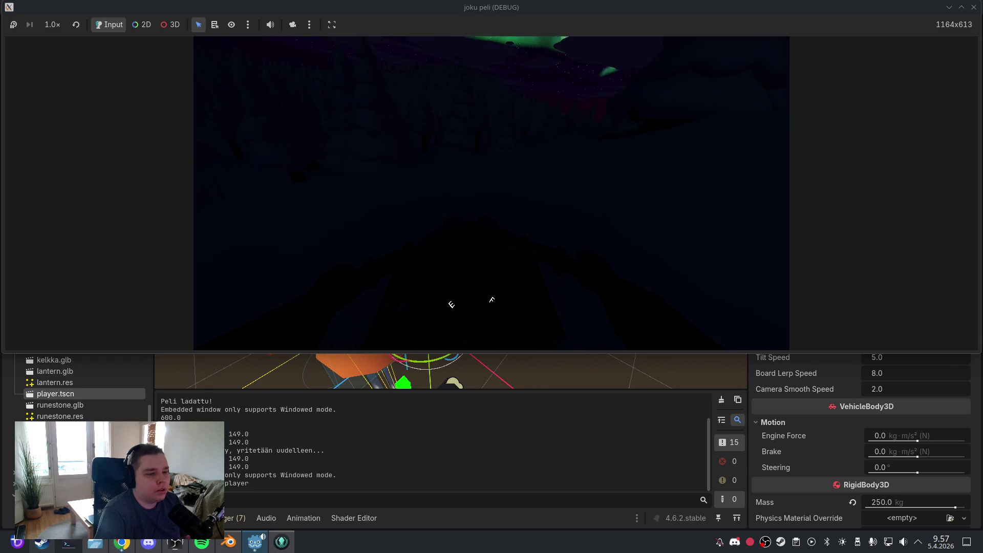
key(f)
key(Escape)
click(508, 253)
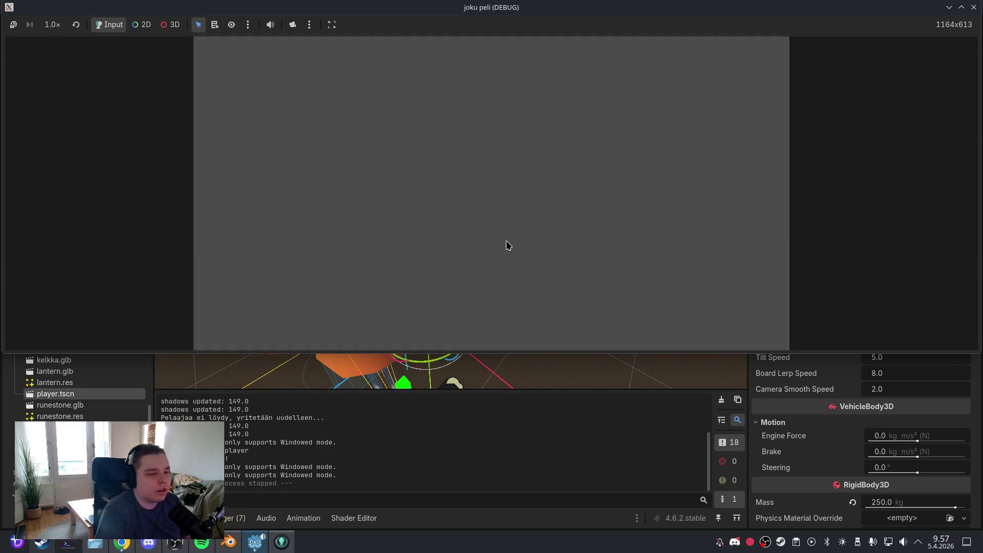
click(910, 262)
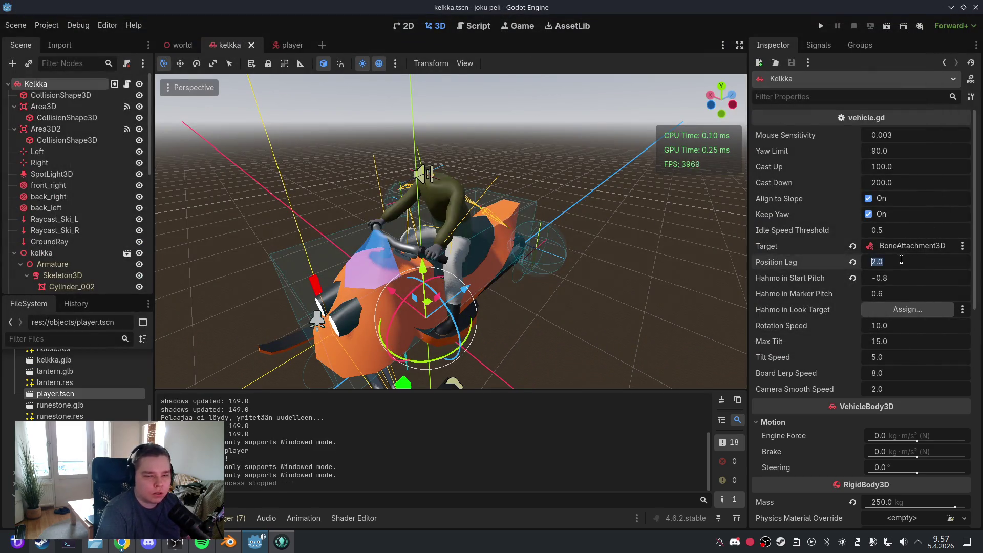
Restore Position Lag to 6.0, set Hahmo in Start Pitch to -0.8, and save
text(6)
key(Return)
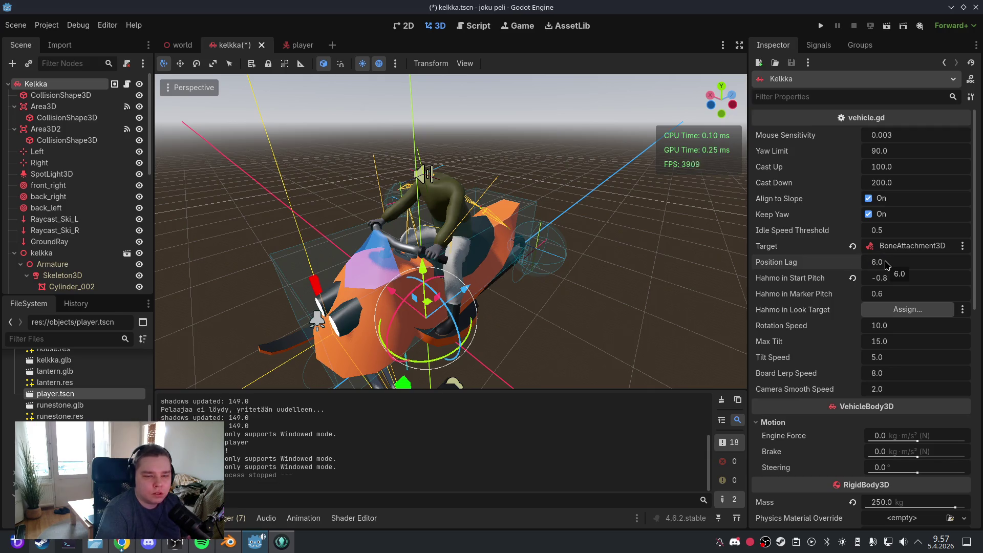
click(853, 278)
click(888, 277)
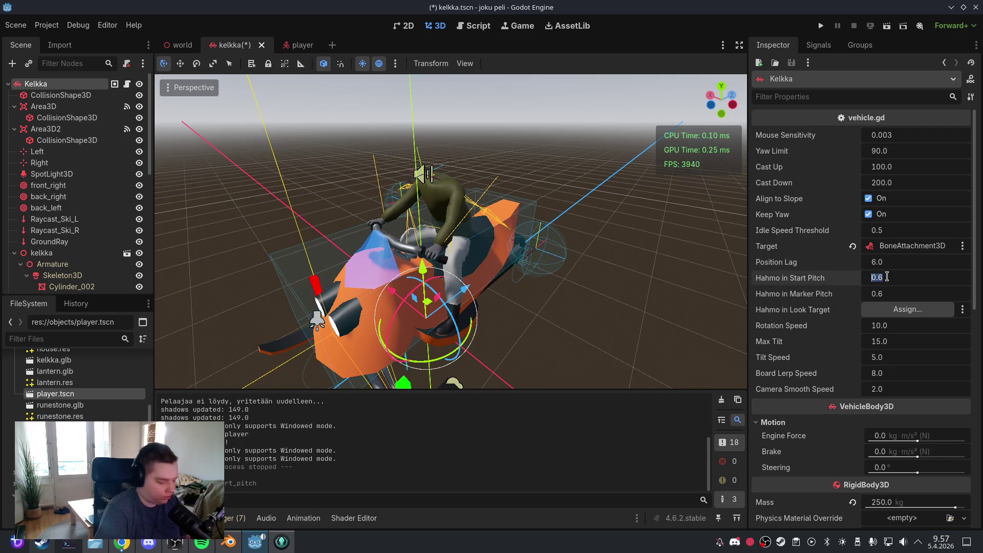
text(-0.8)
key(Return)
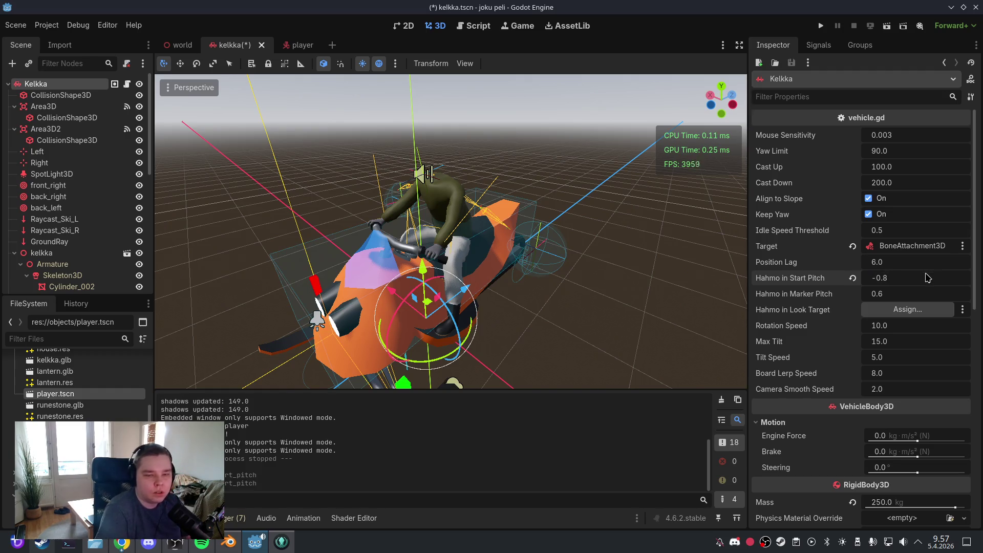
click(16, 25)
click(36, 103)
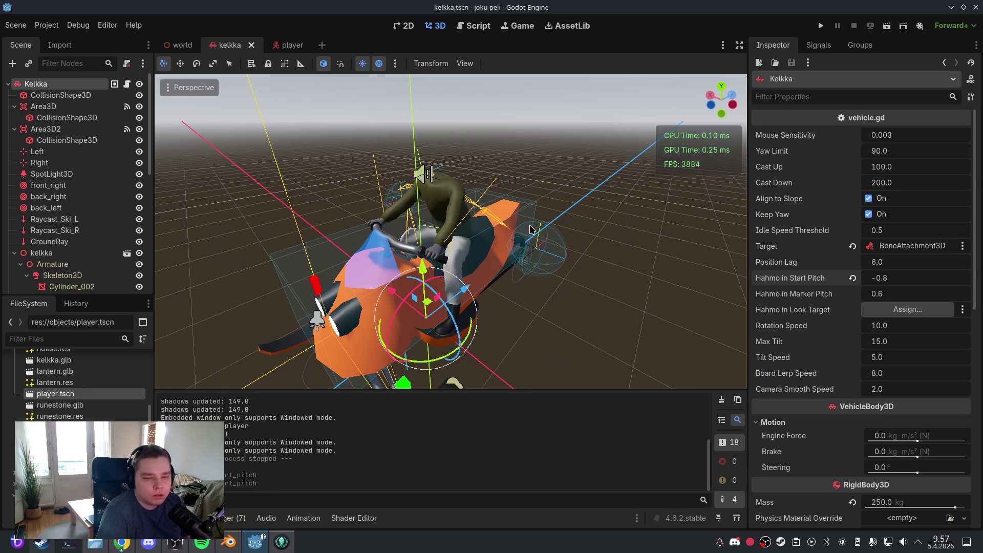
Save the scene again and return to the hahmo_in_playing check on line 163
click(10, 25)
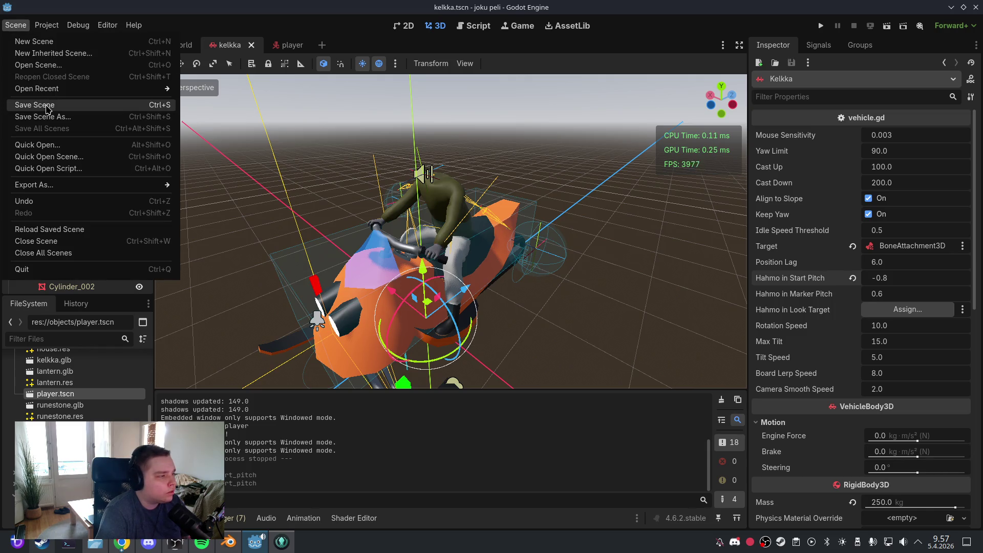
click(31, 101)
click(469, 28)
click(504, 172)
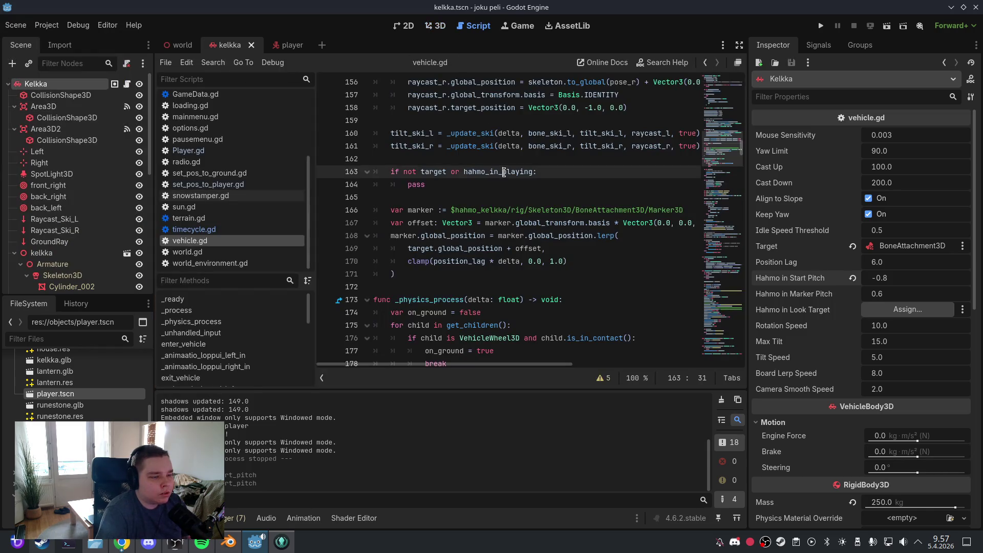
click(512, 190)
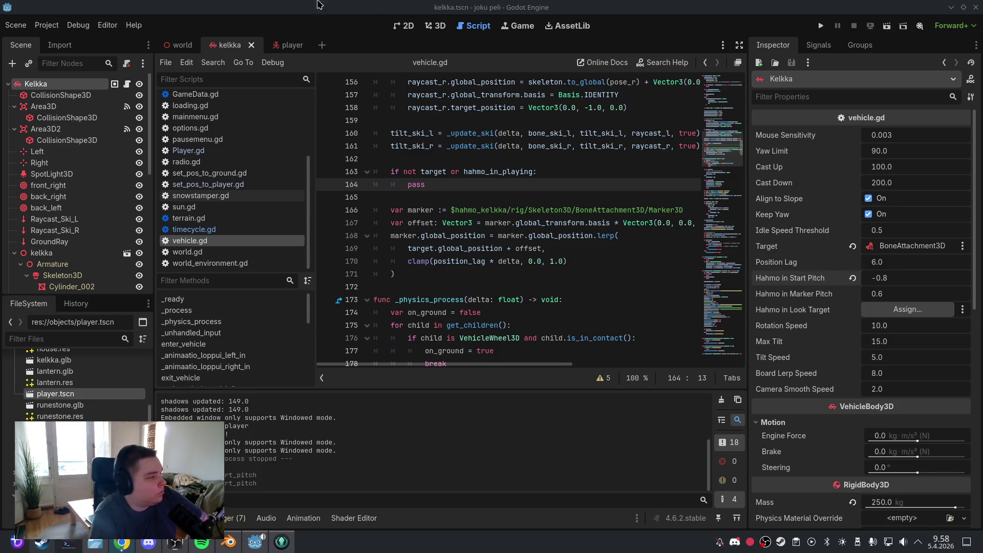
click(15, 24)
click(36, 103)
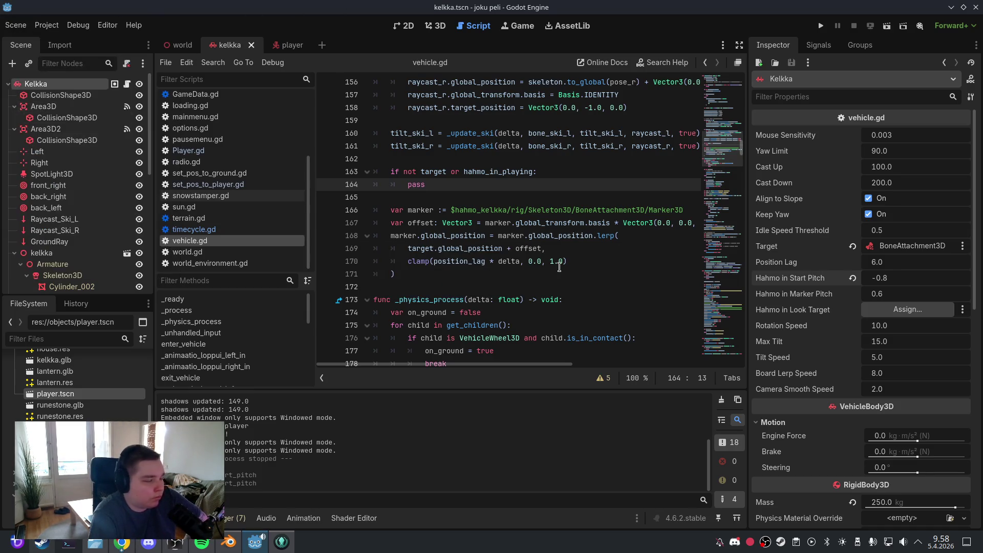
click(503, 198)
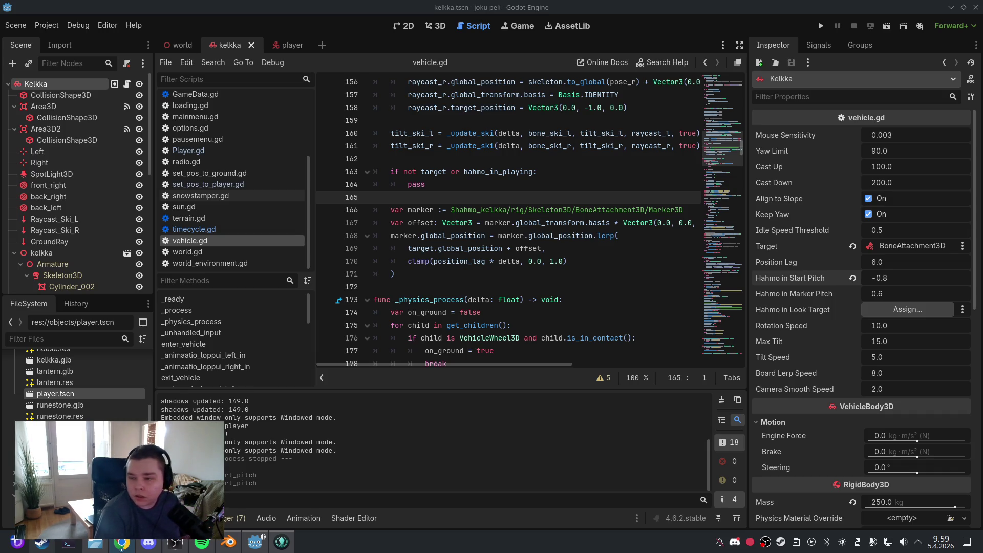
Paste a new var _enter_yaw_offset declaration below line 87
mouse_move(735, 154)
mouse_down()
mouse_move(730, 104)
mouse_move(733, 121)
mouse_up()
click(584, 228)
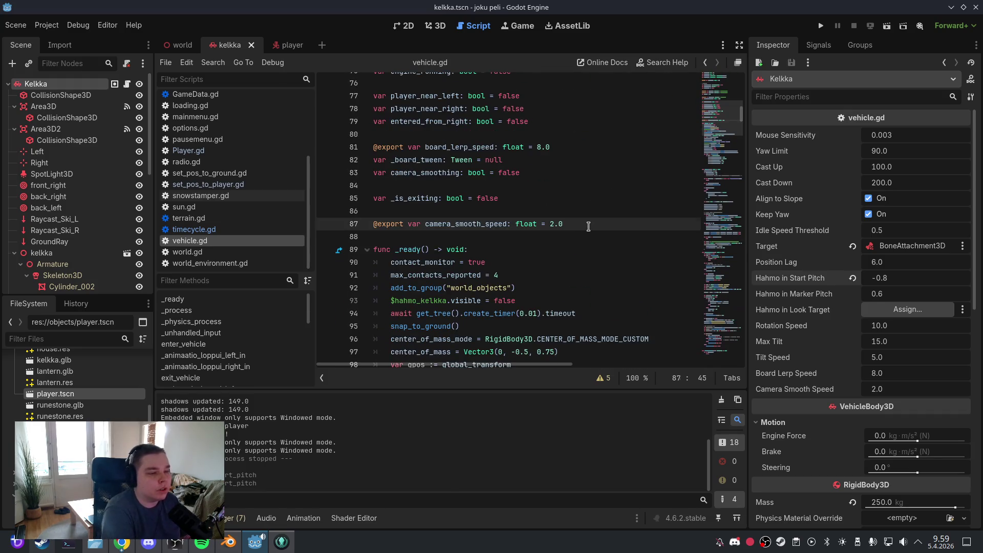
key(Return)
key(Return)
text(var _enter_yaw_offset: float = 0.0)
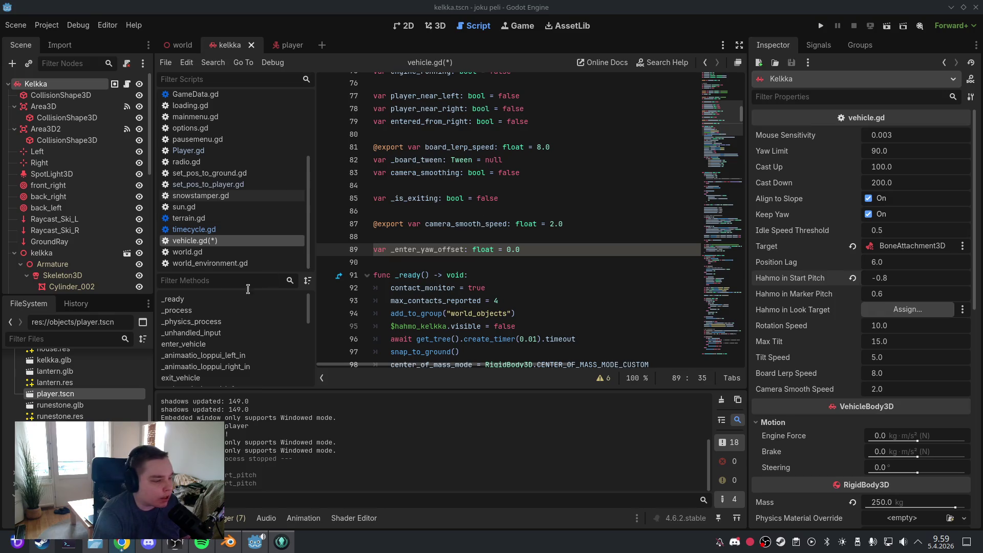
In enter_vehicle, store the camera yaw offset in _enter_yaw_offset after line 271
scroll(229, 333, down, 3)
scroll(228, 330, up, 1)
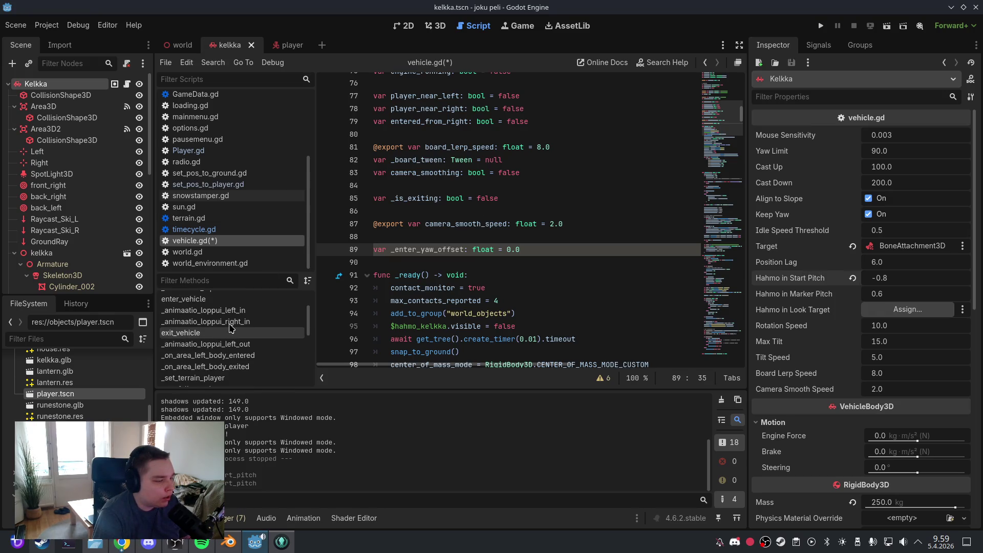
click(184, 311)
click(472, 261)
scroll(512, 267, down, 4)
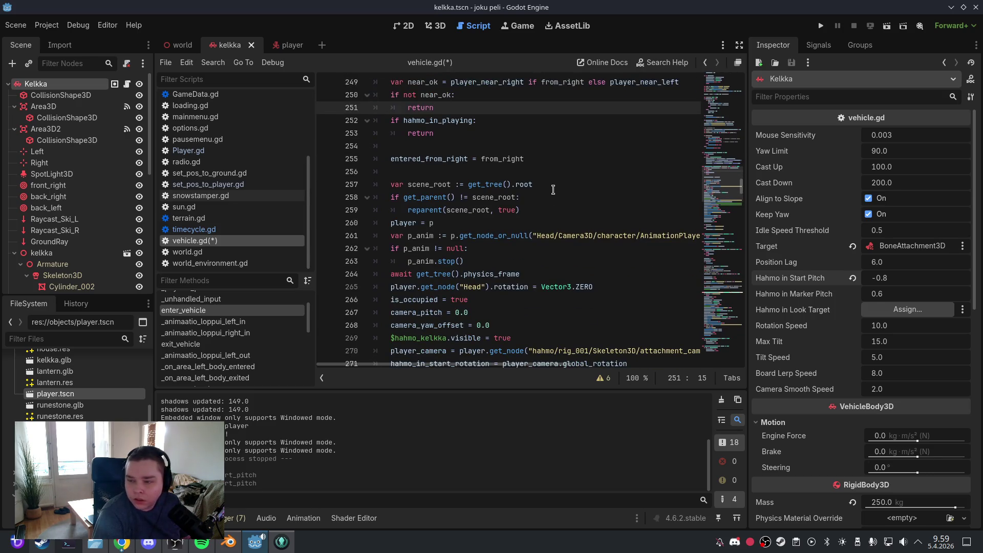
scroll(536, 194, down, 2)
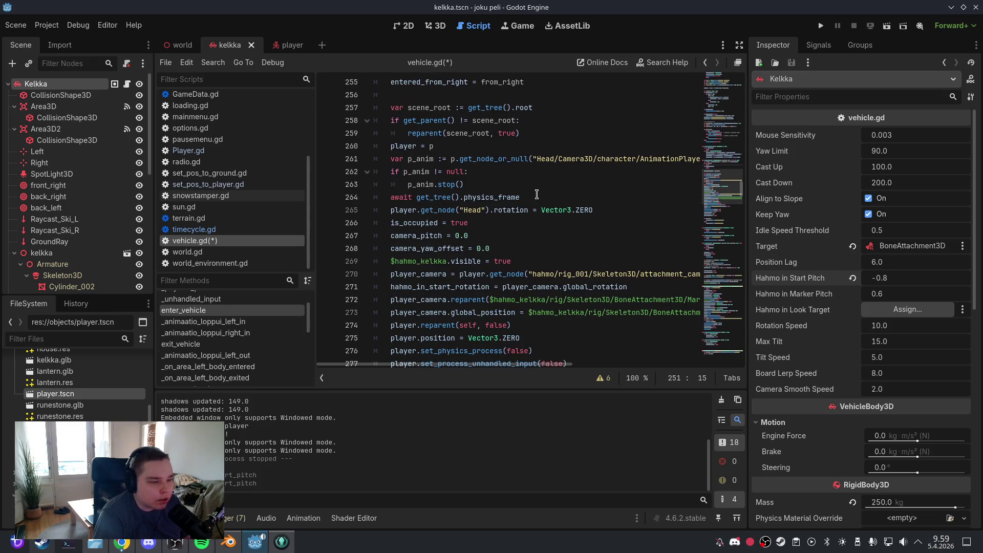
click(635, 285)
key(Return)
text(_enter_yaw_offset = player_camera.global_rotation.y - global_rotation.y)
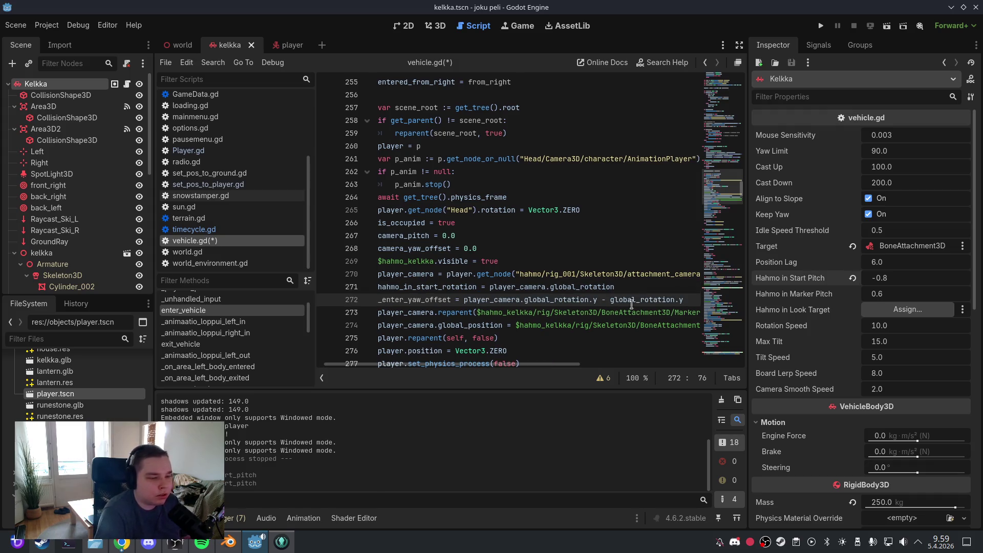
Make _finish_enter_animation apply _enter_yaw_offset instead of recomputing the yaw, and save vehicle.gd
scroll(573, 365, left, 1)
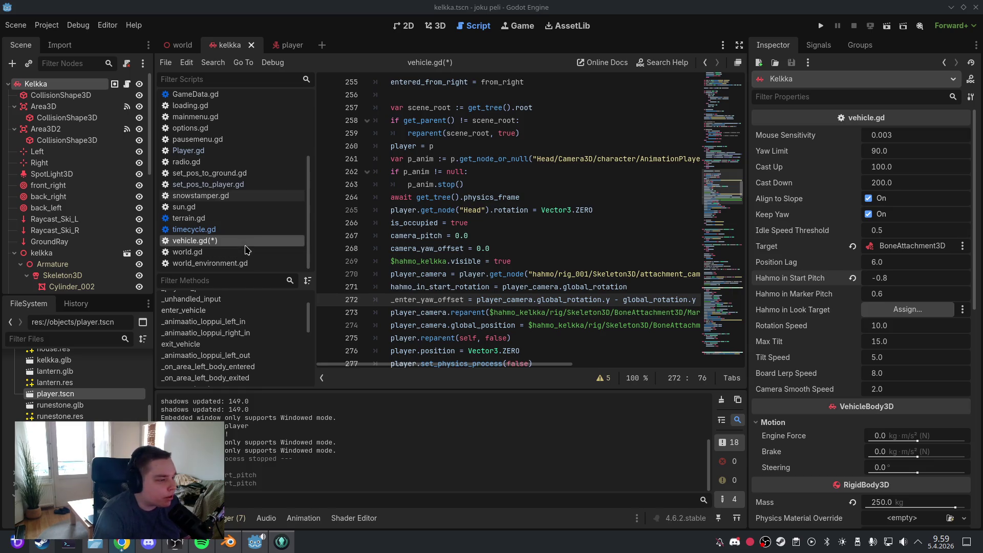
scroll(239, 348, down, 5)
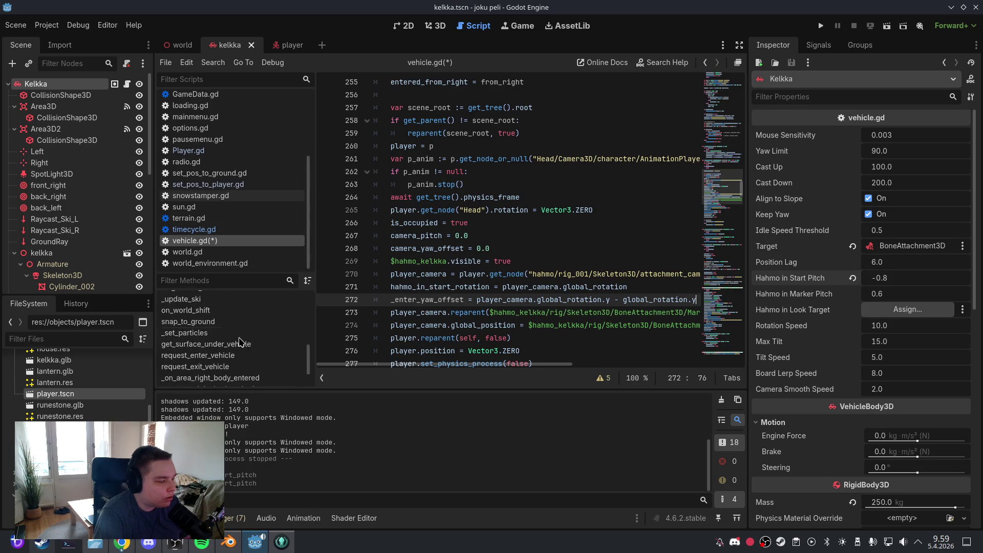
click(241, 367)
scroll(638, 262, down, 3)
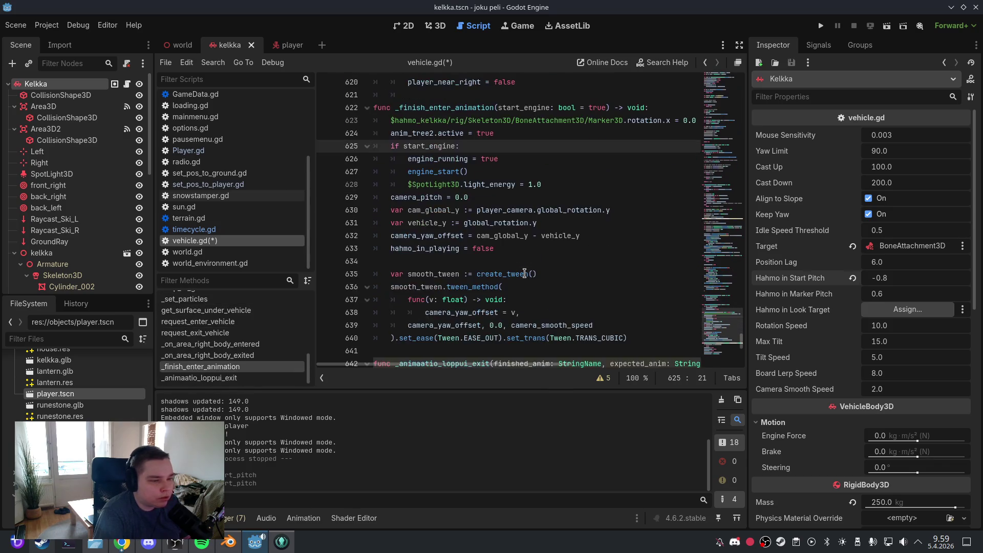
mouse_move(638, 262)
mouse_down()
mouse_move(450, 169)
mouse_move(400, 116)
mouse_move(372, 109)
mouse_up()
key(ctrl+z)
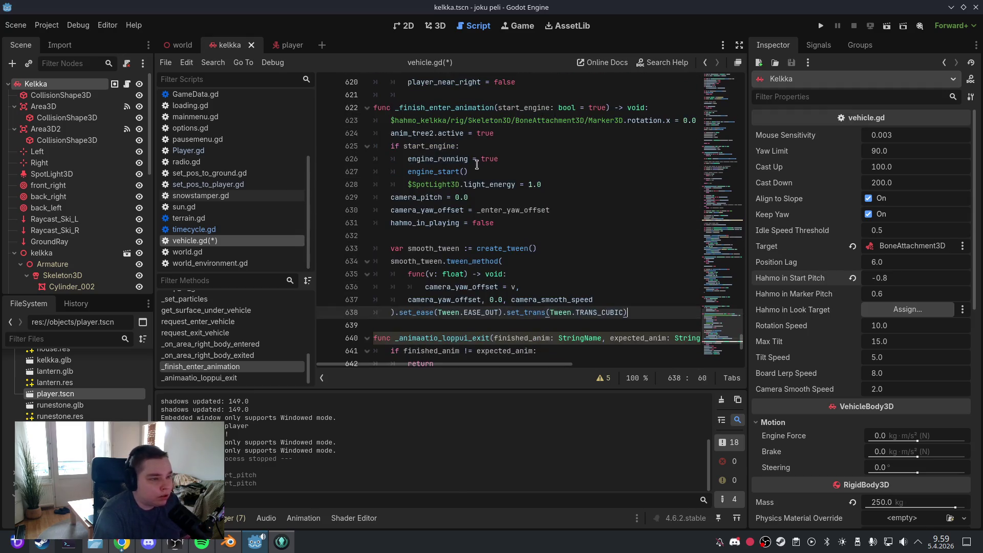
click(15, 25)
click(436, 25)
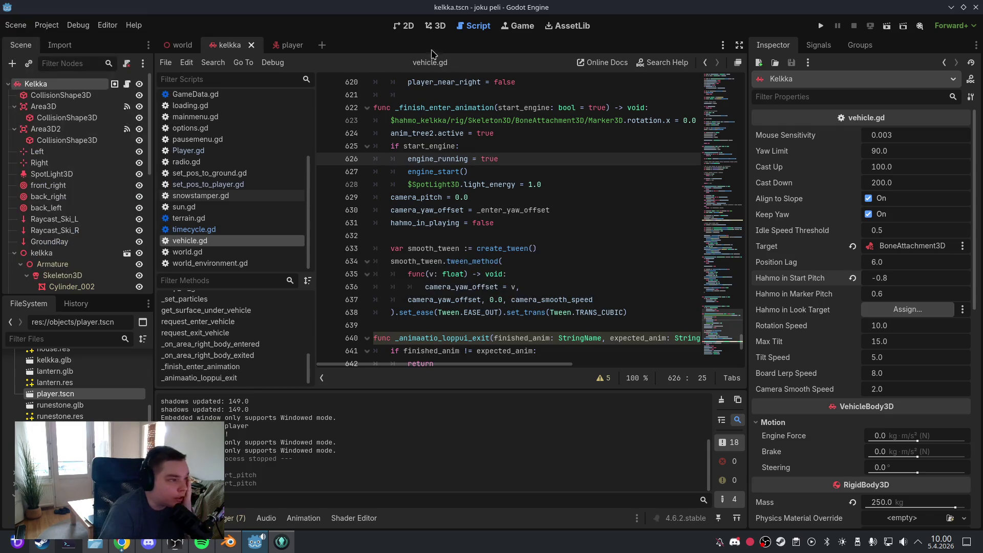
Run the project, start play from its main menu, then pause and quit back to the editor
click(436, 25)
click(820, 26)
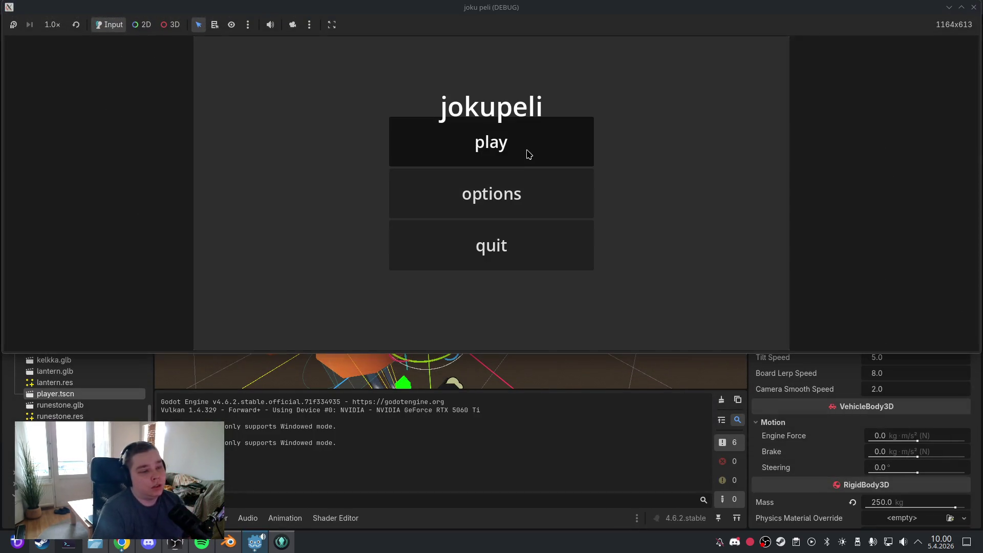
click(527, 153)
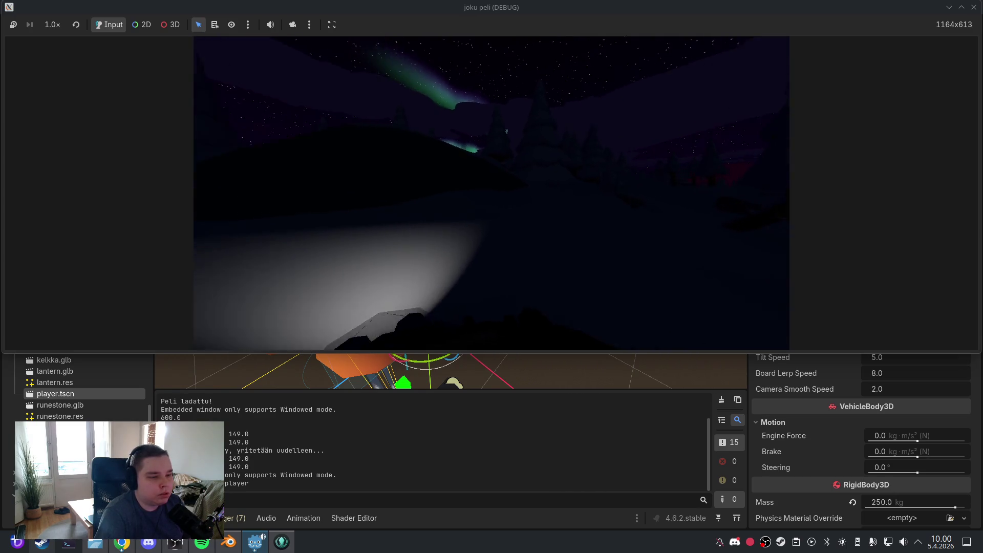
key(Escape)
click(492, 245)
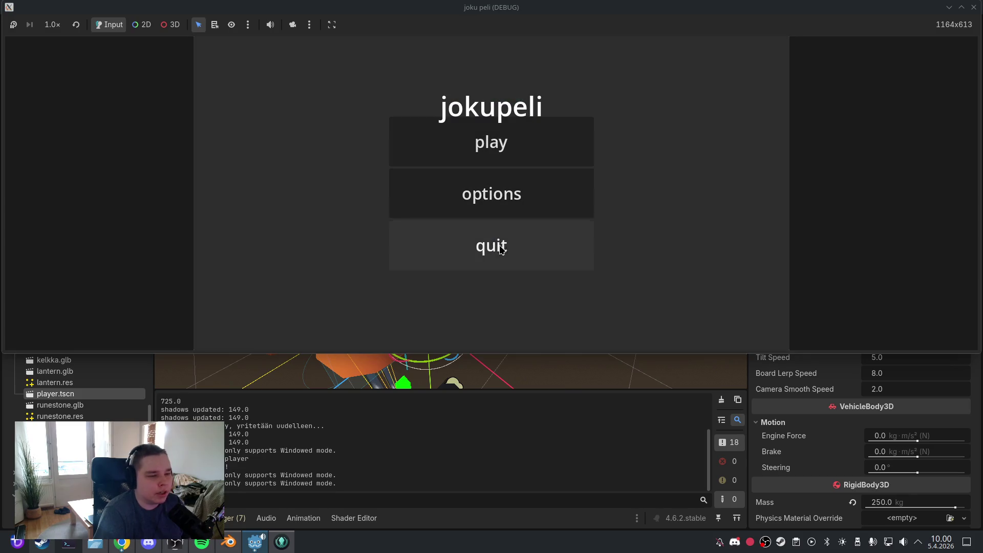
click(491, 246)
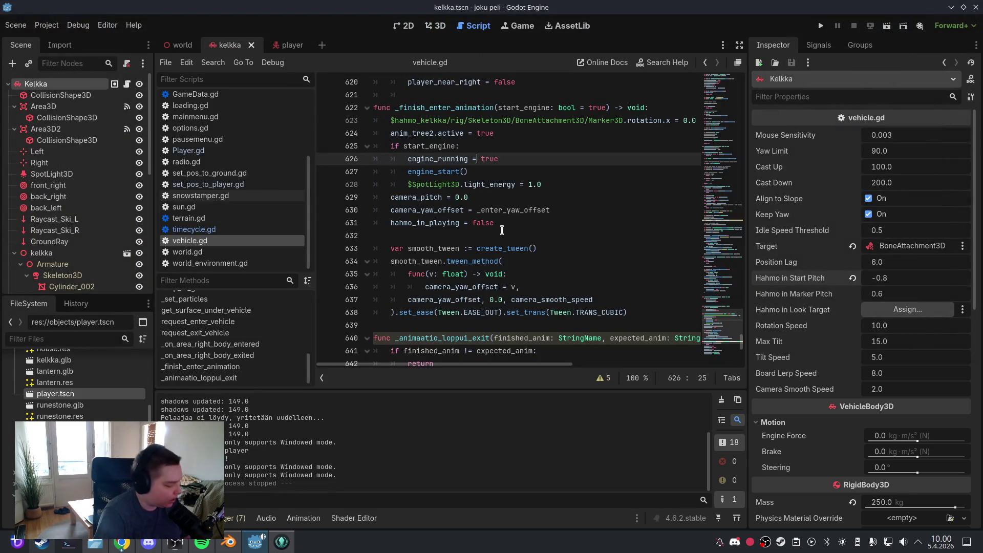
key(ctrl+z)
key(ctrl+z)
key(ctrl+z)
key(ctrl+z)
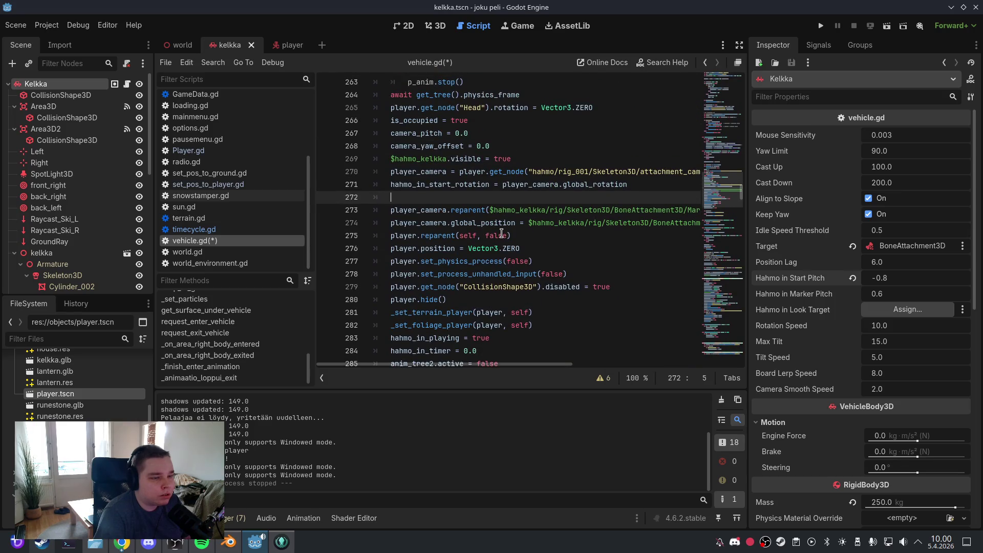
Undo the last two edits to vehicle.gd and return to the script from the 3D view
key(ctrl+z)
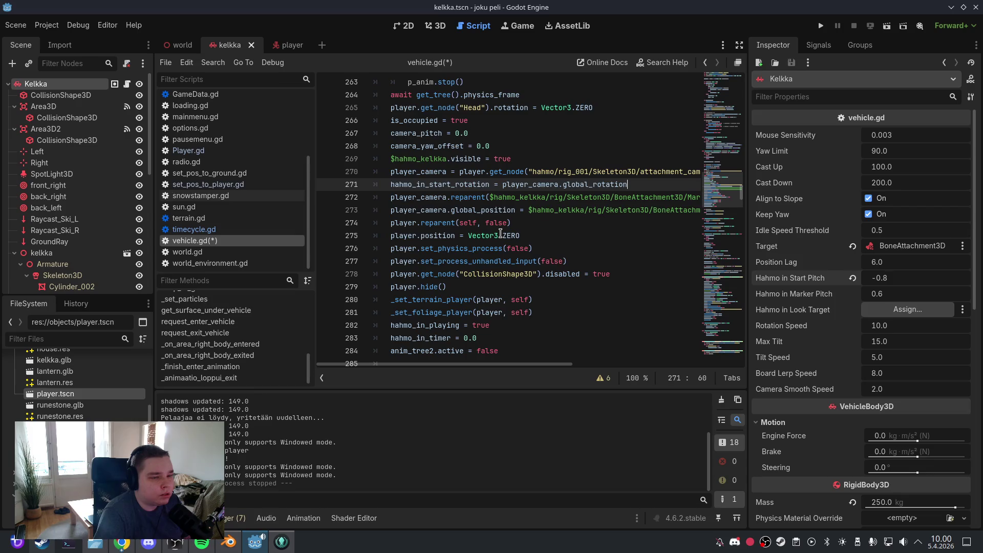
key(ctrl+z)
key(ctrl+z)
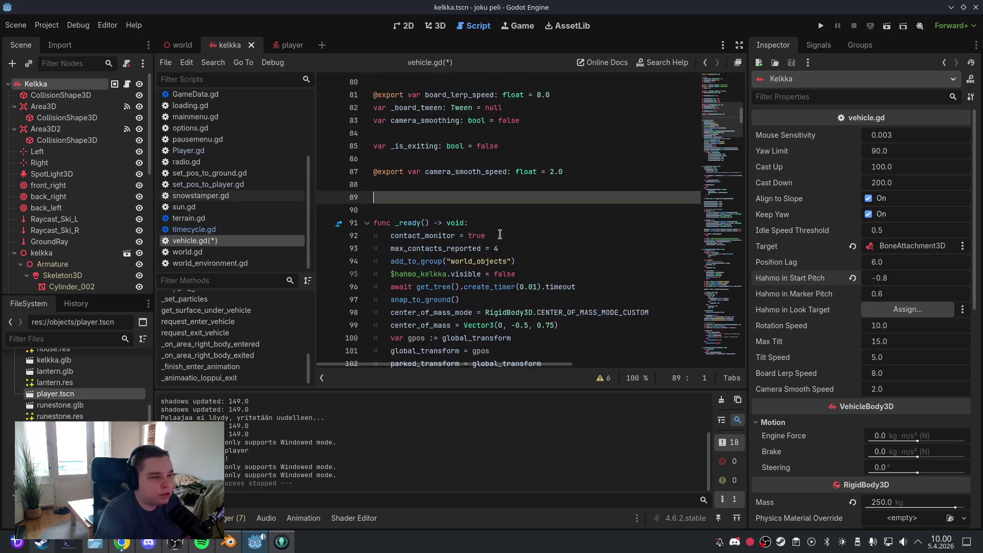
click(423, 221)
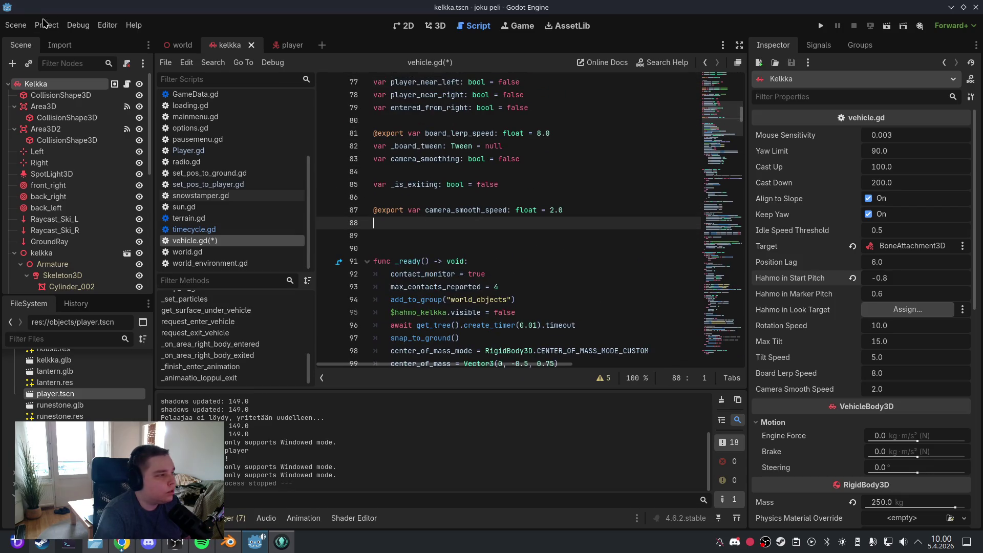
click(16, 25)
click(435, 26)
click(435, 25)
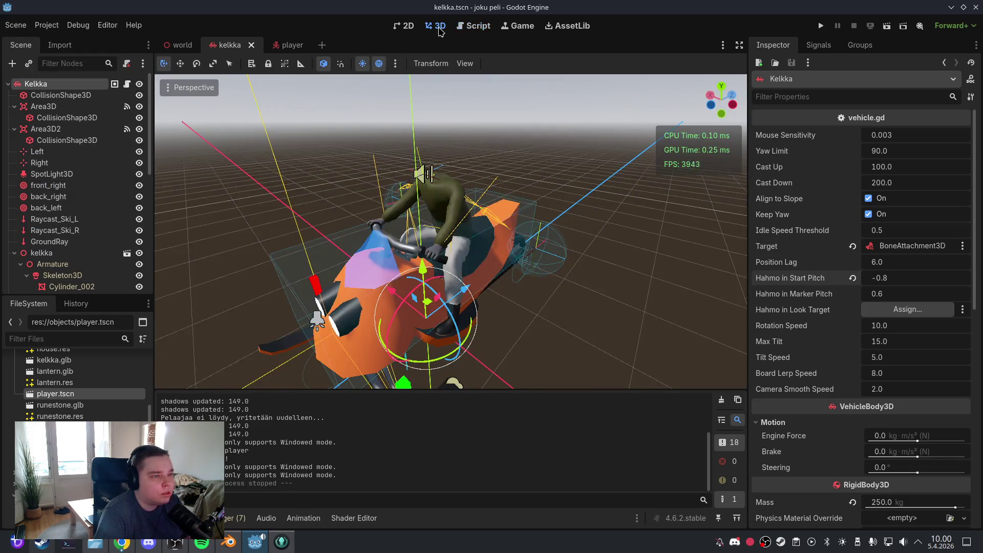
click(477, 27)
Delete the two blank lines above func _ready and save the scene with its script
click(471, 184)
key(ctrl+a)
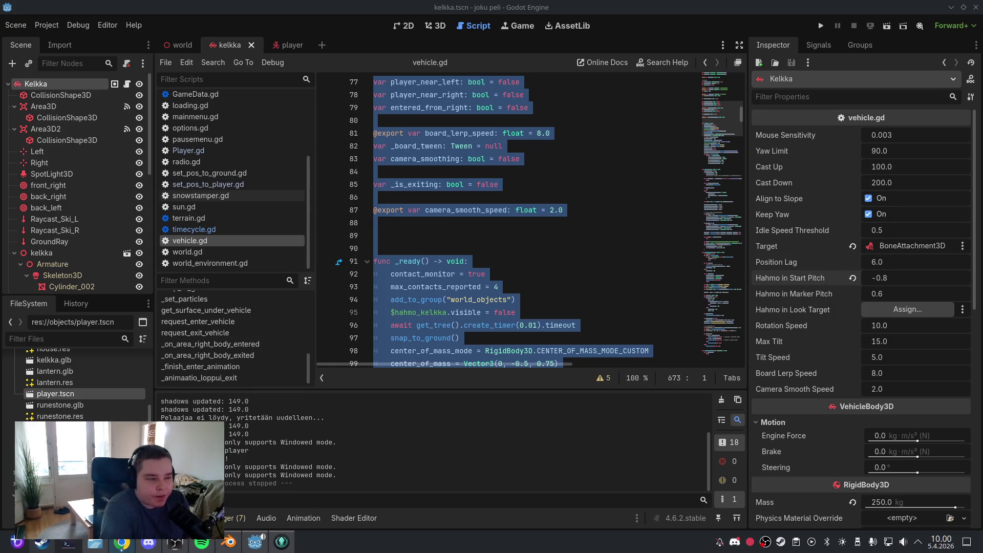
click(474, 248)
key(BackSpace)
key(BackSpace)
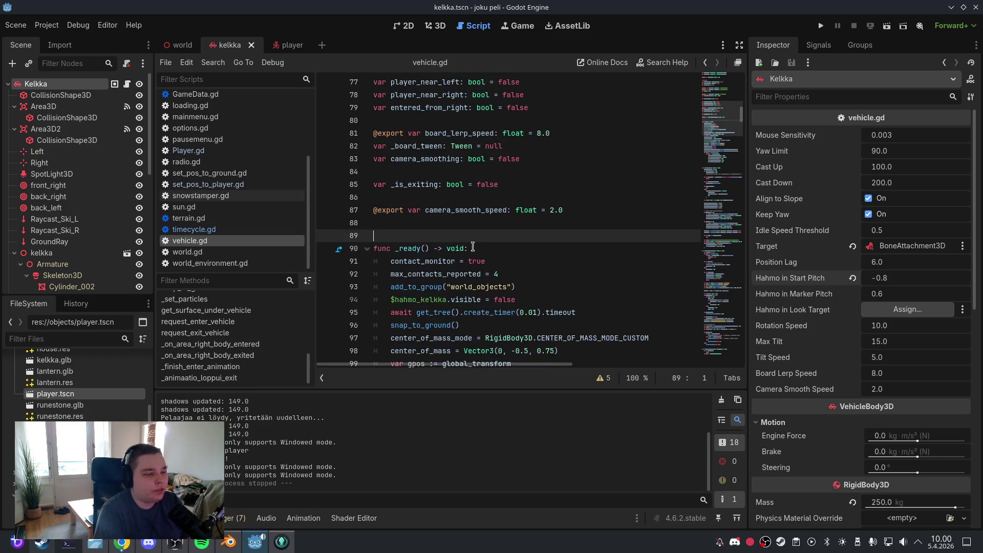
click(16, 25)
click(41, 105)
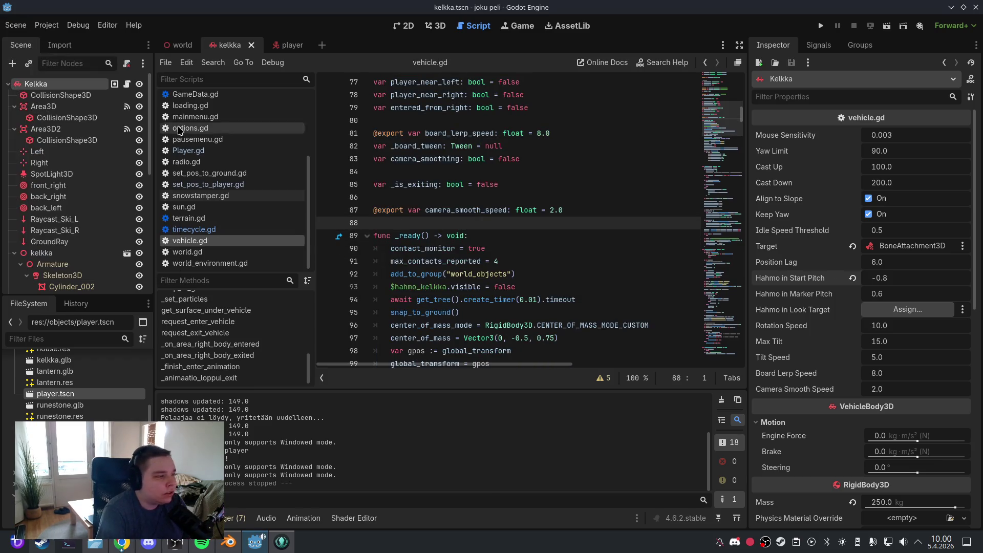
Place the caret near the top of vehicle.gd and save the scene again
click(519, 197)
scroll(520, 193, up, 20)
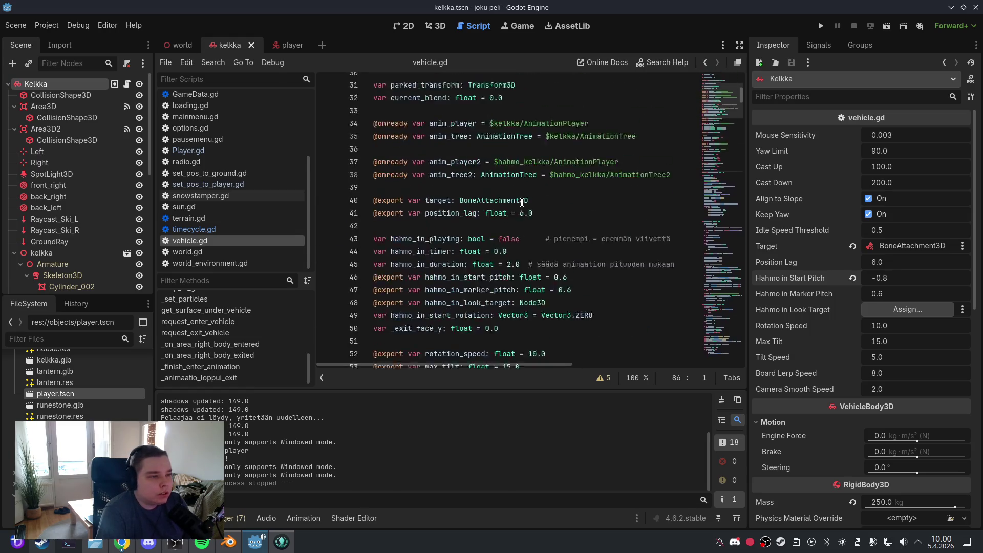
scroll(522, 202, up, 5)
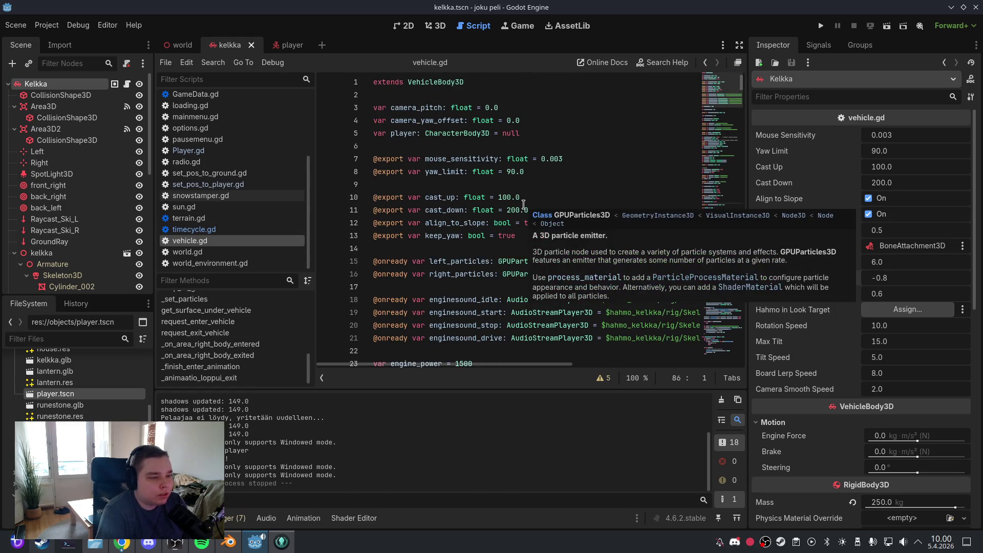
click(532, 173)
click(15, 25)
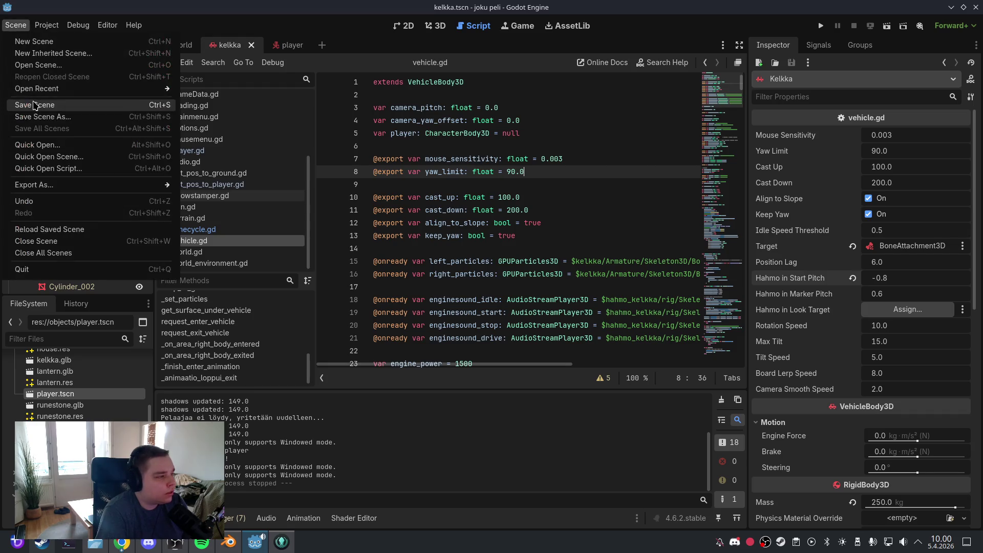
click(44, 103)
click(499, 163)
scroll(554, 240, down, 12)
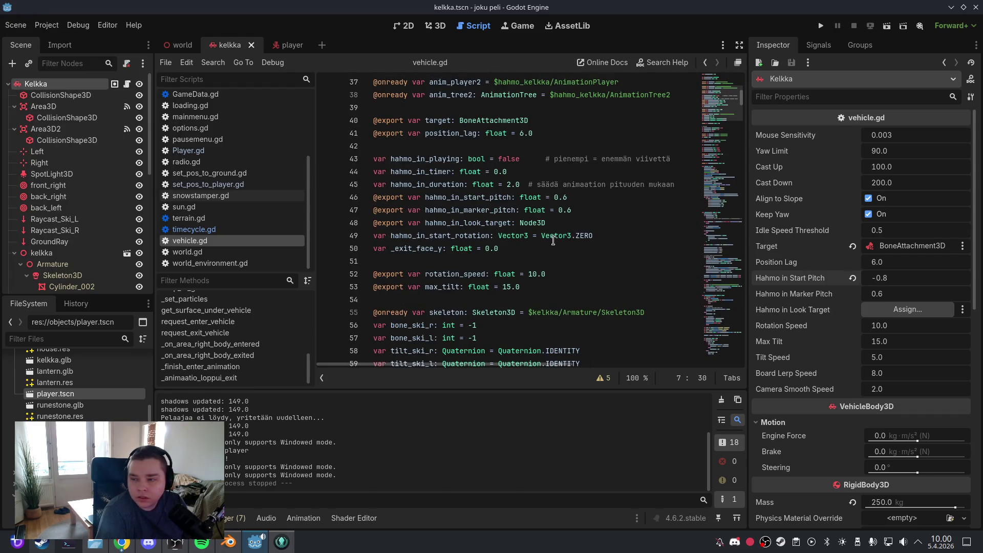
mouse_move(554, 240)
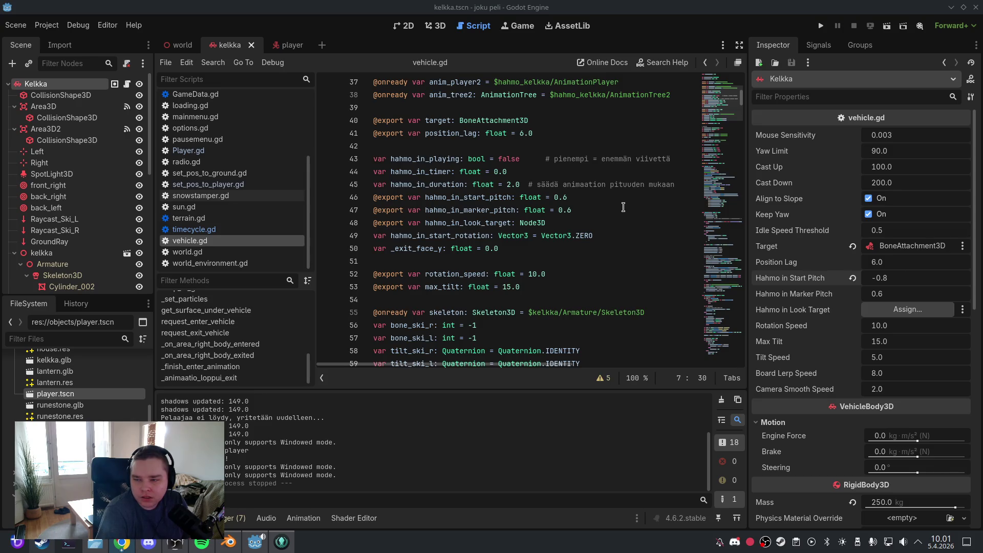
drag(722, 103, 722, 339)
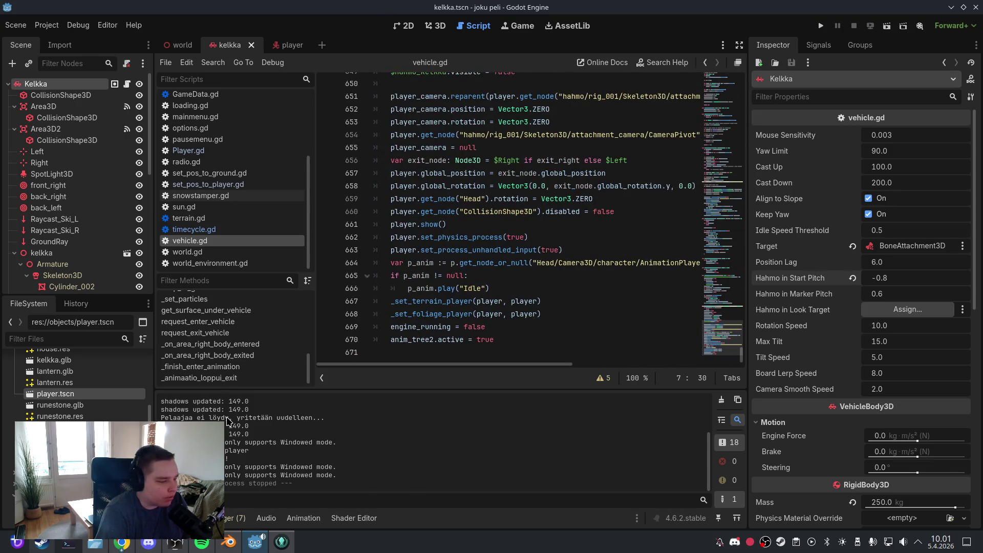
Delete the whole _animaatio_loppui_left_out function and its two leftover blank lines, then save
scroll(251, 336, up, 3)
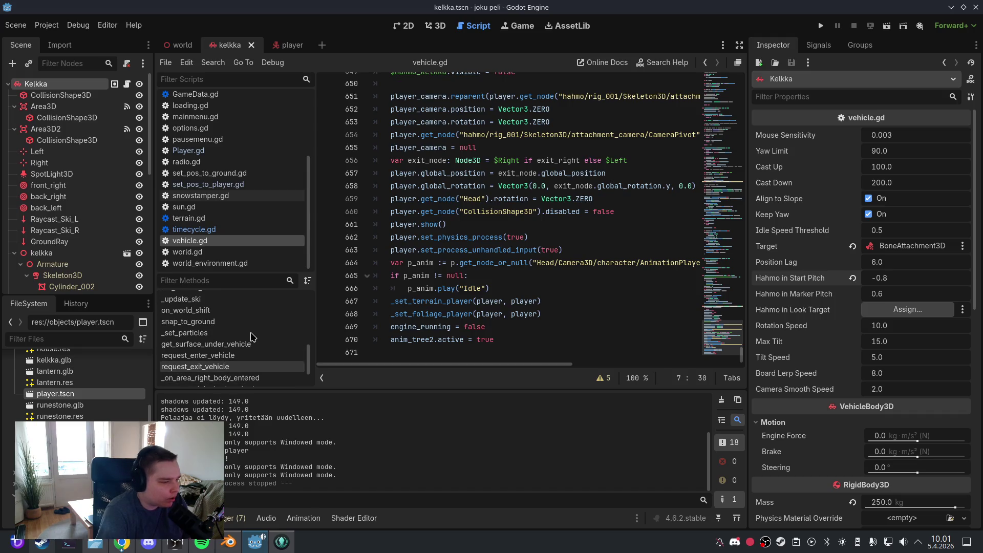
scroll(251, 337, up, 8)
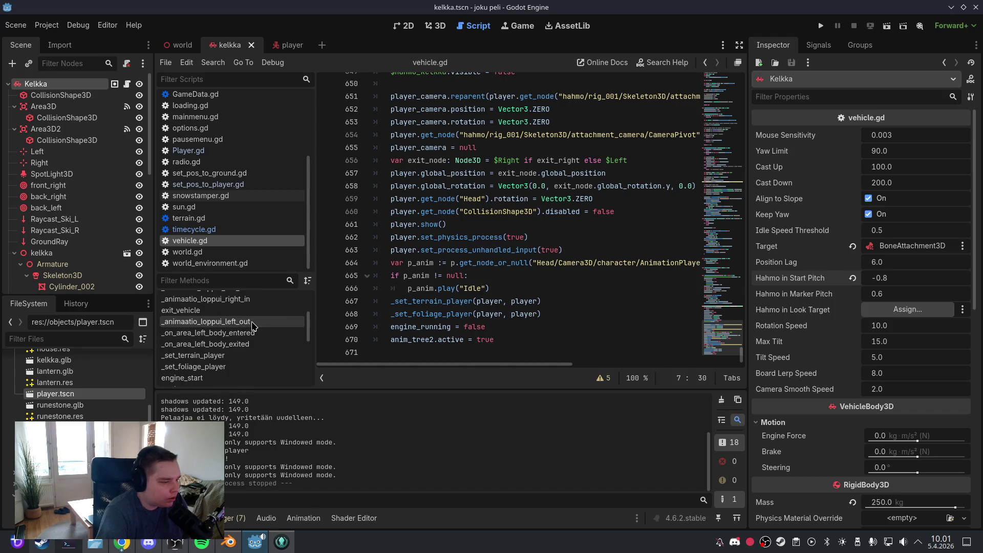
click(252, 322)
scroll(532, 246, down, 3)
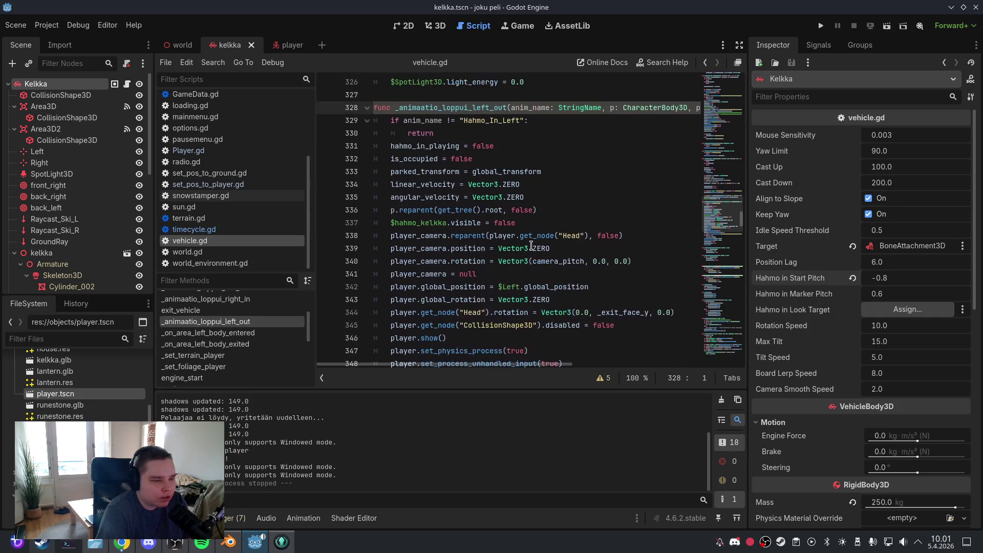
scroll(531, 246, down, 4)
mouse_move(447, 295)
mouse_down()
mouse_move(409, 153)
mouse_move(392, 191)
mouse_up()
key(BackSpace)
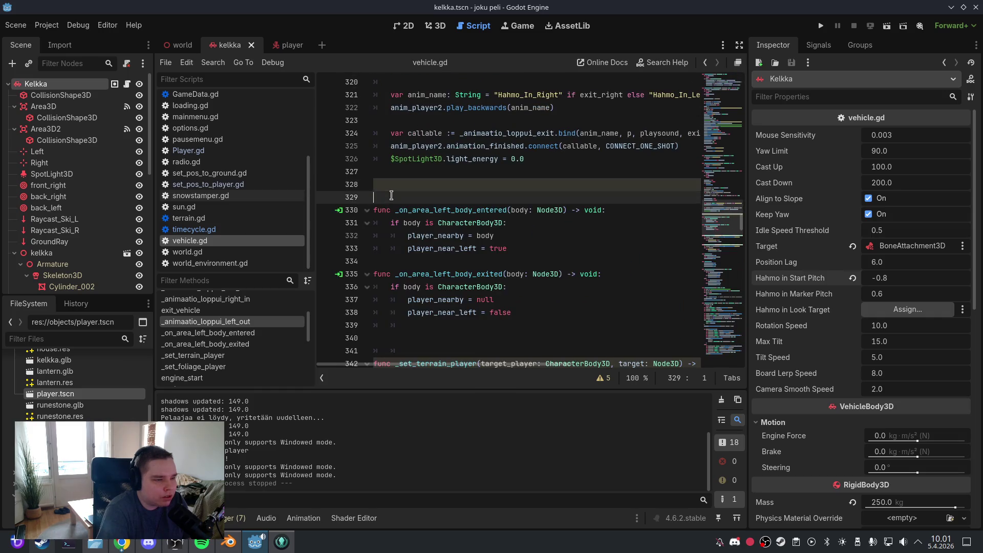
key(BackSpace)
key(BackSpace)
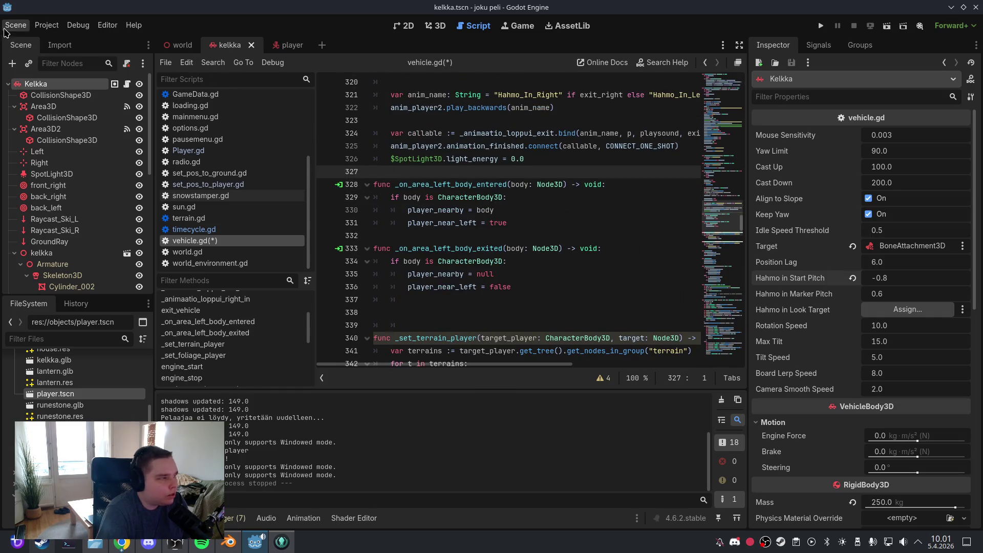
click(6, 27)
click(31, 105)
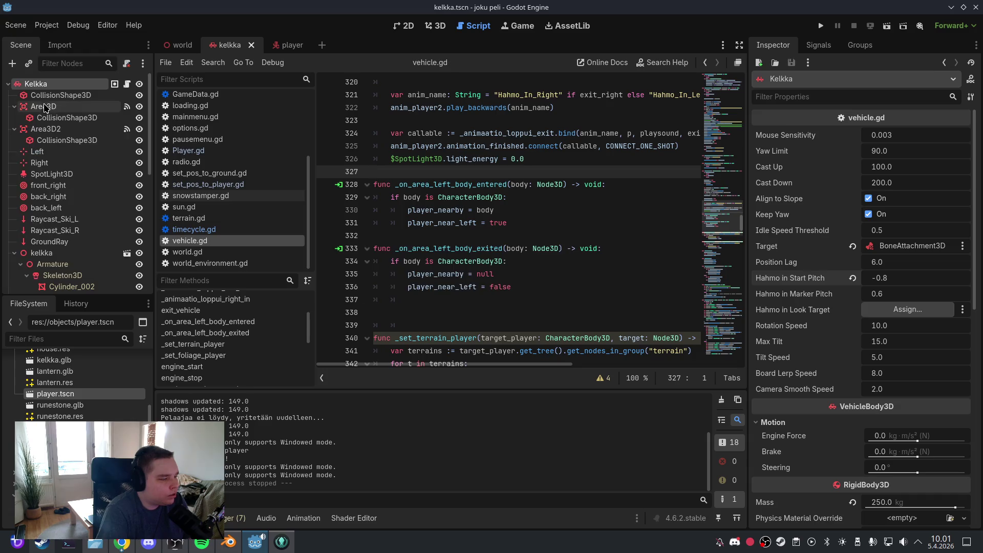
Remove the extra blank lines at 337 and 339 above _set_terrain_player and save again
click(467, 326)
key(BackSpace)
key(BackSpace)
key(BackSpace)
click(432, 299)
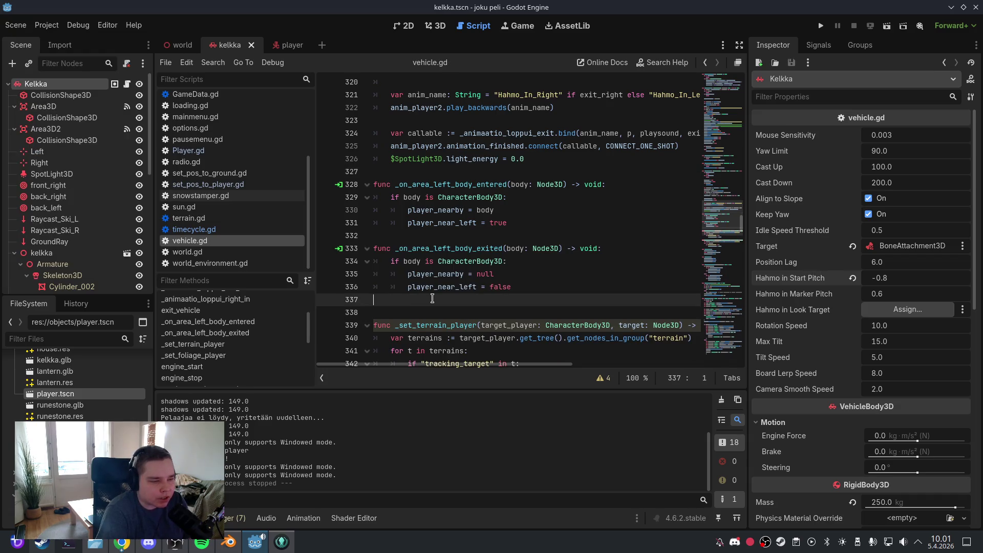
key(Delete)
click(15, 25)
click(45, 106)
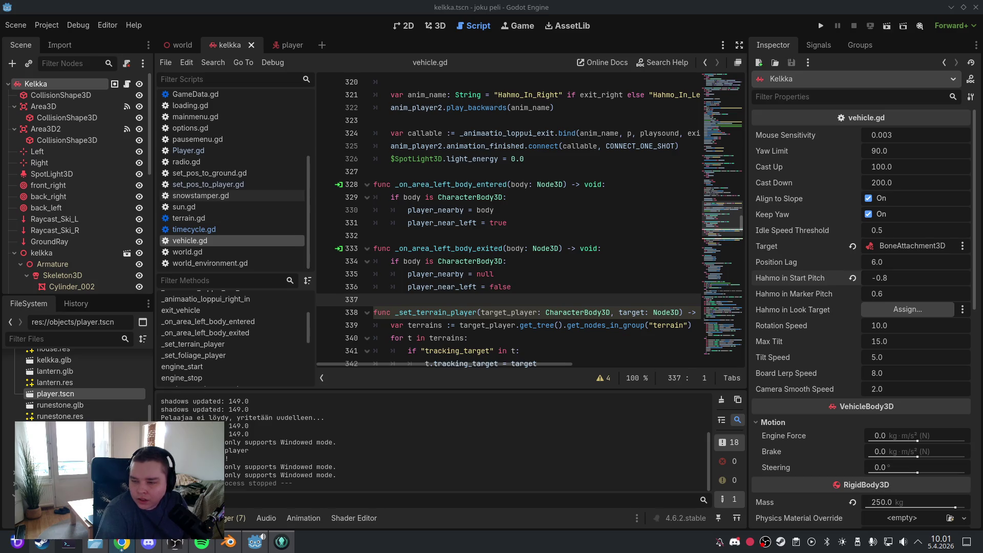
scroll(246, 334, down, 3)
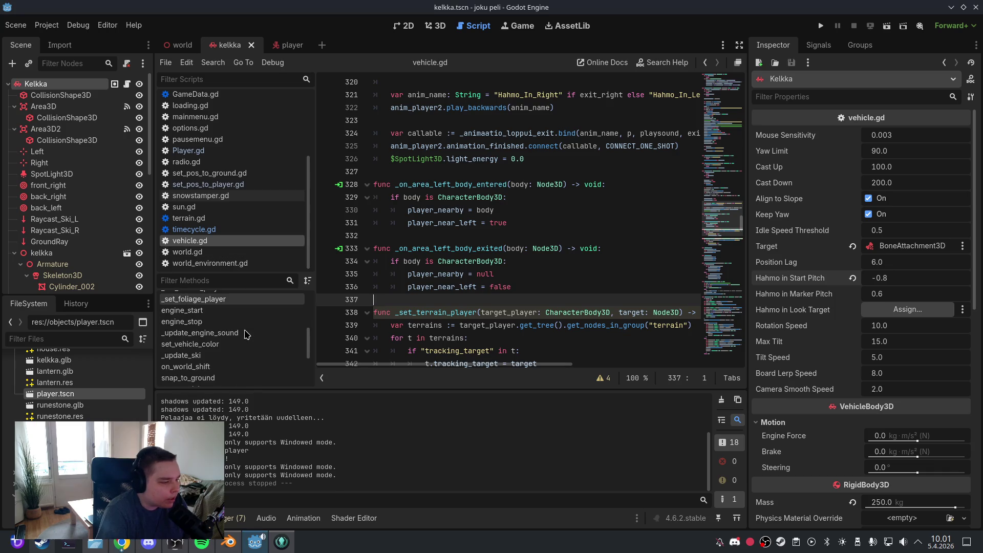
scroll(245, 334, down, 3)
Delete the unused 'var vehicle_y := atan2…' line and its empty line in request_enter_vehicle, then save
click(205, 322)
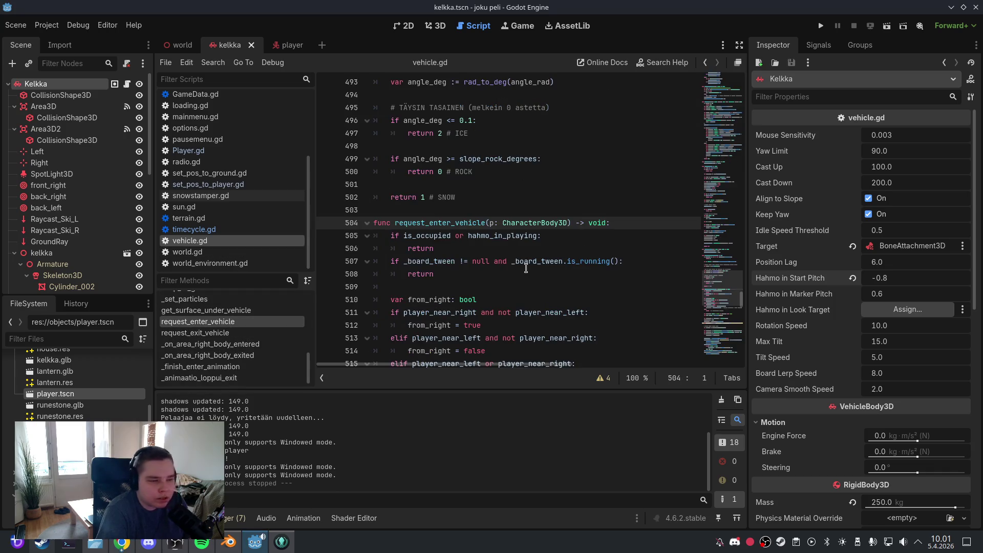
mouse_move(526, 268)
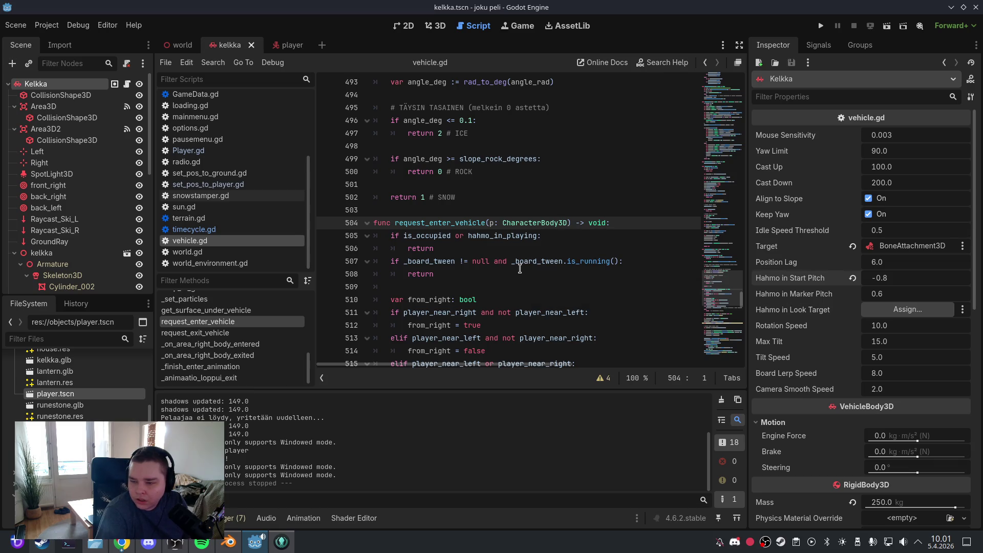
scroll(519, 269, down, 5)
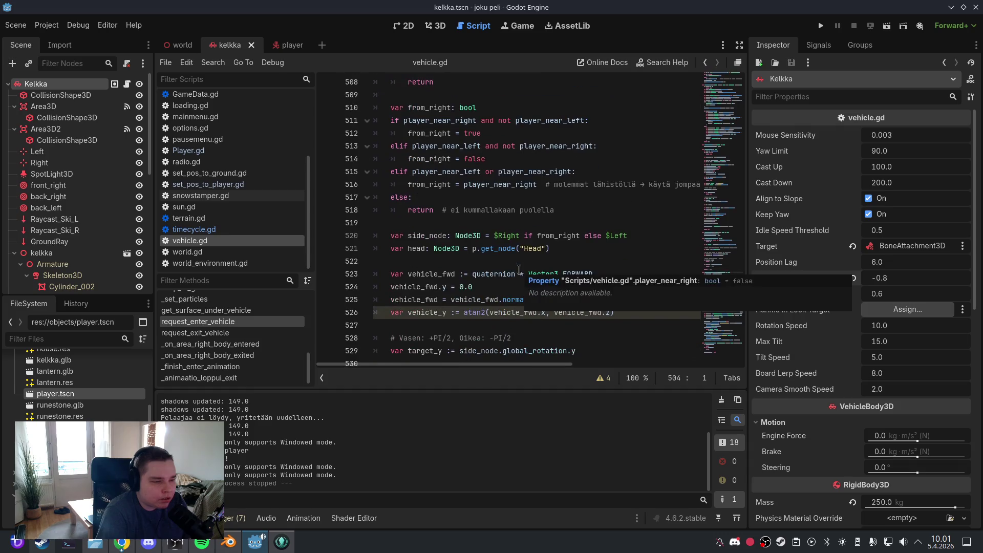
scroll(519, 270, down, 1)
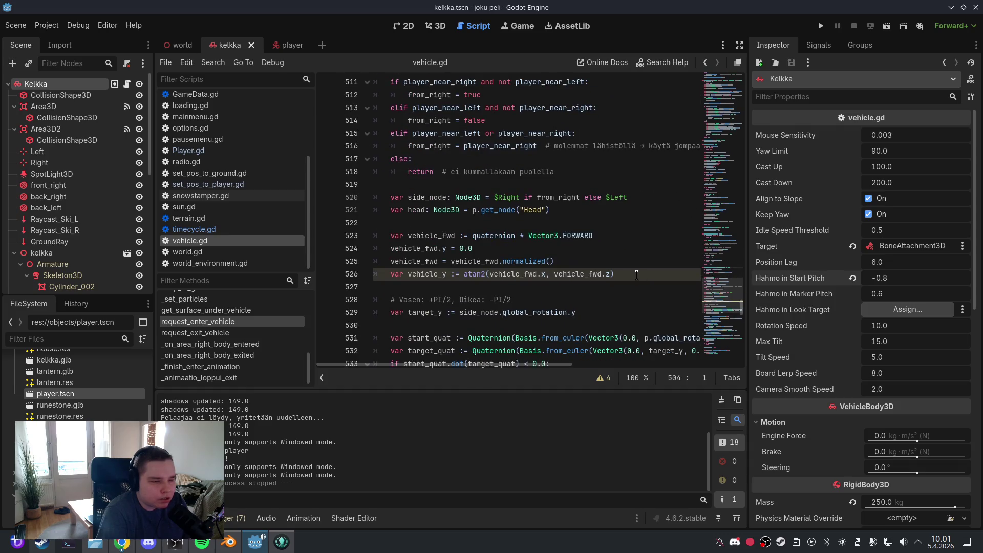
drag(637, 275, 375, 275)
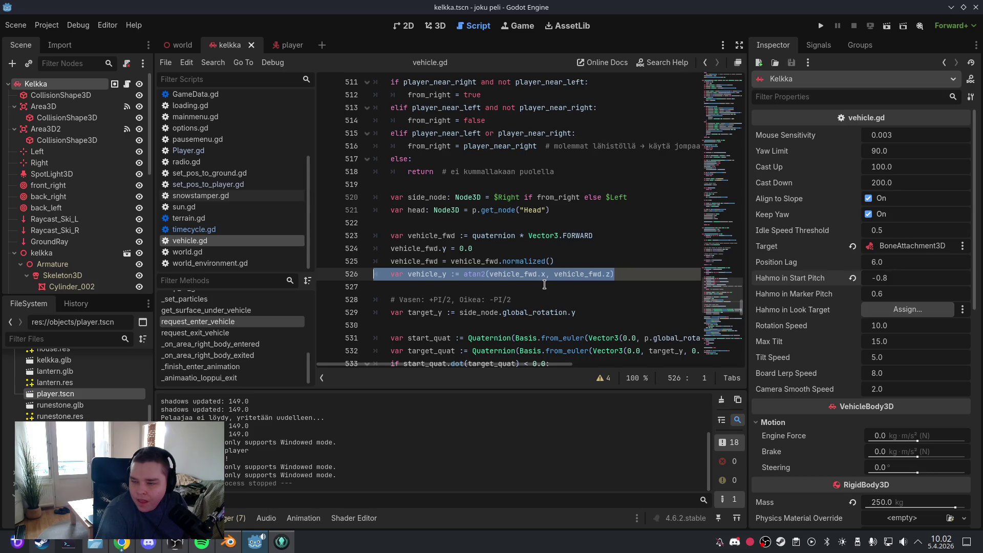
key(BackSpace)
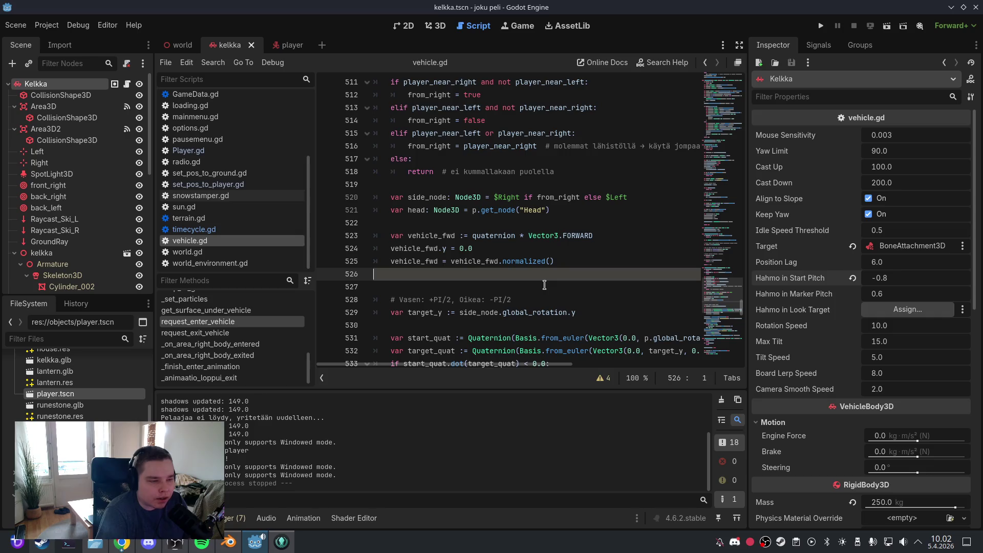
key(Delete)
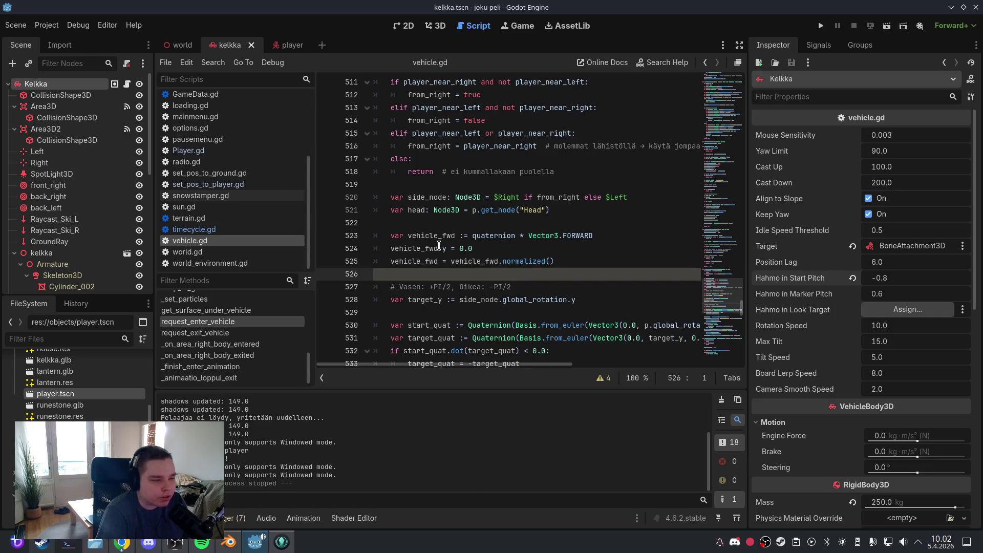
click(15, 26)
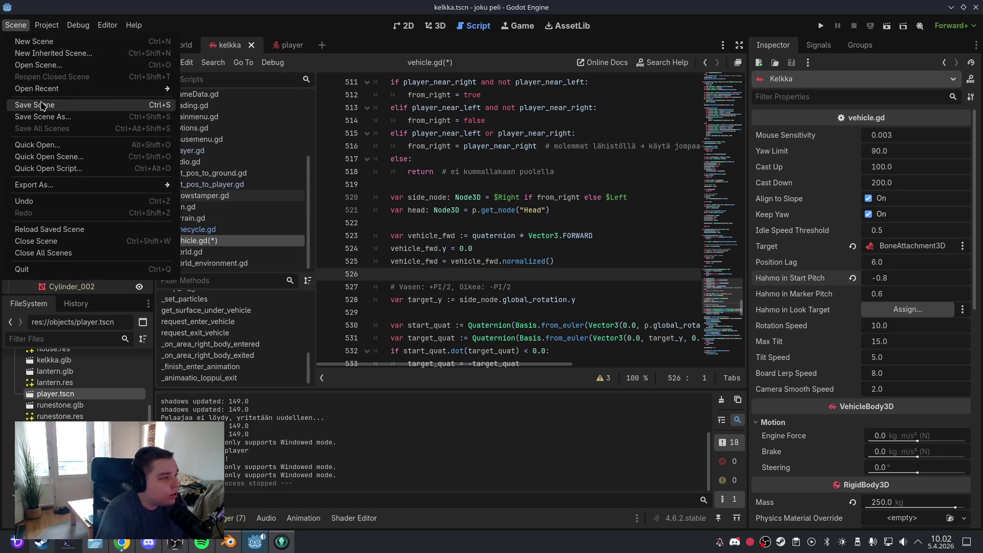
click(38, 103)
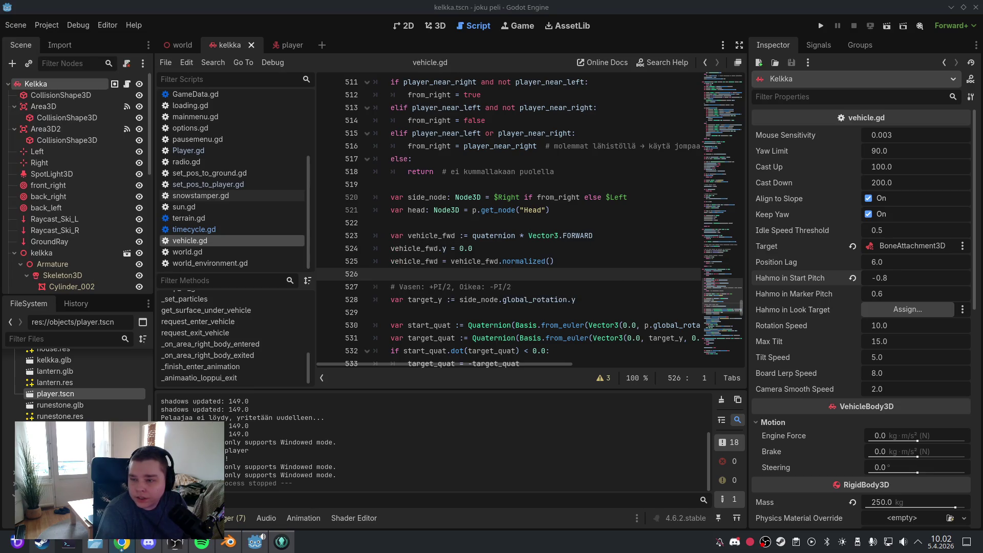
scroll(638, 144, up, 20)
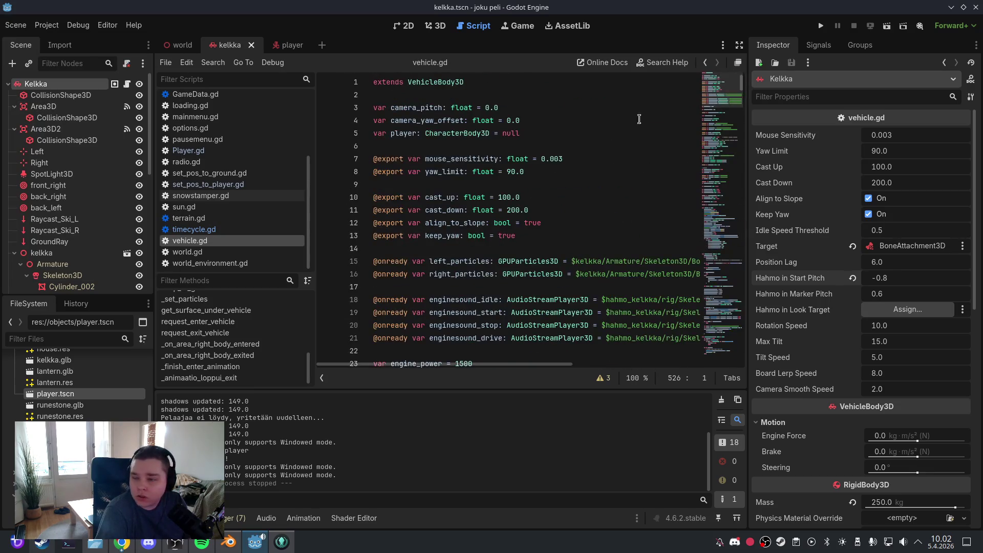
Delete the unused camera_smoothing declaration on line 83
scroll(563, 164, down, 20)
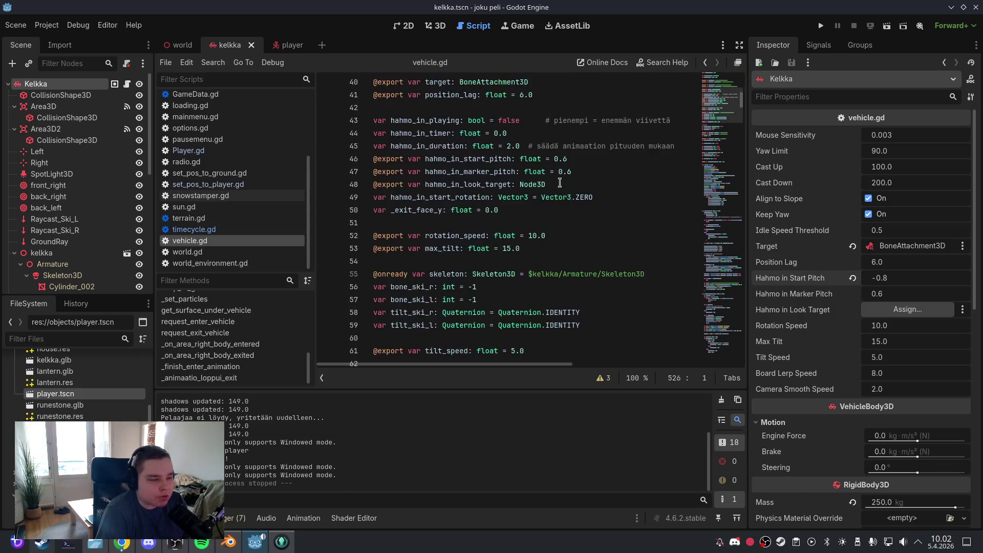
scroll(560, 183, down, 4)
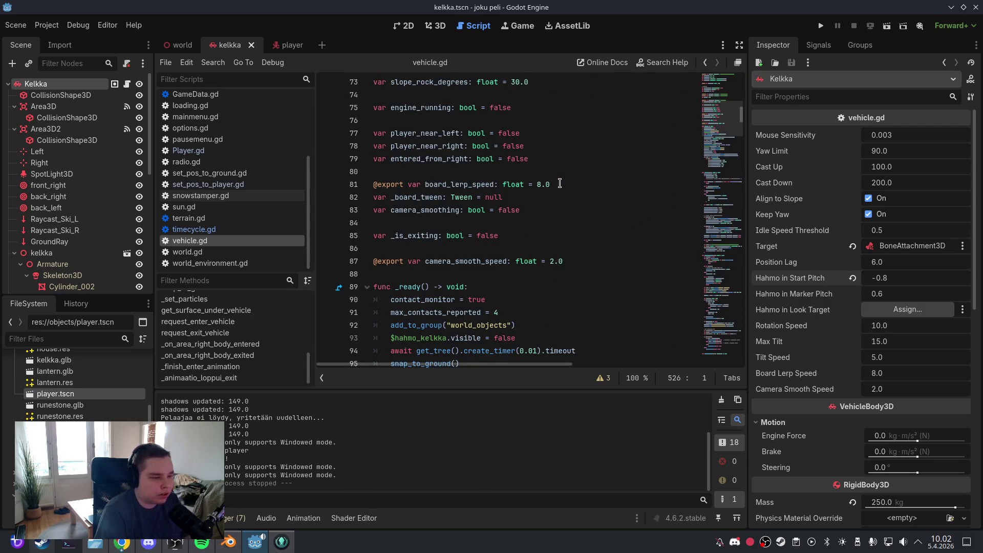
click(534, 209)
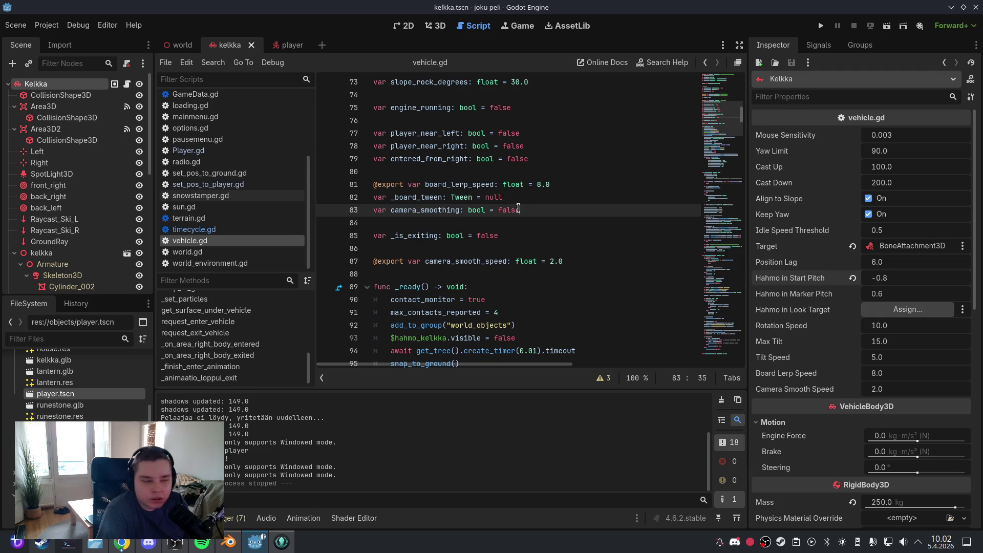
drag(519, 209, 365, 207)
key(BackSpace)
key(BackSpace)
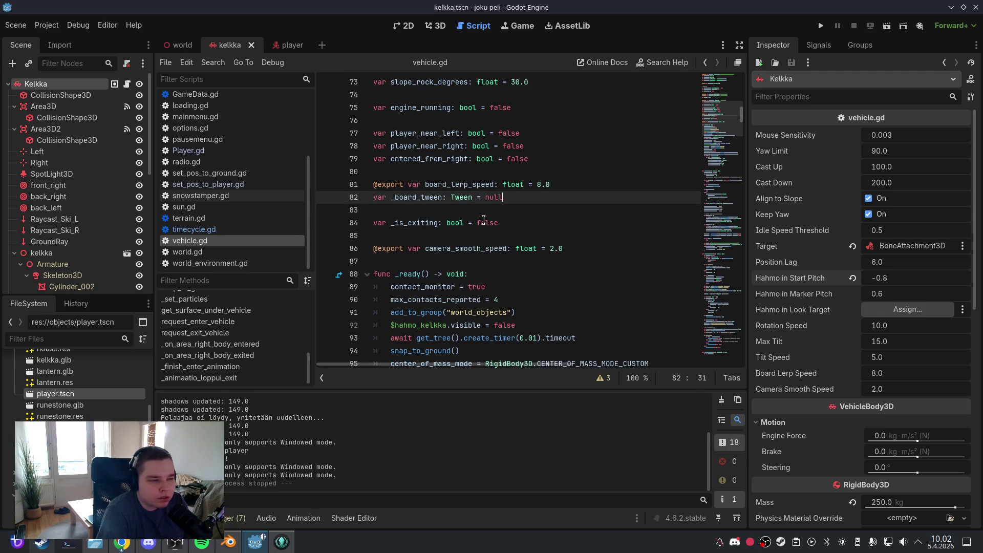
key(Down)
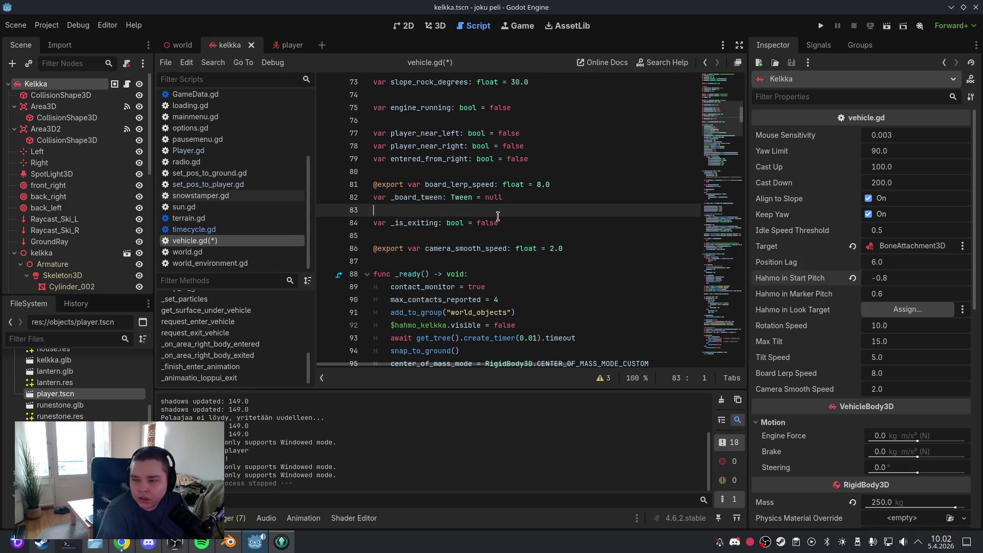
Delete the hahmo_in_timer and hahmo_in_duration declarations and the empty line 44
scroll(498, 216, up, 5)
scroll(498, 216, up, 8)
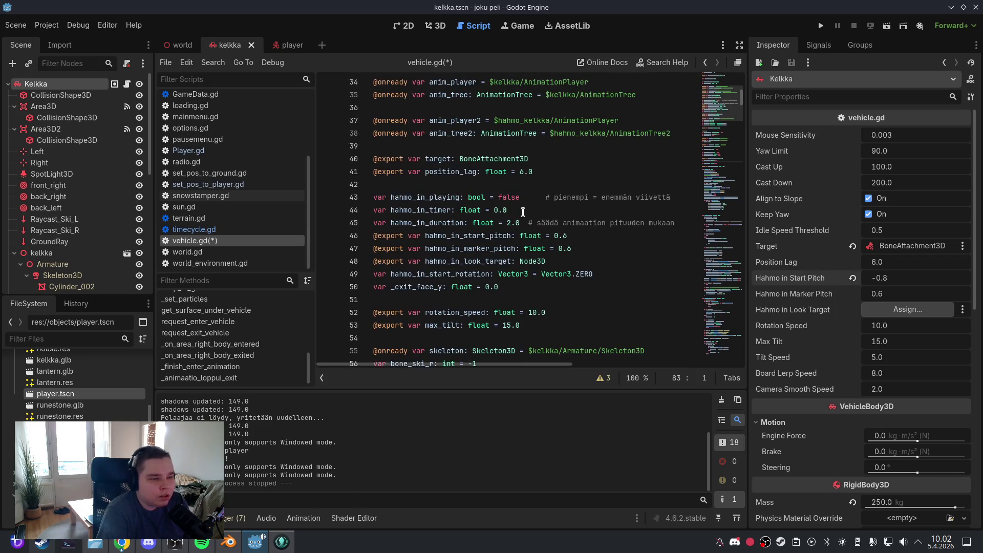
drag(676, 223, 373, 210)
key(BackSpace)
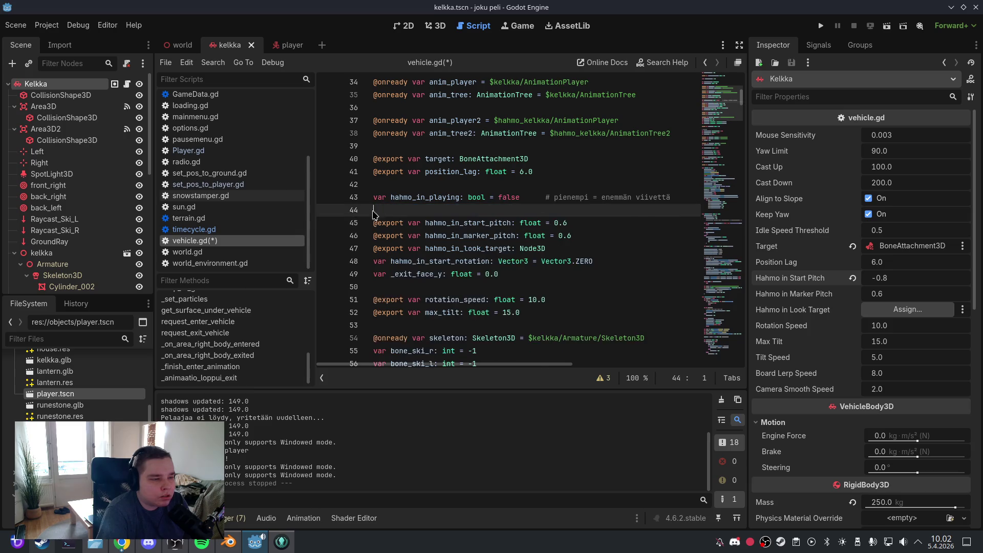
key(BackSpace)
mouse_move(533, 220)
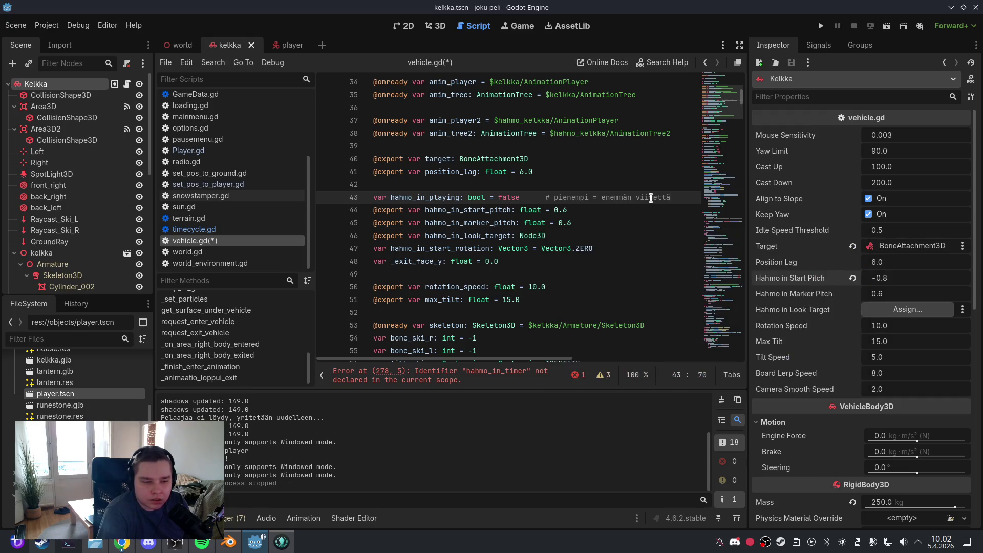
Go to the error at line 278 and delete the 'hahmo_in_timer = 0.0' reset
click(500, 377)
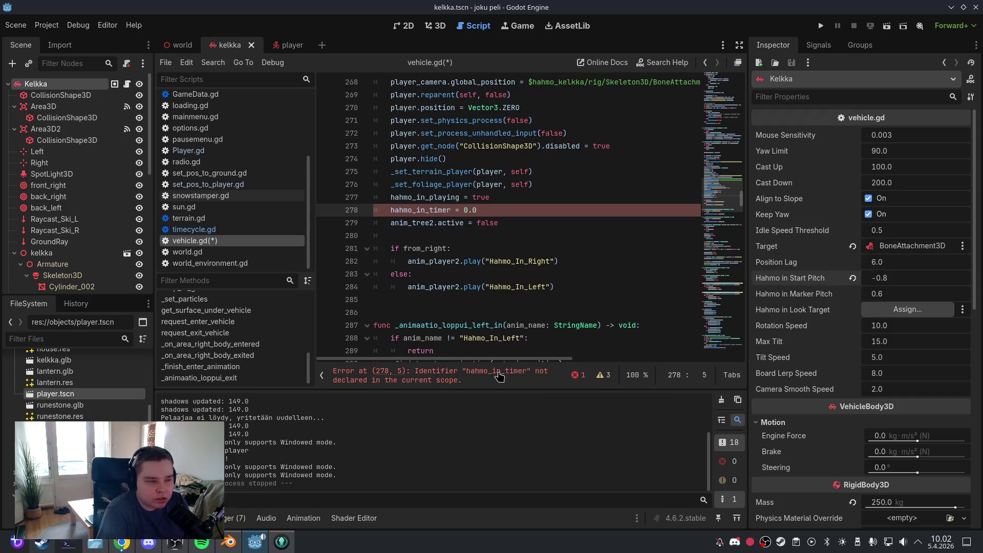
drag(497, 210, 377, 213)
key(BackSpace)
key(BackSpace)
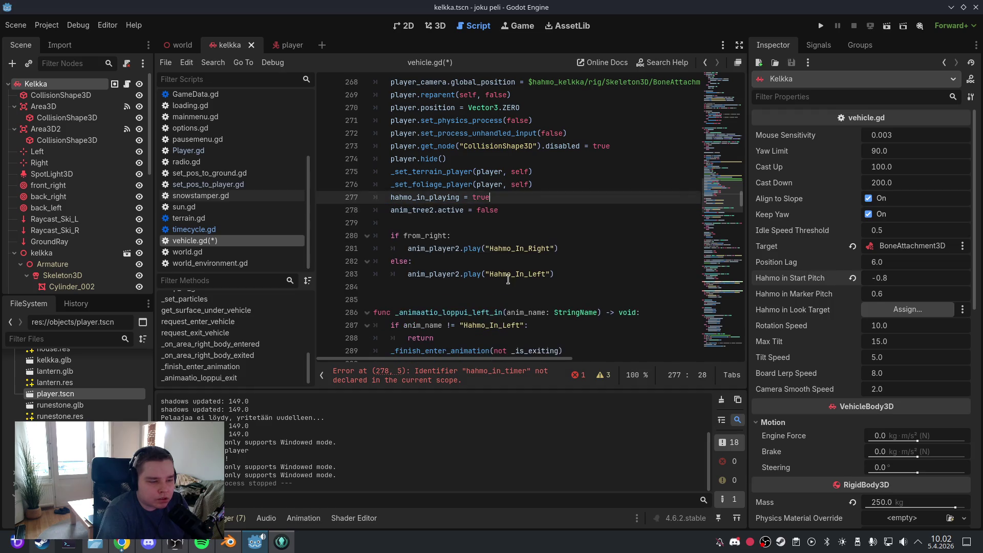
drag(727, 200, 732, 70)
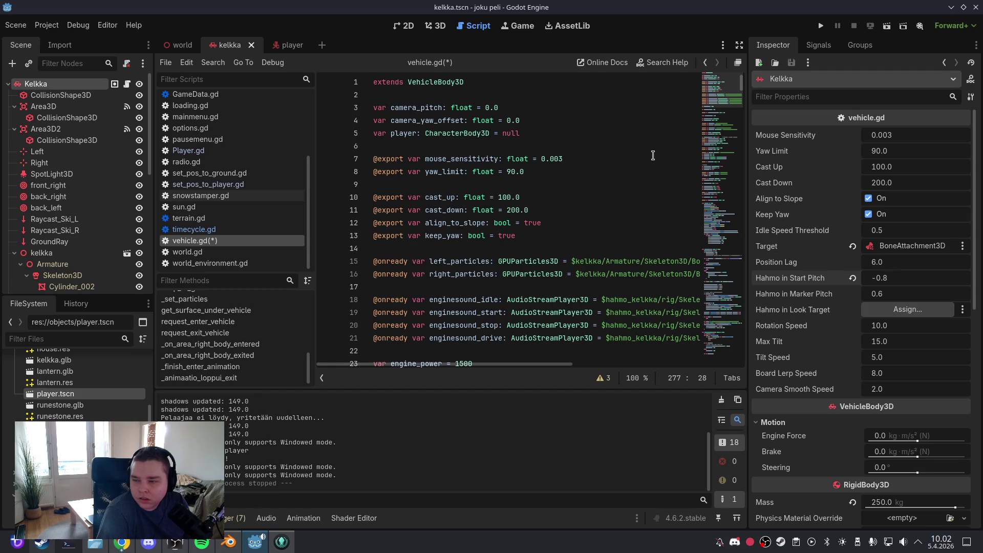
Delete the three hahmo_in export variables and the hahmo_in_start_rotation declaration
click(552, 206)
scroll(555, 212, down, 6)
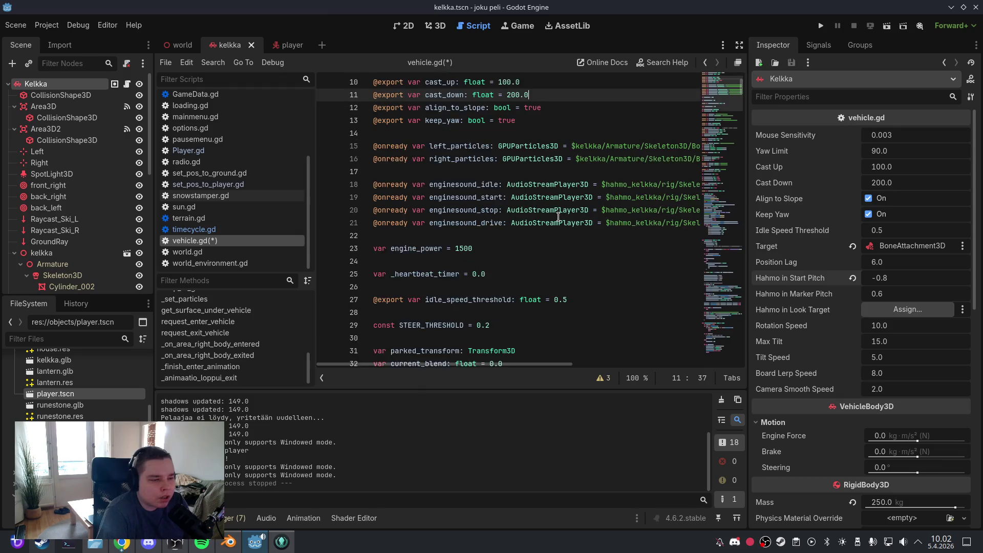
scroll(558, 216, down, 4)
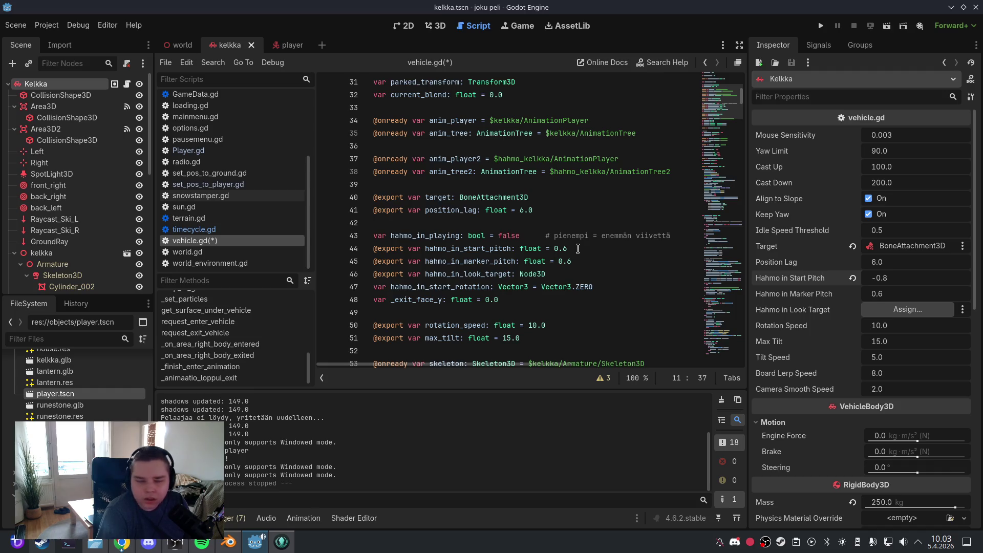
mouse_move(576, 271)
mouse_down()
mouse_move(389, 262)
mouse_move(373, 249)
mouse_up()
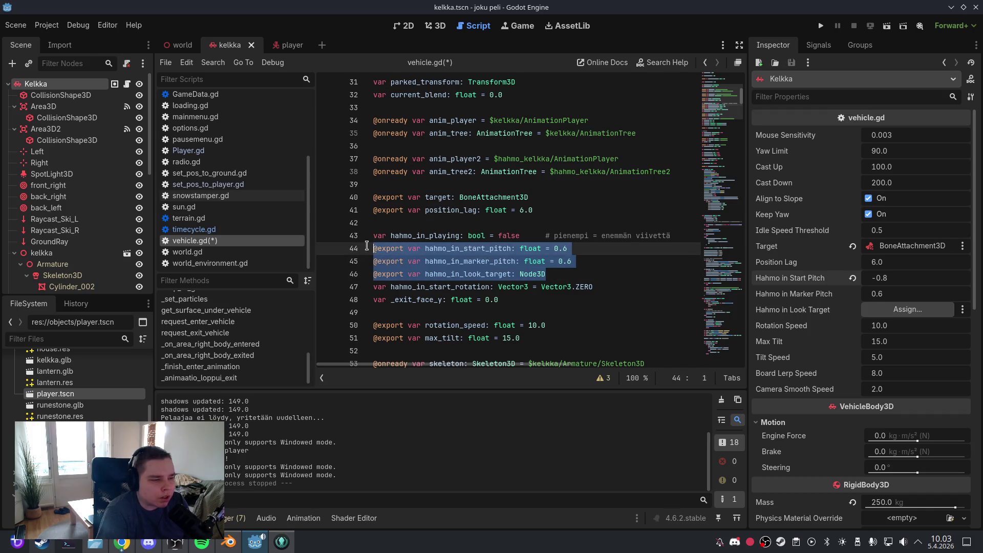
key(BackSpace)
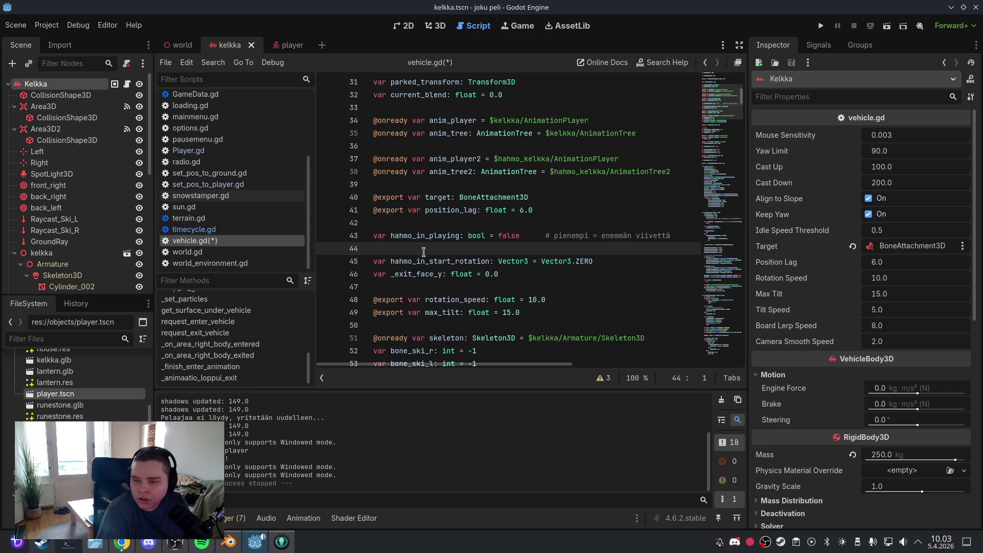
drag(594, 264, 374, 263)
key(BackSpace)
key(BackSpace)
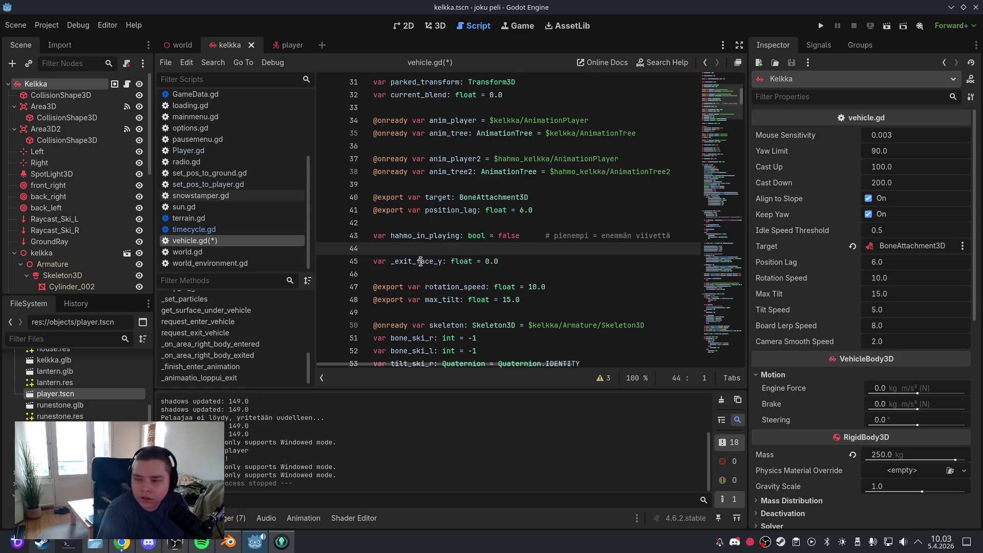
mouse_move(453, 266)
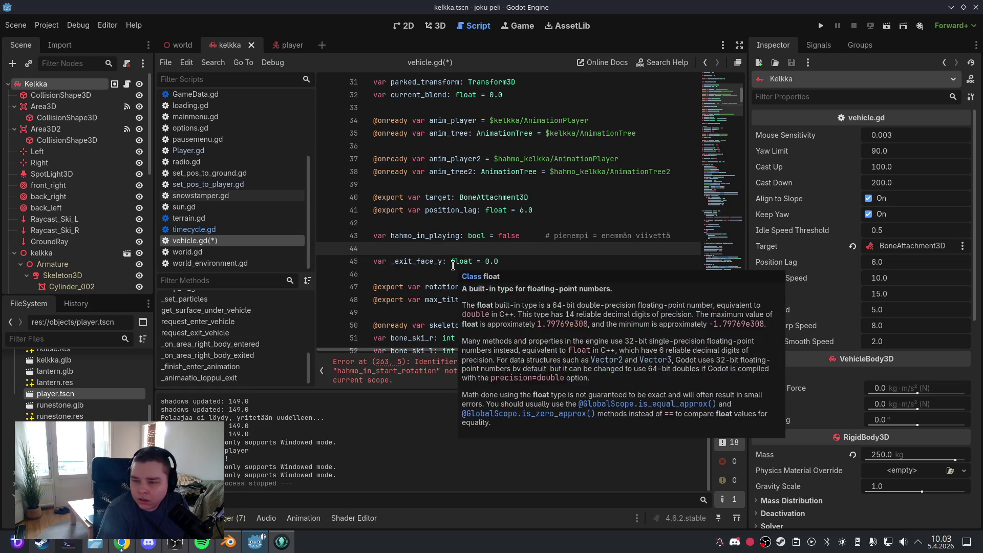
click(463, 212)
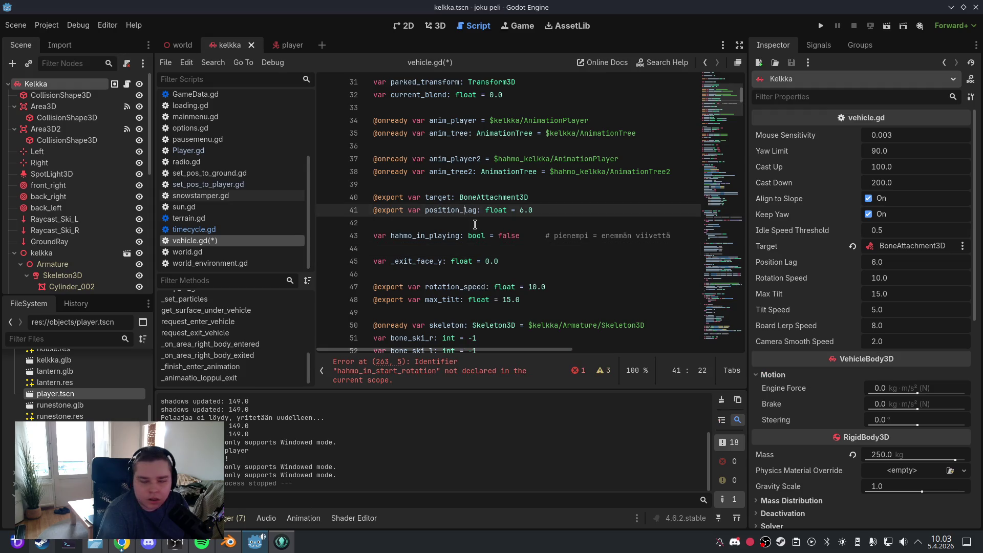
click(473, 225)
Go to the error at line 263 and delete the leftover hahmo_in_start_rotation assignment
click(456, 365)
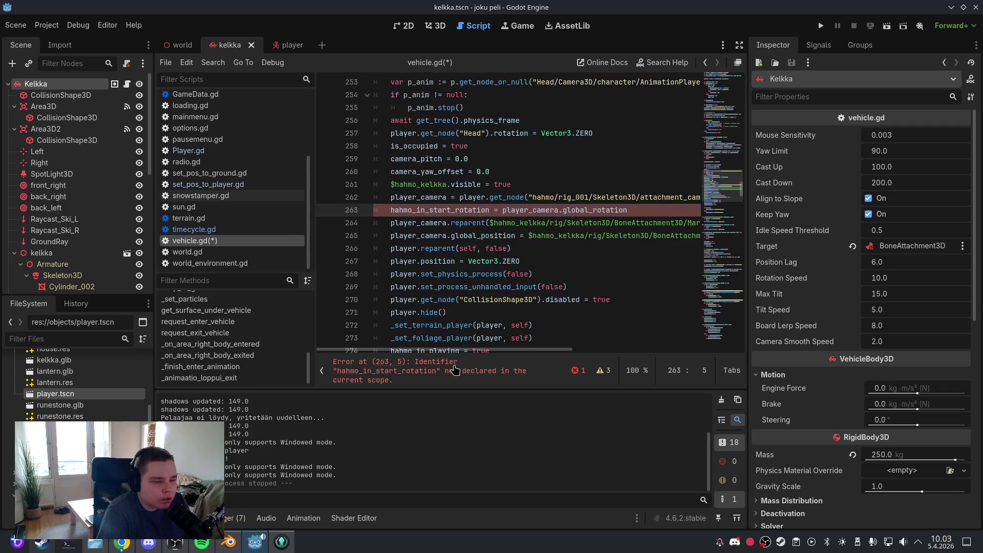
drag(636, 210, 392, 212)
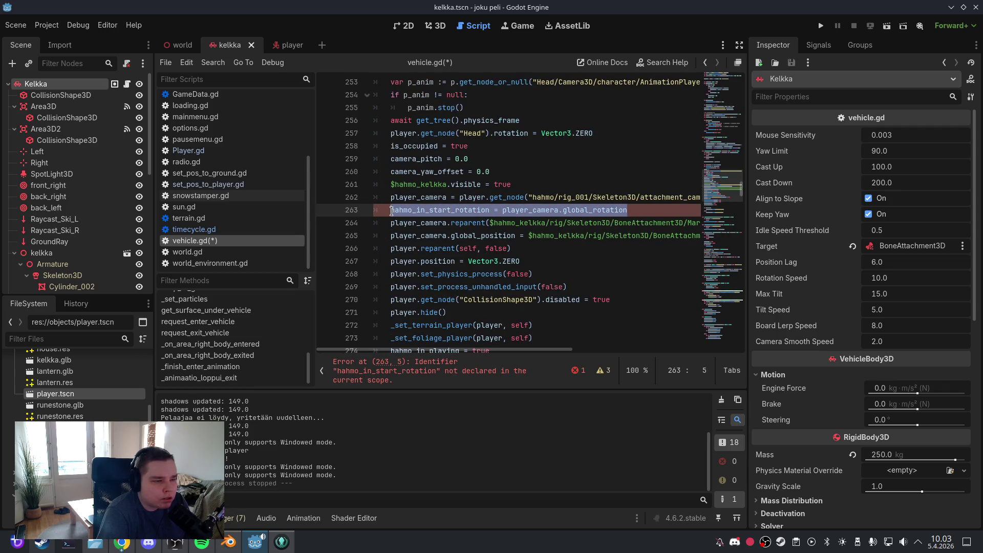
key(BackSpace)
key(BackSpace)
key(BackSpace)
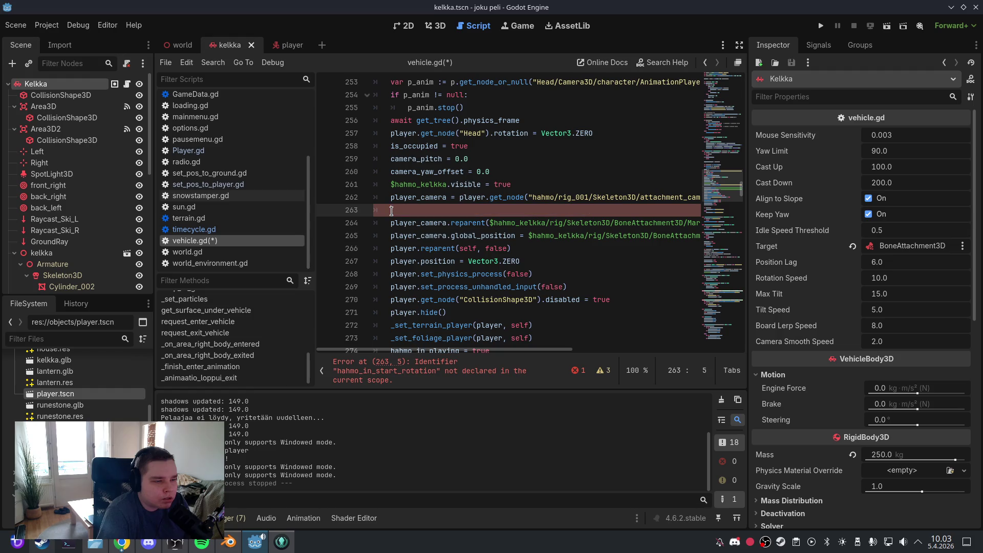
scroll(530, 358, left, 5)
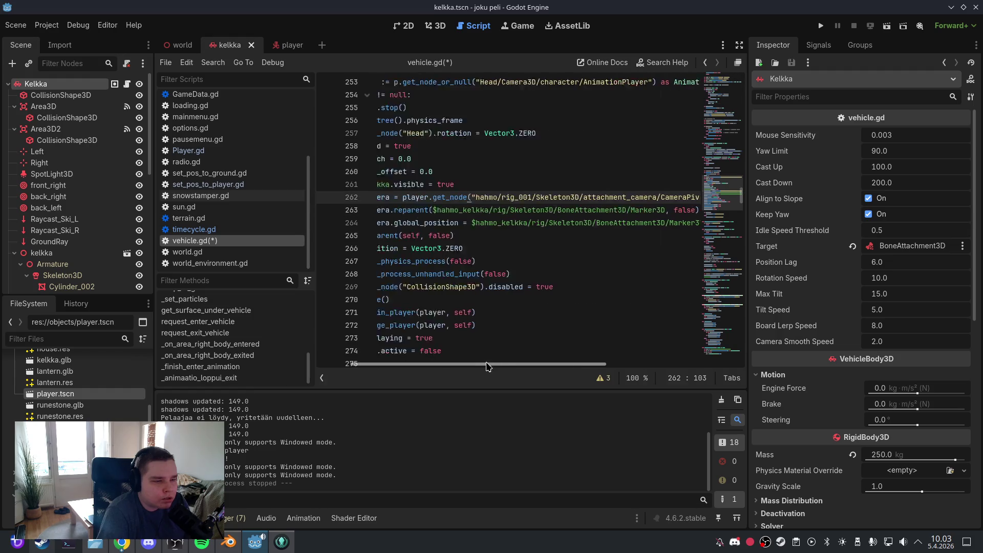
Delete the unused rotation_speed and max_tilt lines and the blank lines they leave
scroll(541, 304, up, 7)
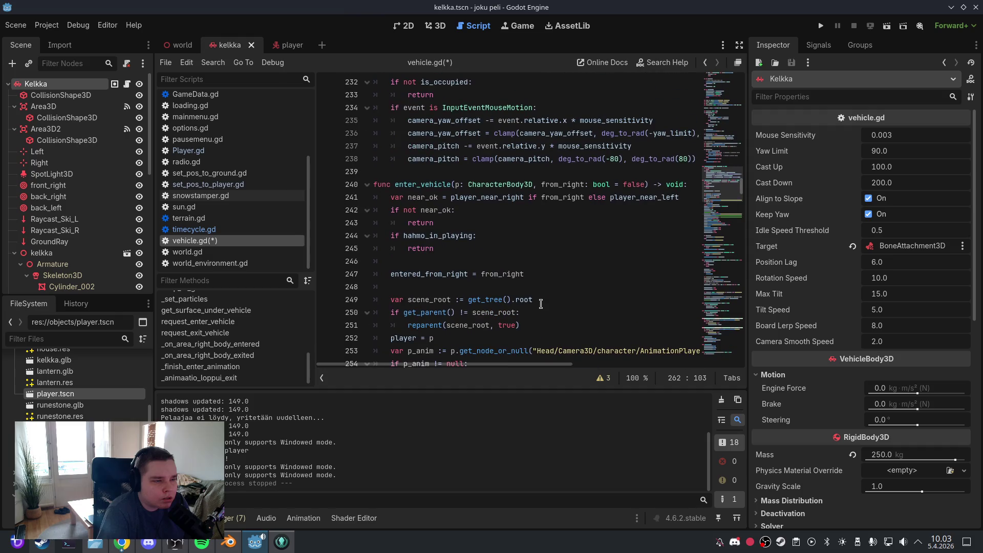
scroll(610, 317, up, 20)
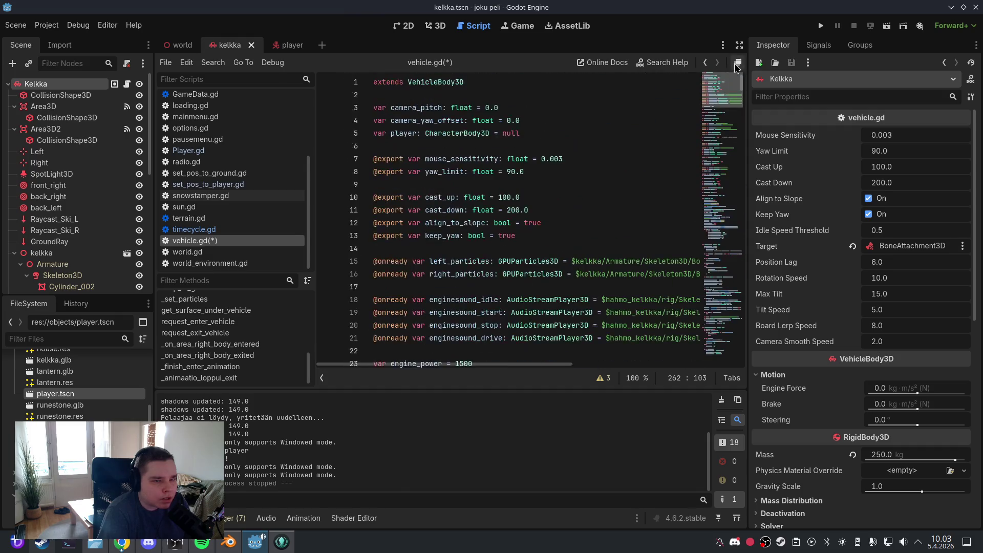
scroll(564, 227, down, 3)
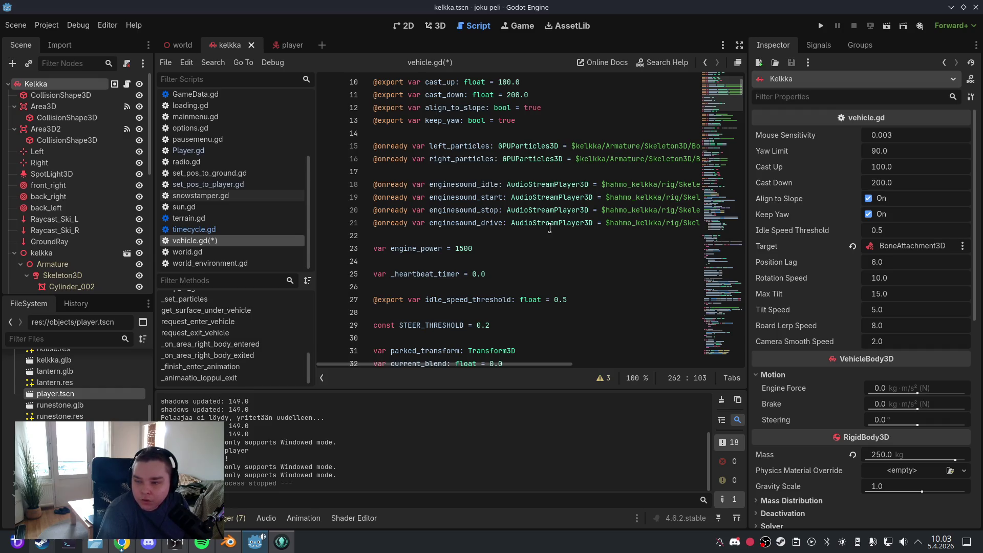
mouse_move(549, 227)
click(530, 201)
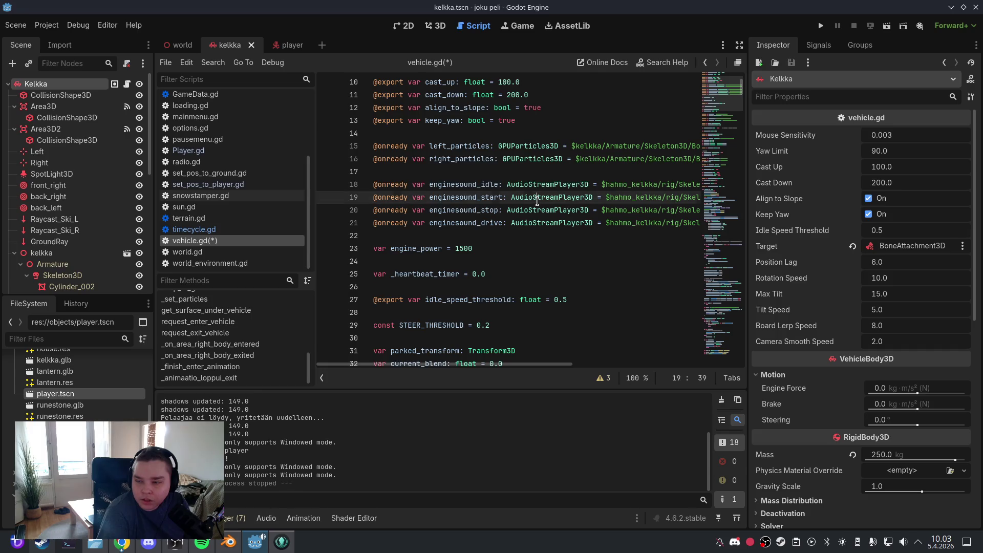
click(520, 186)
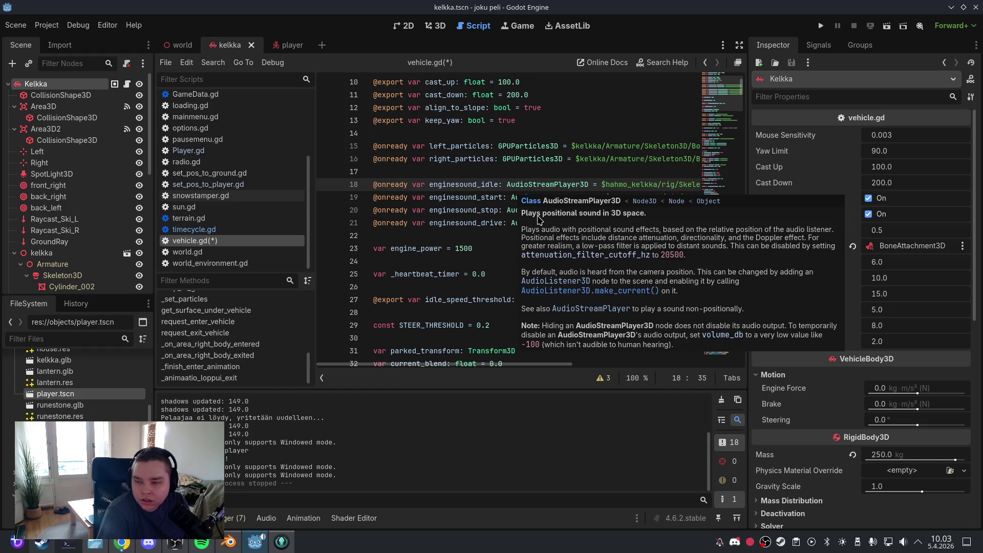
scroll(539, 221, down, 7)
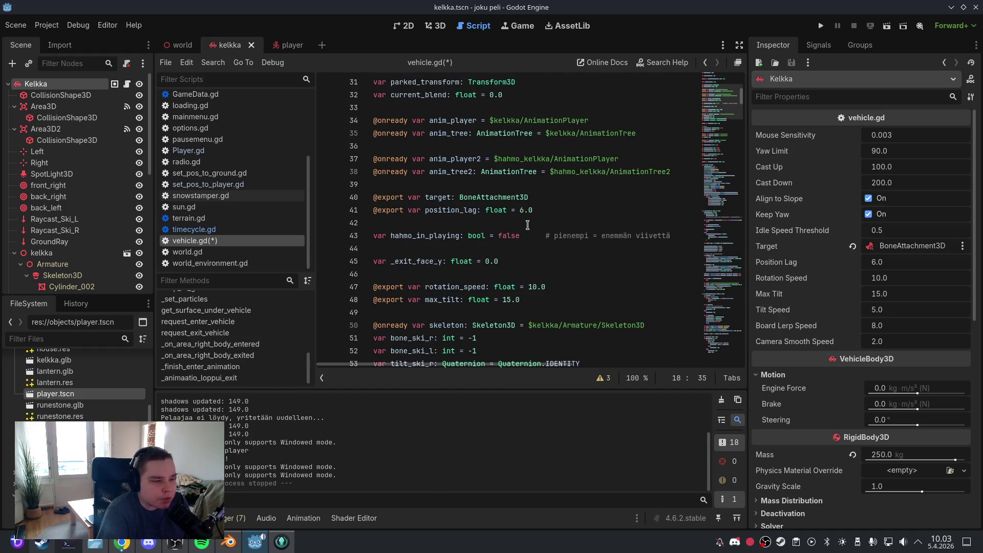
scroll(528, 225, down, 2)
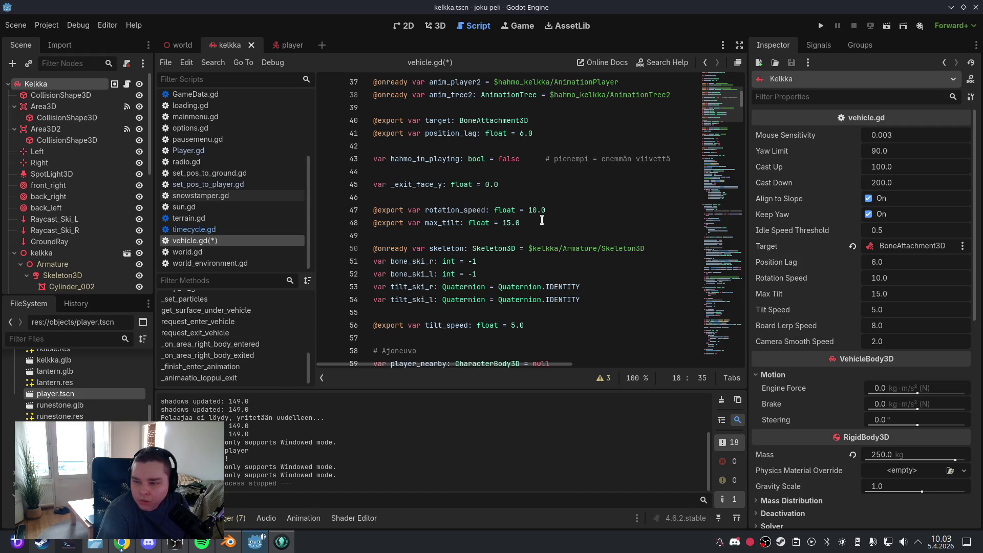
drag(542, 221, 361, 209)
key(BackSpace)
click(401, 219)
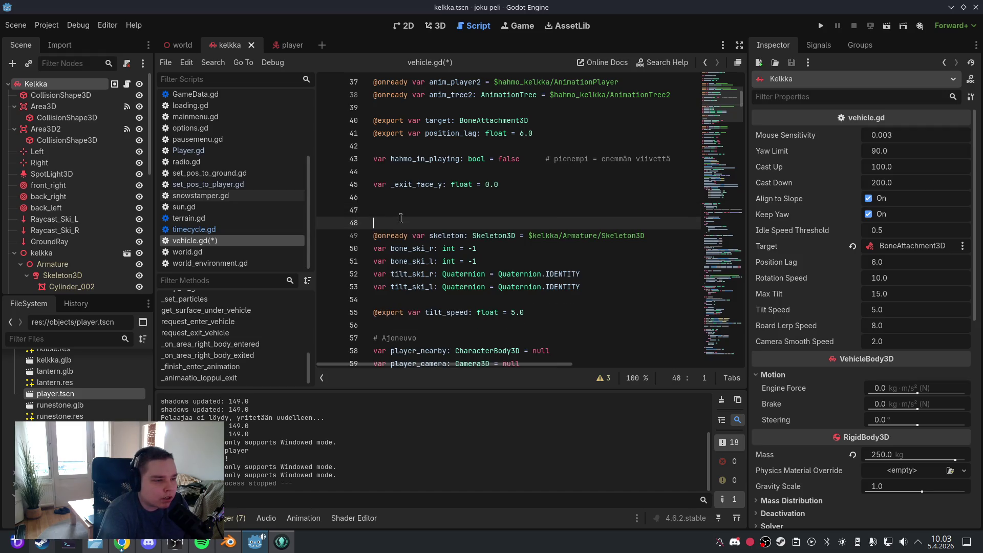
key(BackSpace)
key(BackSpace)
click(484, 224)
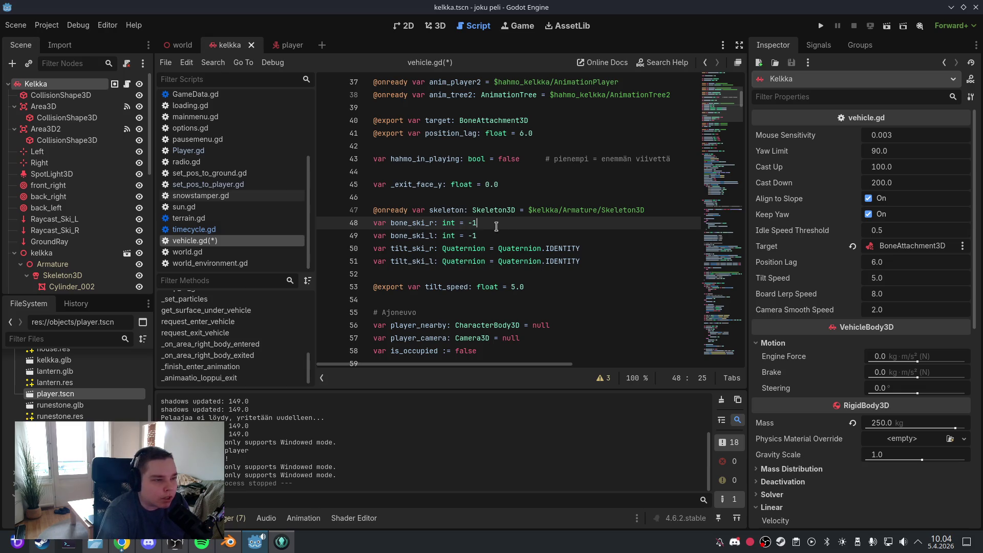
Delete the unused korkeus variable line and its empty line
scroll(497, 223, up, 6)
scroll(496, 227, up, 6)
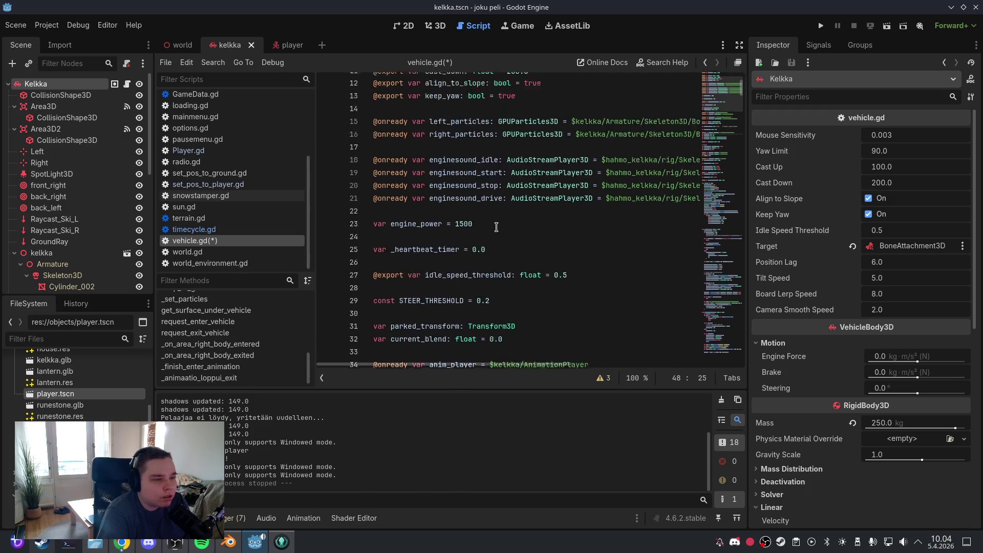
scroll(497, 227, down, 14)
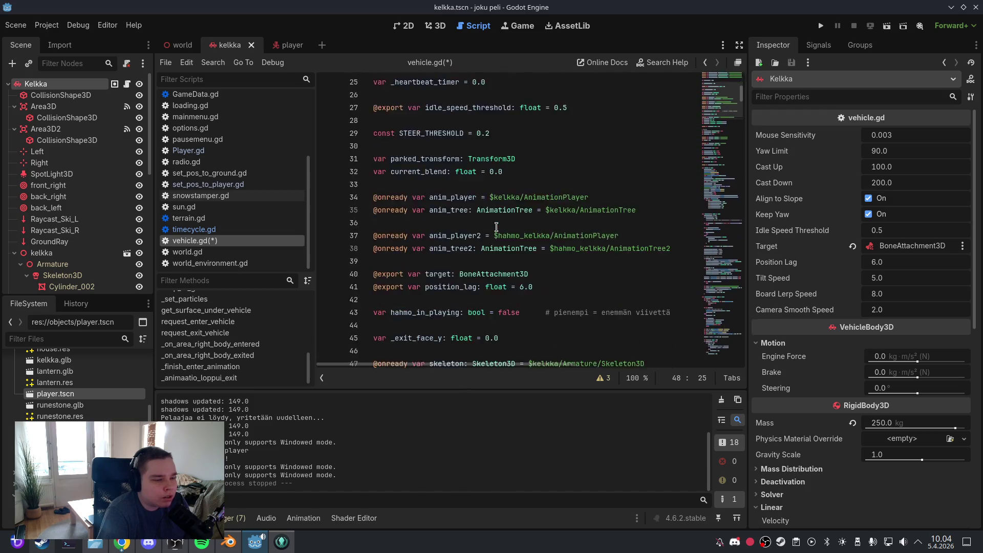
scroll(496, 226, down, 2)
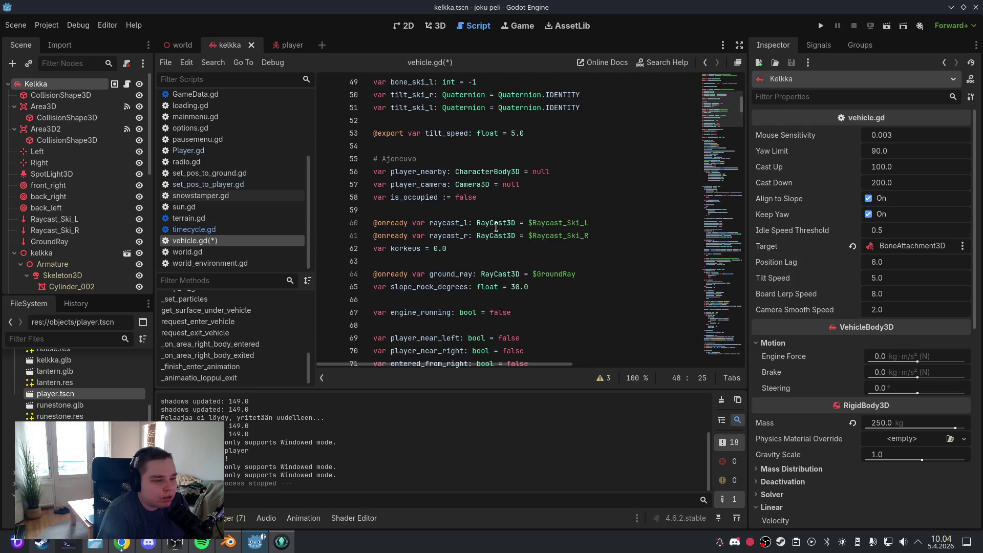
triple_click(482, 252)
key(BackSpace)
key(Delete)
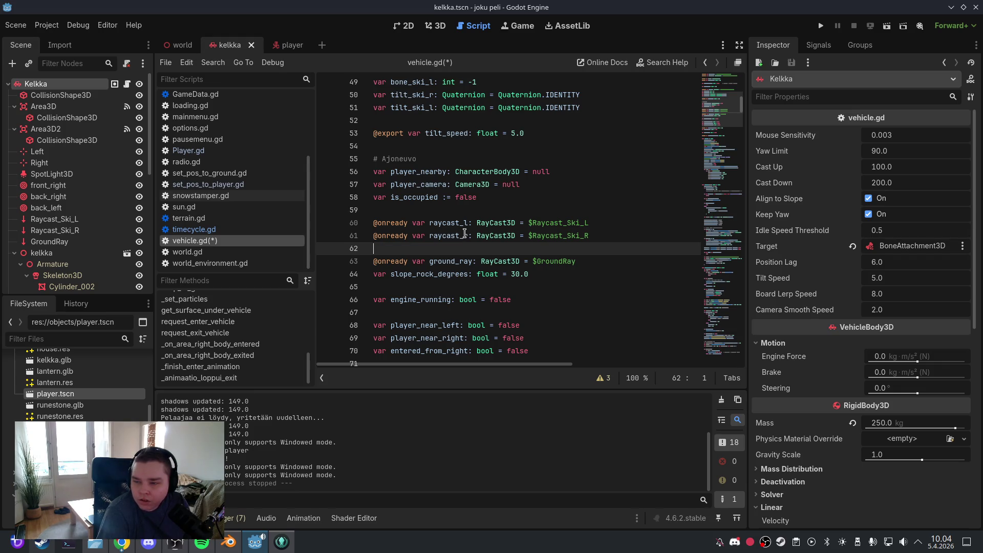
Delete the idle_speed_threshold export and the extra blank lines above STEER_THRESHOLD
scroll(523, 229, up, 3)
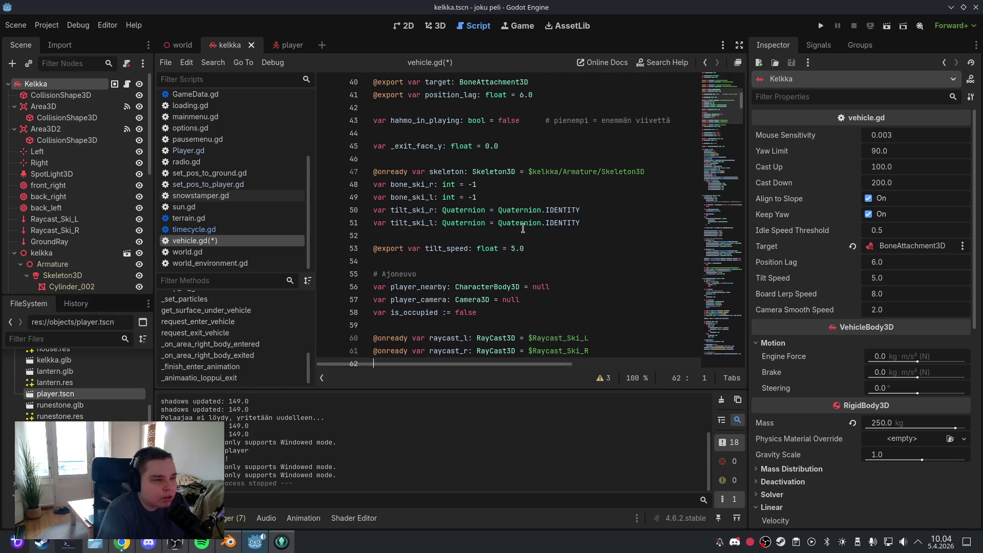
scroll(523, 228, up, 8)
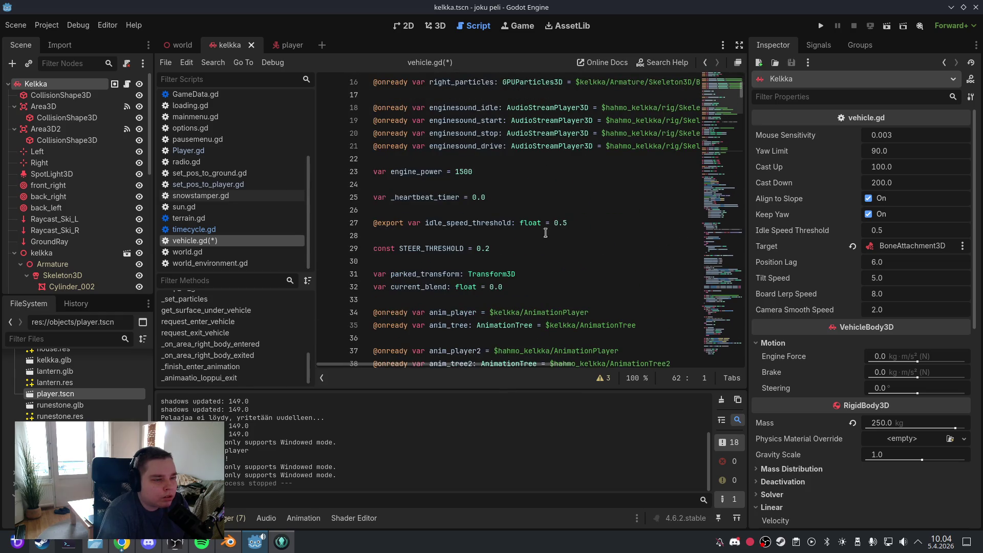
drag(586, 228, 389, 228)
key(BackSpace)
click(389, 235)
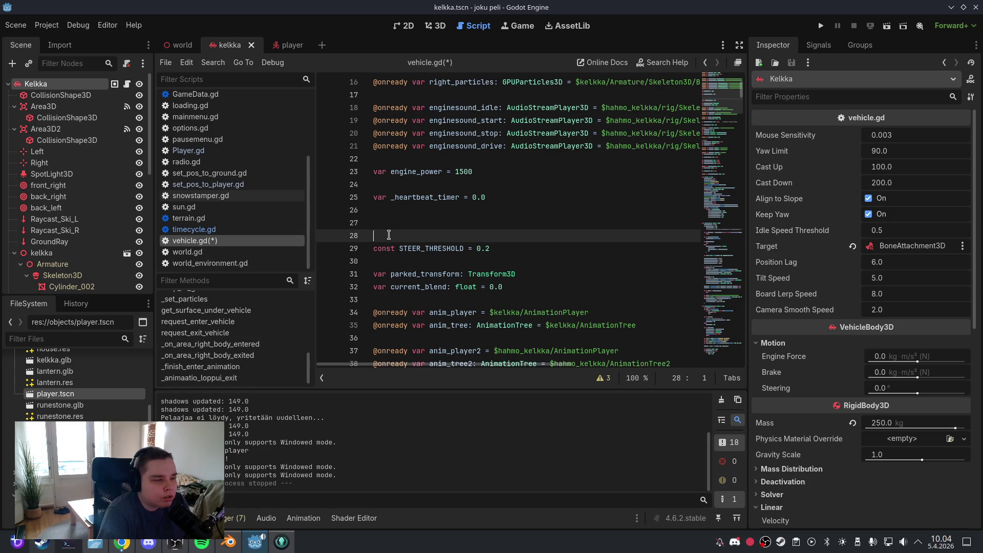
key(BackSpace)
key(BackSpace)
click(502, 237)
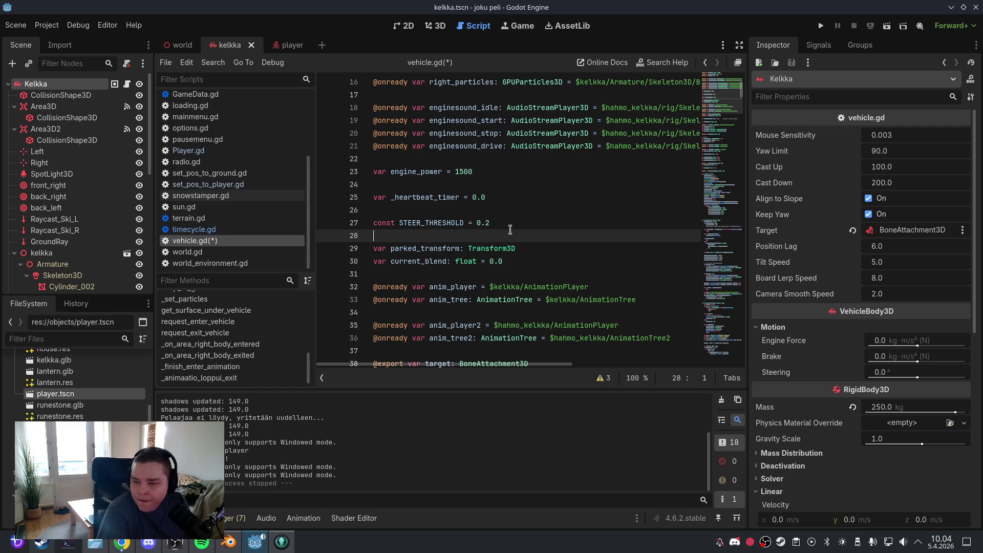
key(ctrl+z)
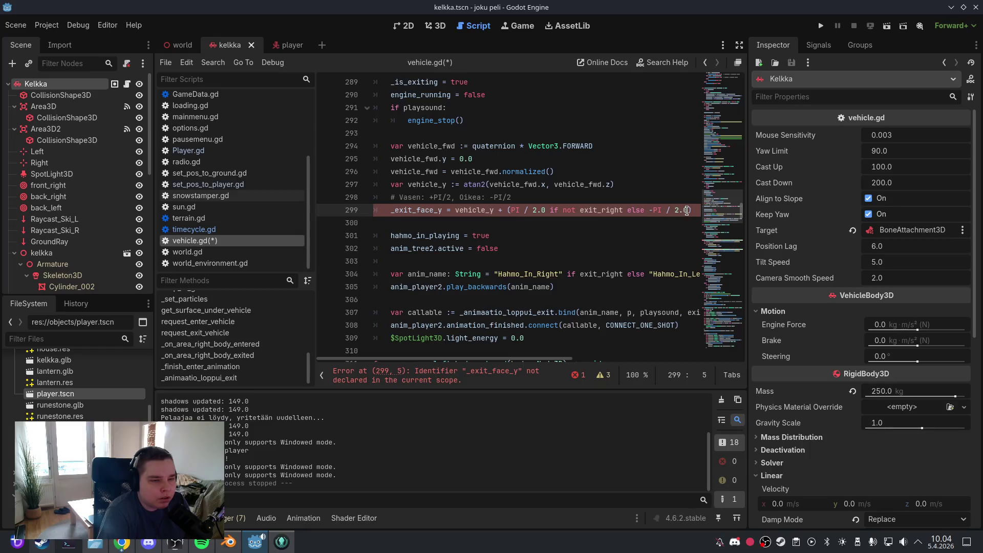
Delete the leftover _exit_face_y line and its comment from exit_vehicle, then save the scene
mouse_move(692, 210)
mouse_down()
mouse_move(349, 209)
mouse_move(358, 199)
mouse_up()
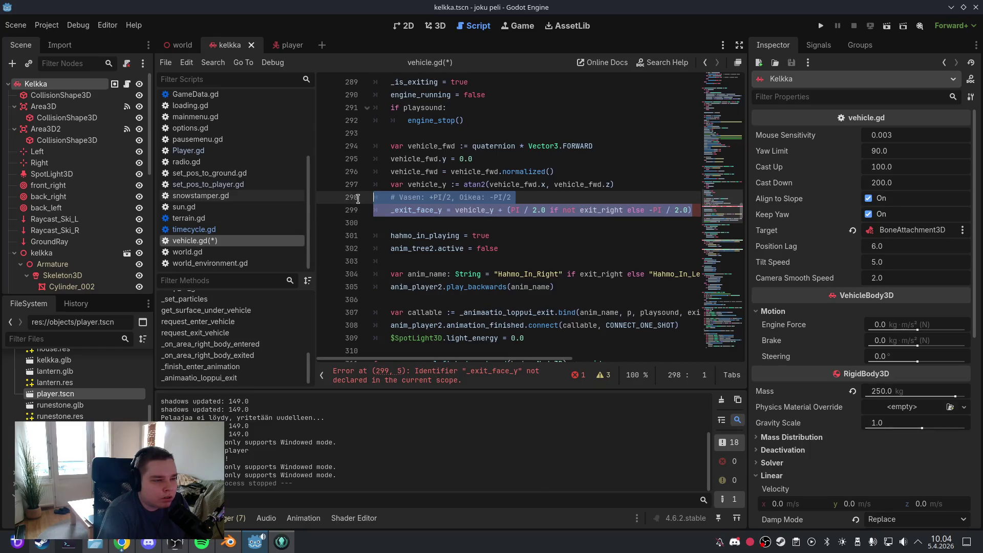
key(BackSpace)
key(BackSpace)
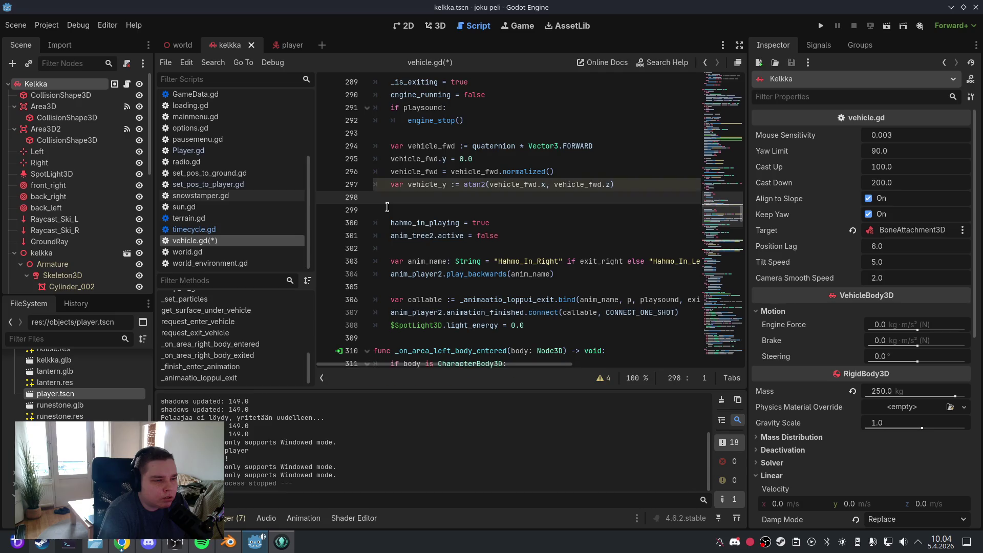
click(16, 25)
click(46, 106)
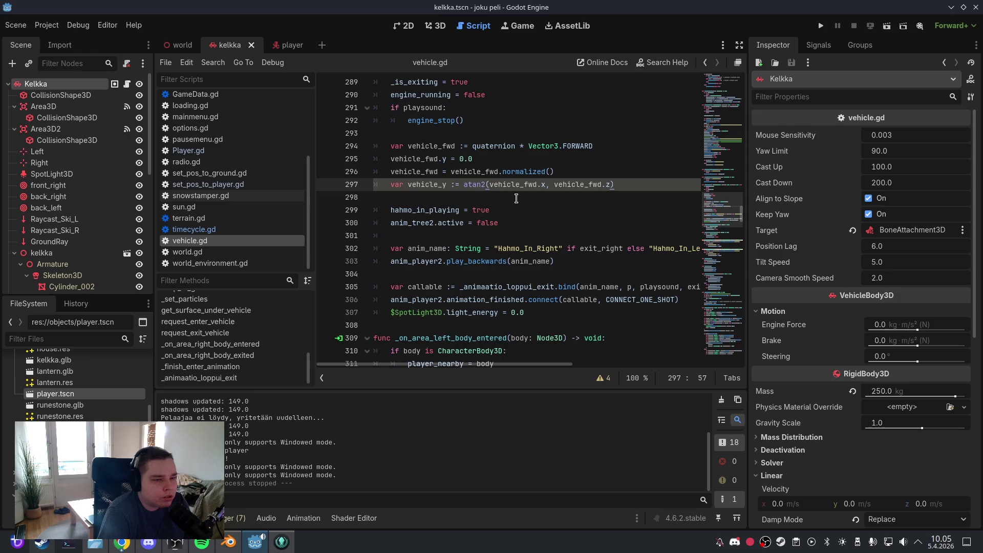
scroll(515, 198, up, 2)
scroll(513, 202, up, 2)
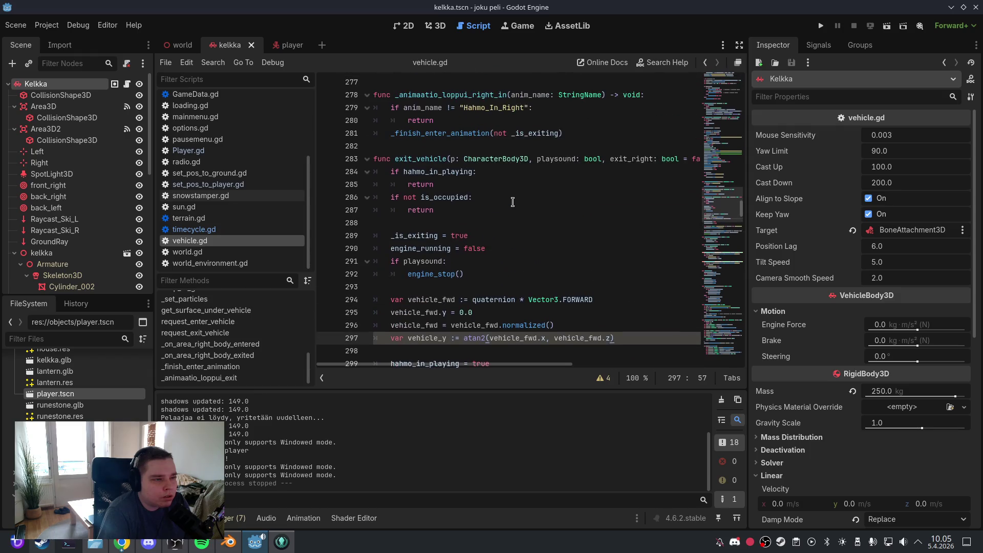
scroll(513, 202, down, 2)
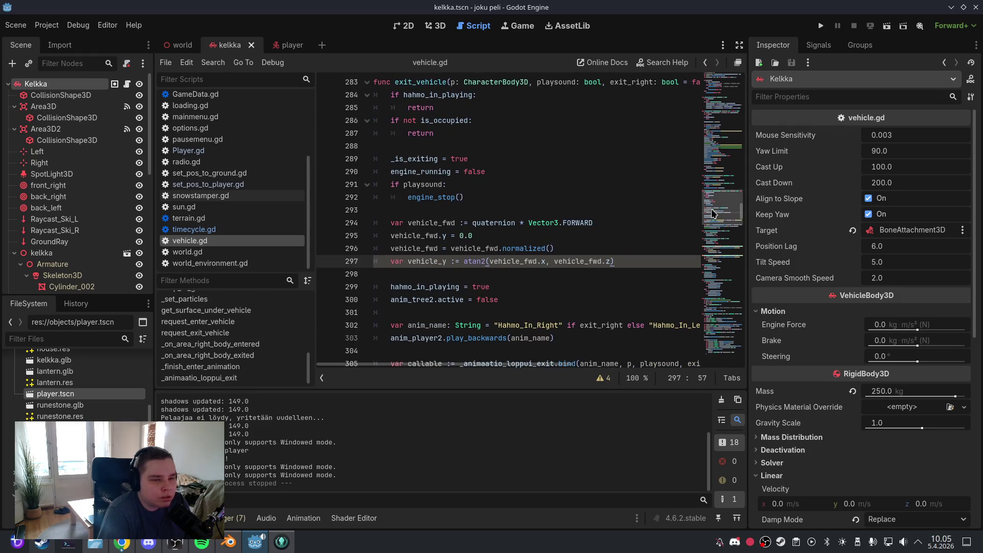
drag(714, 212, 713, 77)
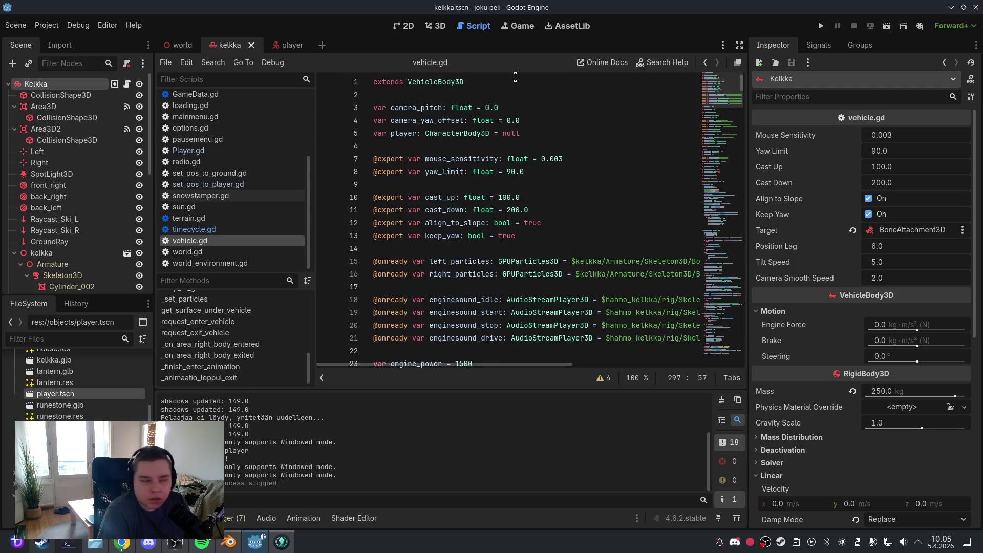
click(15, 24)
Save the scene, switch to 3D, and start a test run from the game's main menu
click(31, 104)
click(436, 25)
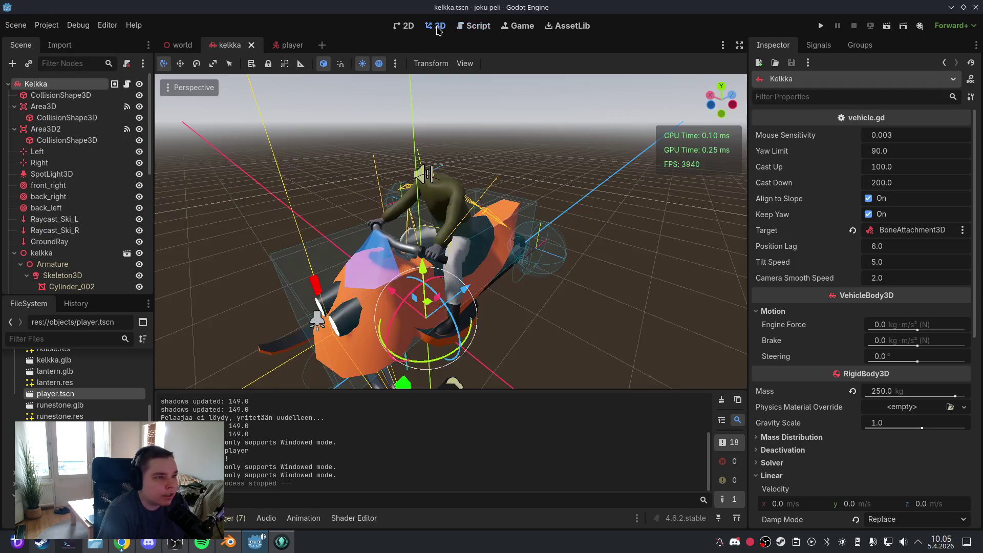
click(820, 26)
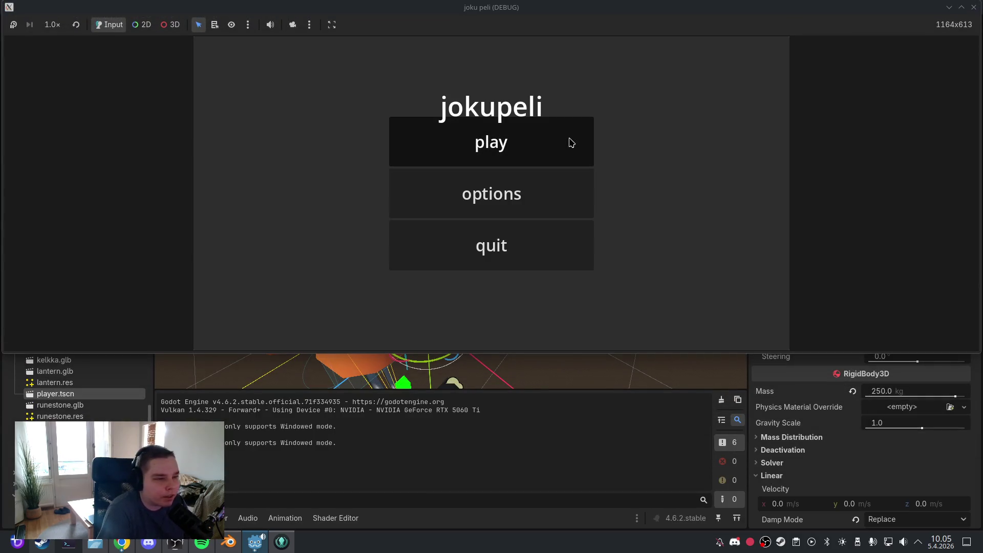
click(571, 143)
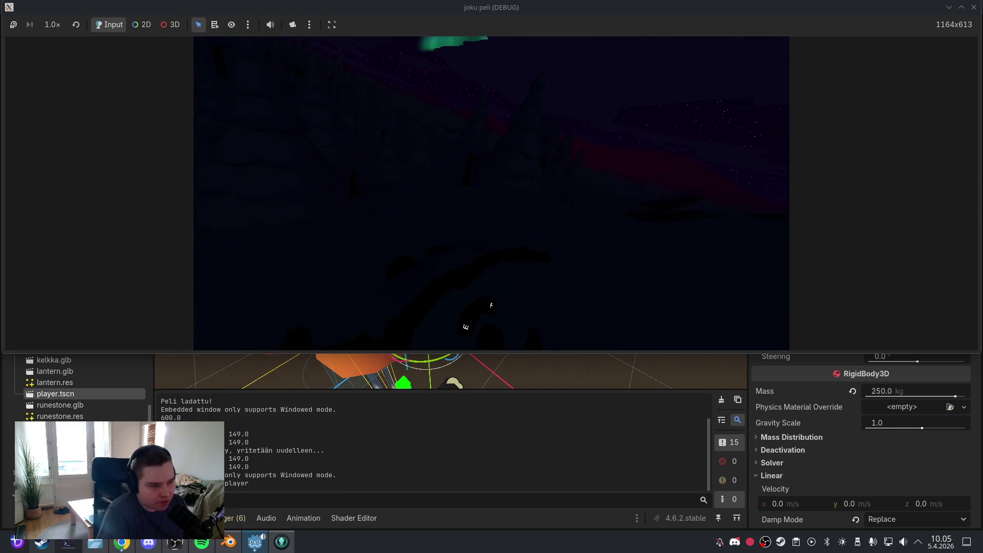
Get on and off the sled with F, then quit the game back to vehicle.gd
key(f)
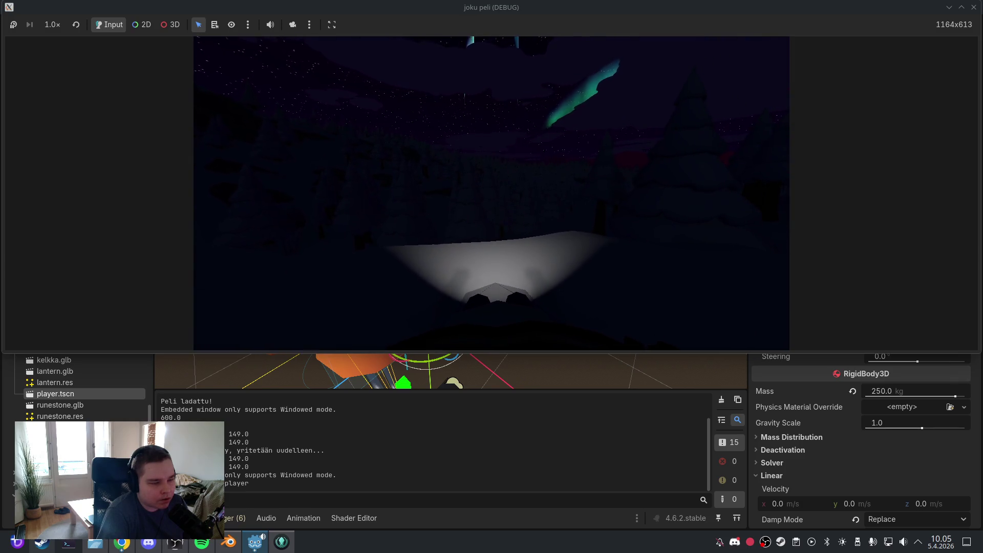
key(f)
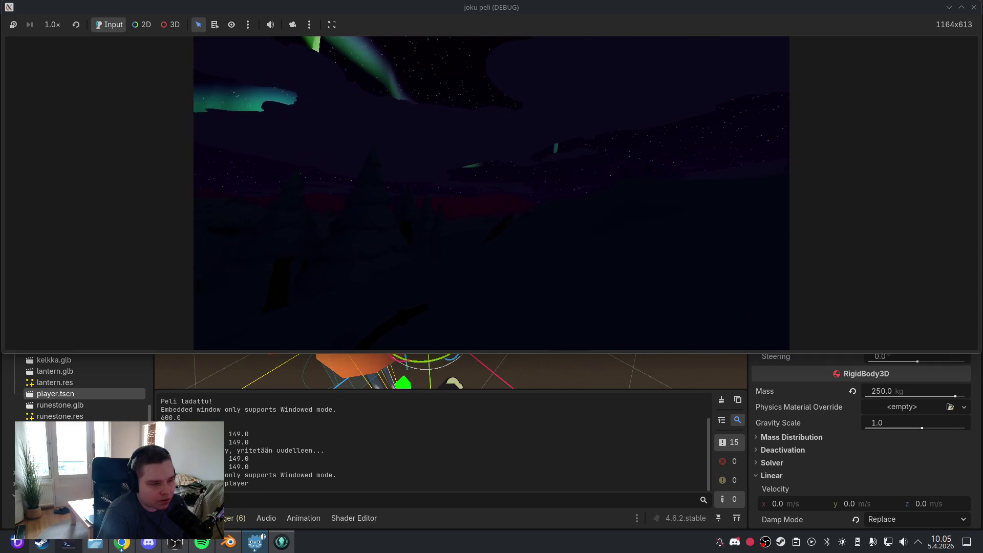
key(Escape)
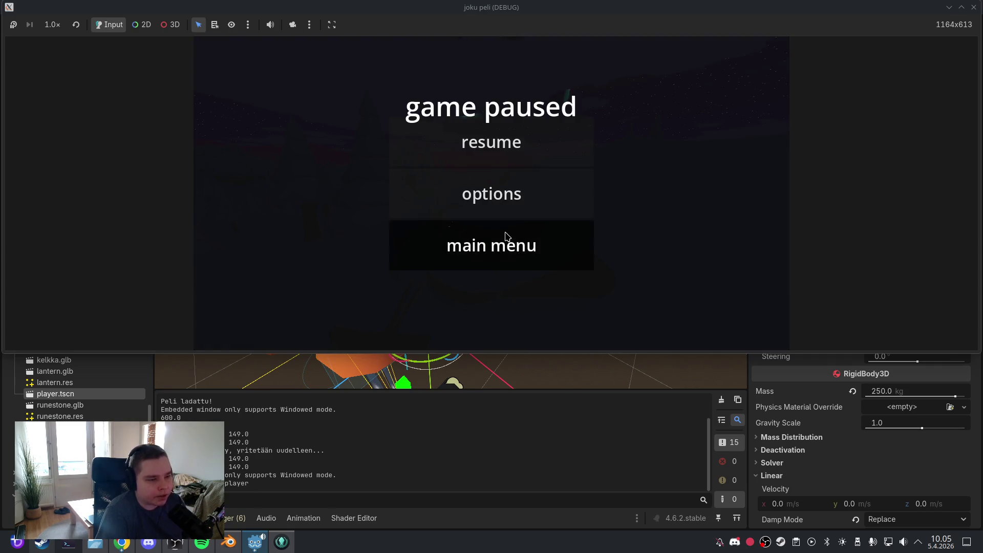
click(505, 241)
click(505, 241)
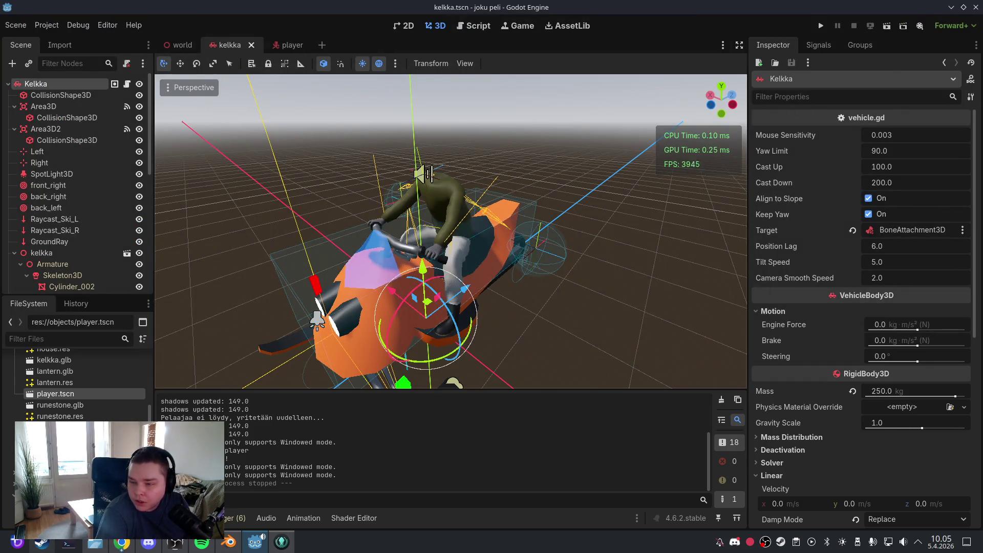
click(473, 26)
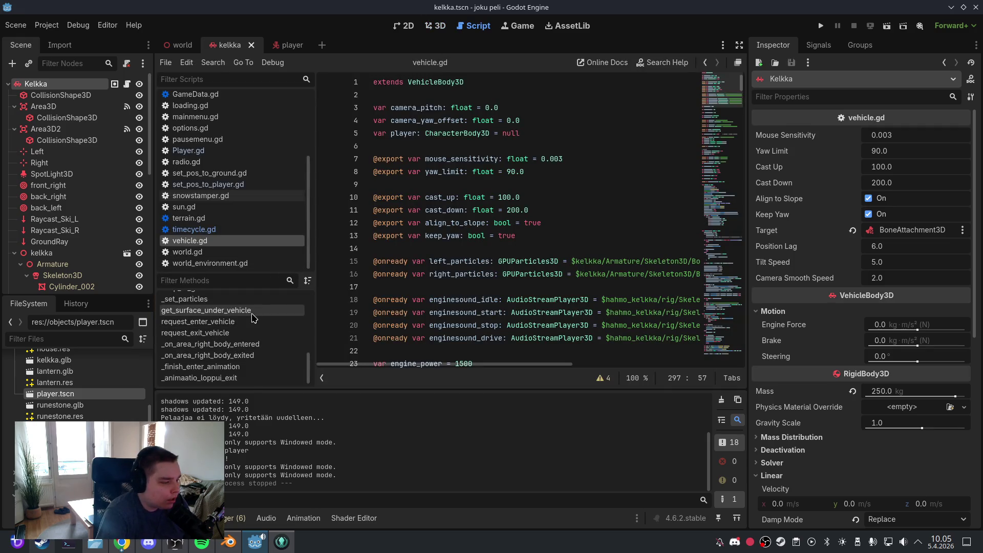
Delete the '# Ajoneuvo' comment and unused player_nearby declaration, then save the scene
click(200, 378)
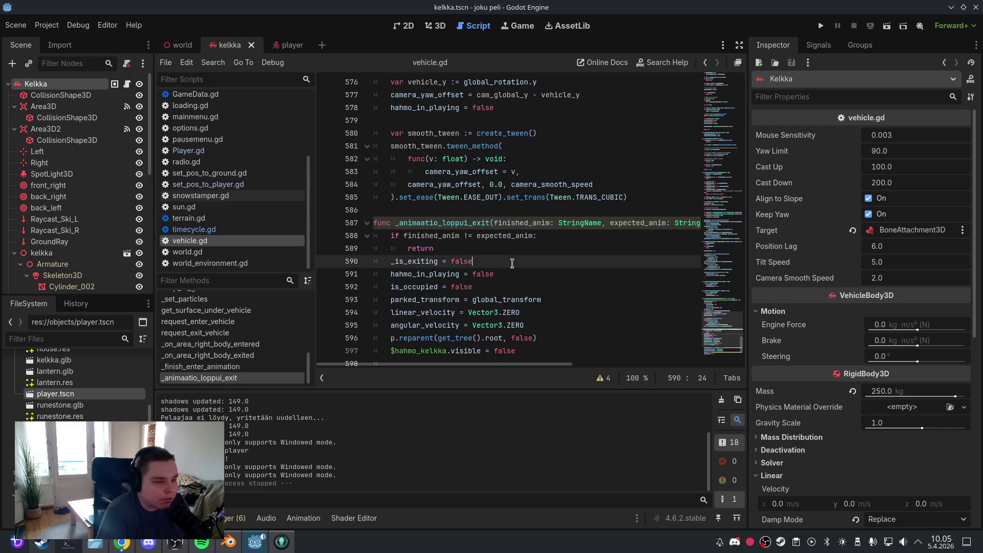
scroll(513, 263, down, 1)
scroll(511, 263, down, 2)
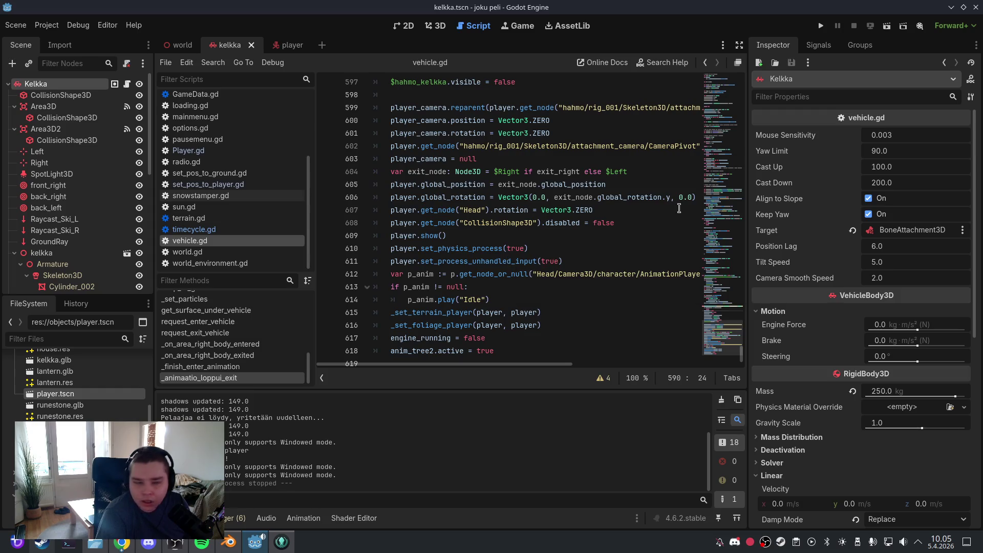
drag(722, 336, 722, 90)
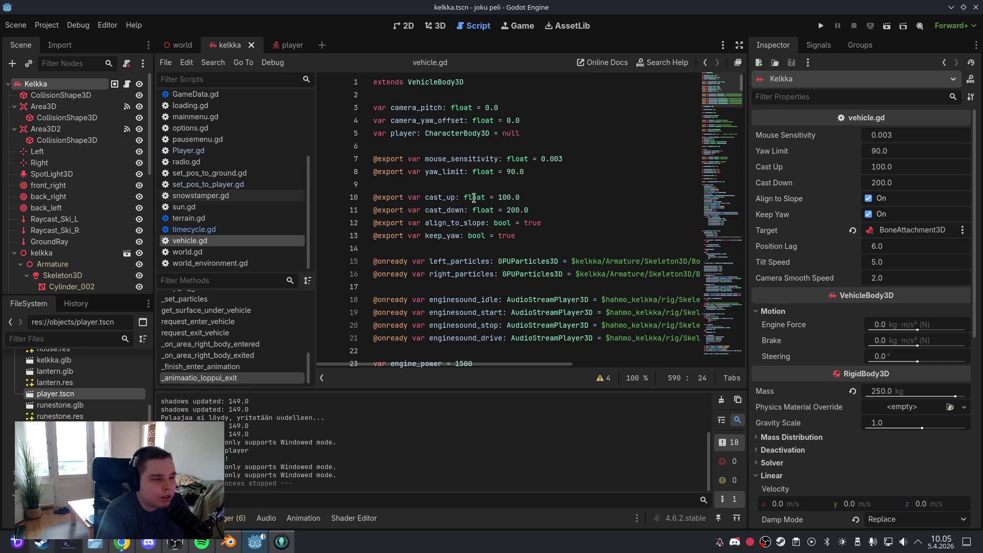
scroll(490, 195, down, 6)
scroll(491, 199, down, 5)
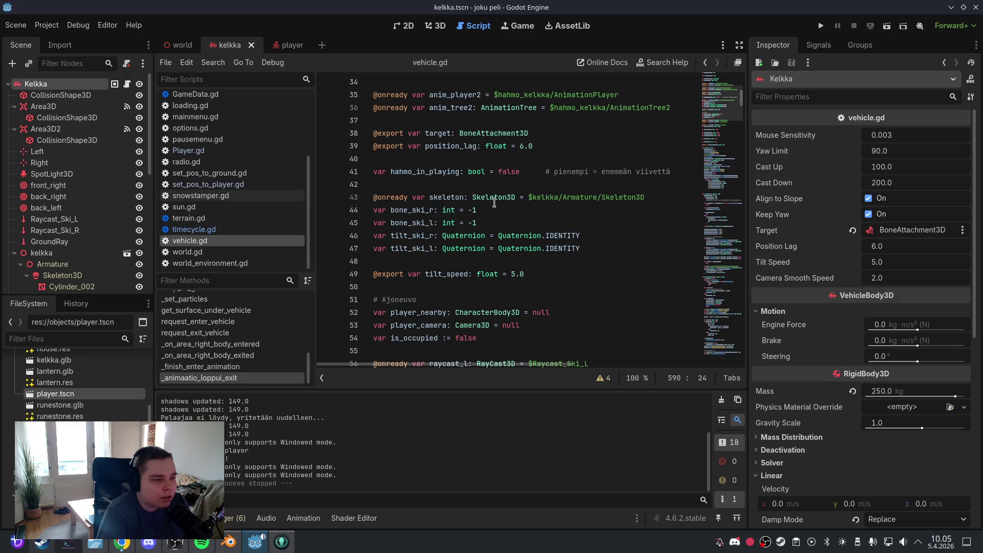
scroll(494, 203, down, 2)
drag(558, 236, 368, 226)
key(BackSpace)
key(BackSpace)
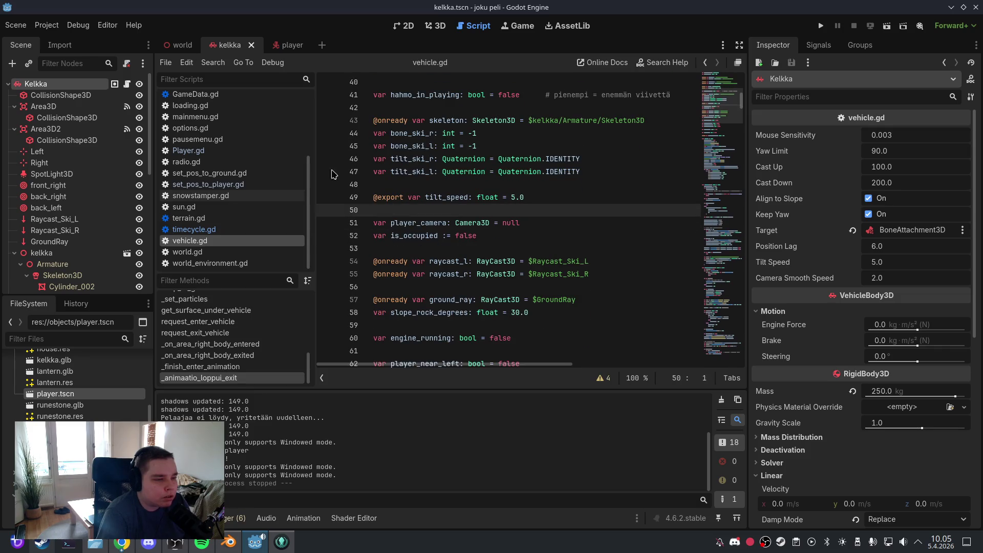
click(15, 25)
click(26, 107)
Remove the player_nearby assignment at line 309 and the following player_nearby = null line
click(446, 374)
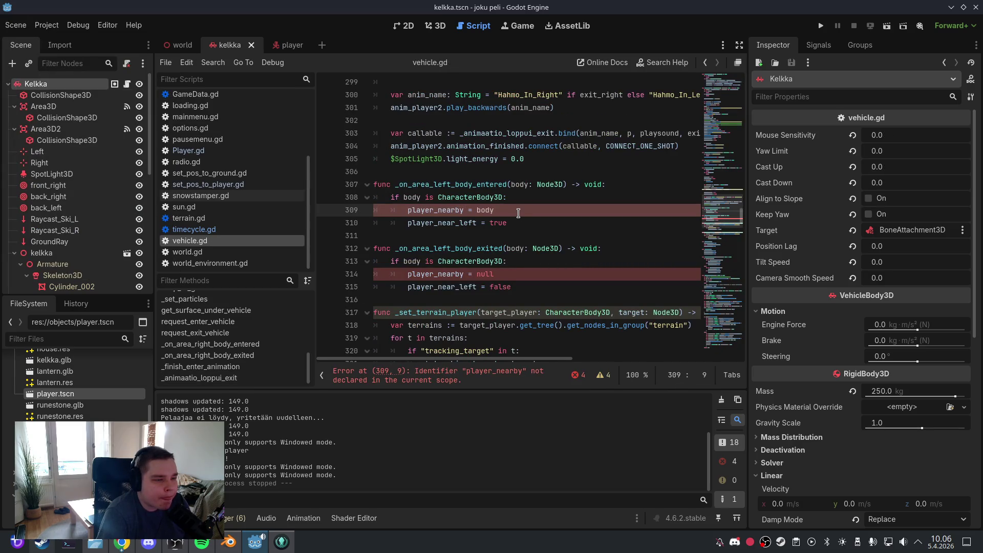
drag(501, 210, 376, 210)
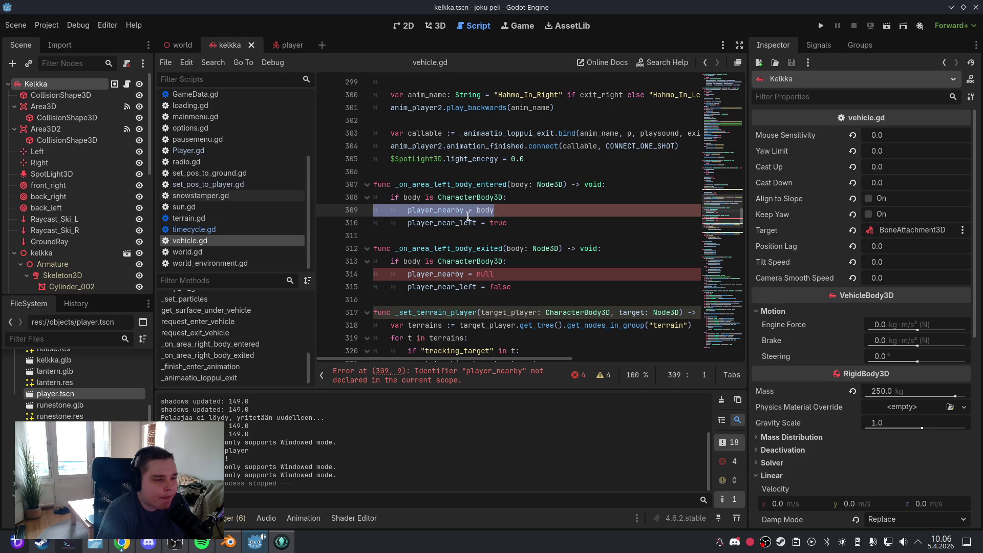
key(BackSpace)
key(BackSpace)
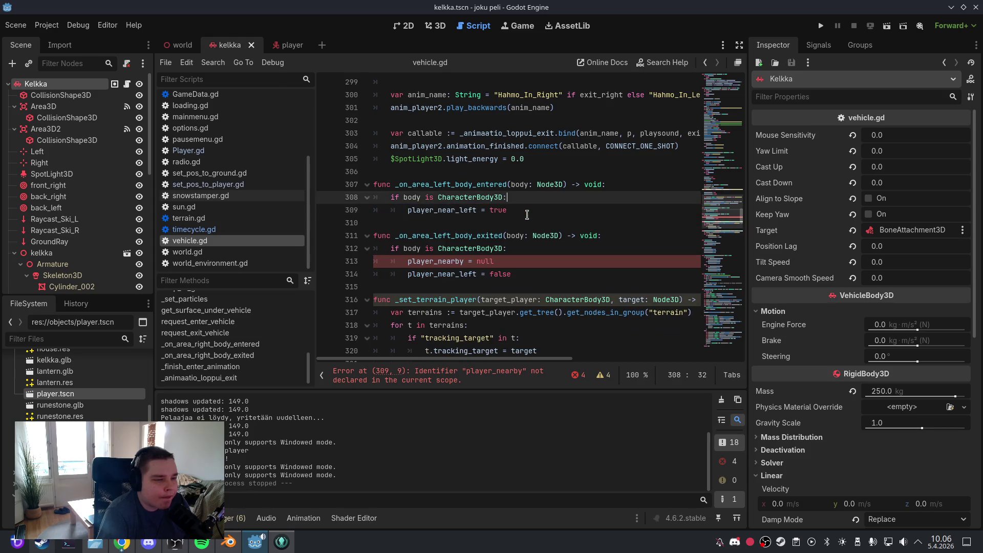
click(512, 260)
key(shift+Home)
key(BackSpace)
key(BackSpace)
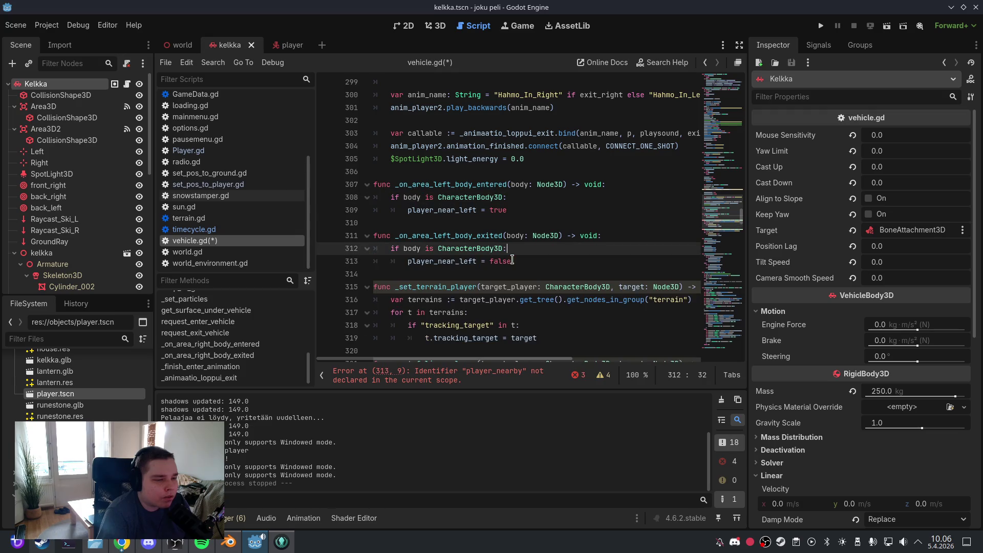
Remove the remaining player_nearby = body and player_nearby = null lines, then save vehicle.gd
click(483, 377)
click(507, 210)
key(shift+Home)
key(BackSpace)
key(BackSpace)
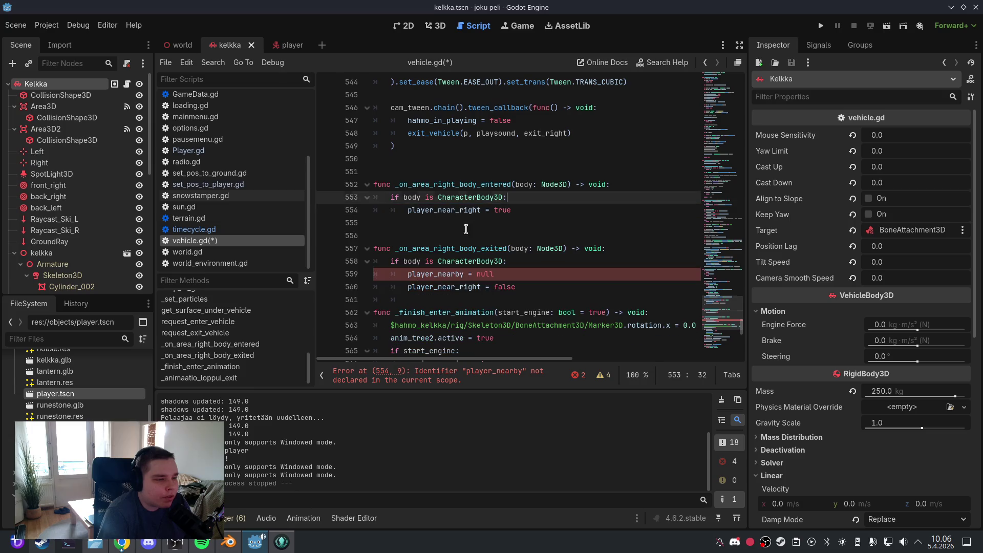
click(507, 275)
key(shift+Home)
key(shift+Home)
key(BackSpace)
key(BackSpace)
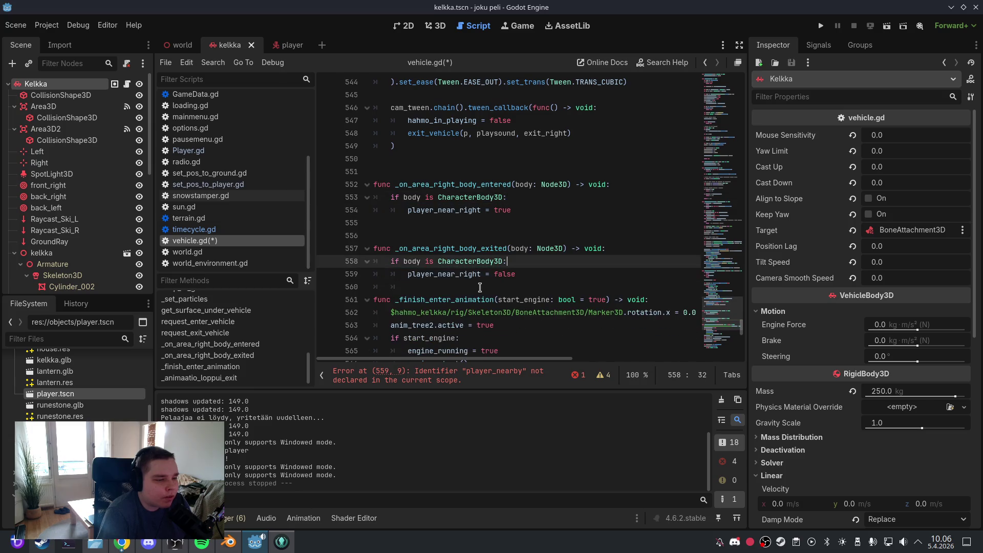
click(15, 25)
click(30, 106)
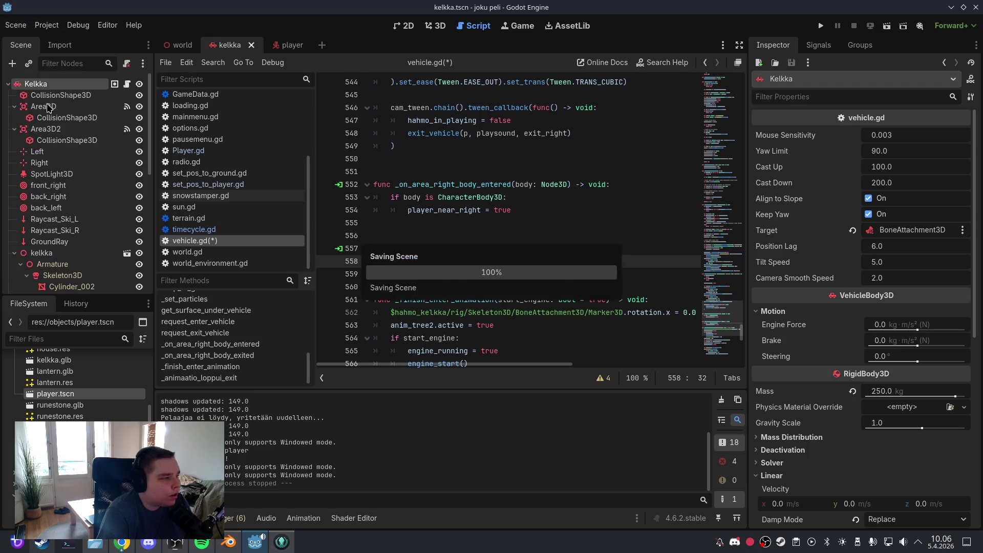
click(435, 27)
Run the game, mount the snowmobile with E, quit via the pause menu, and save the scene
click(821, 25)
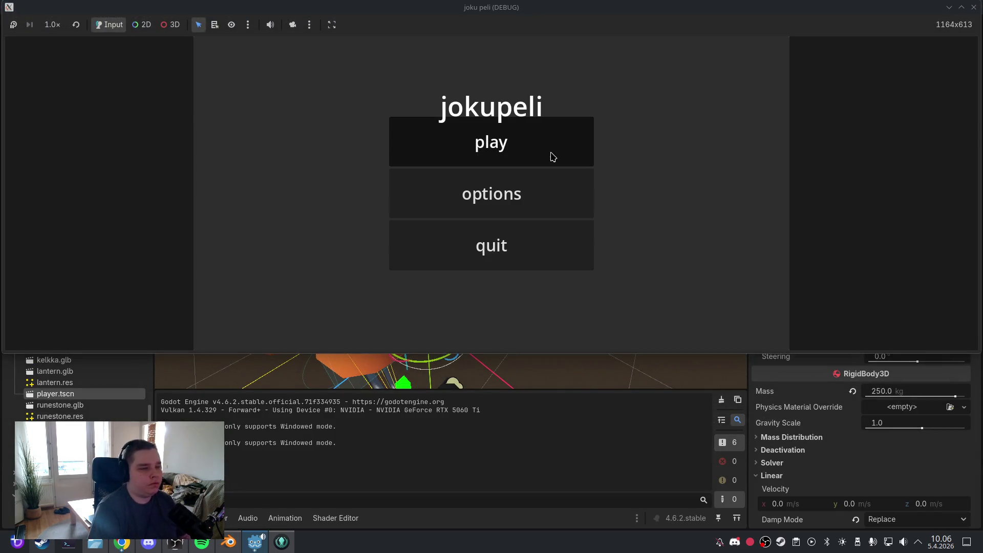
click(553, 157)
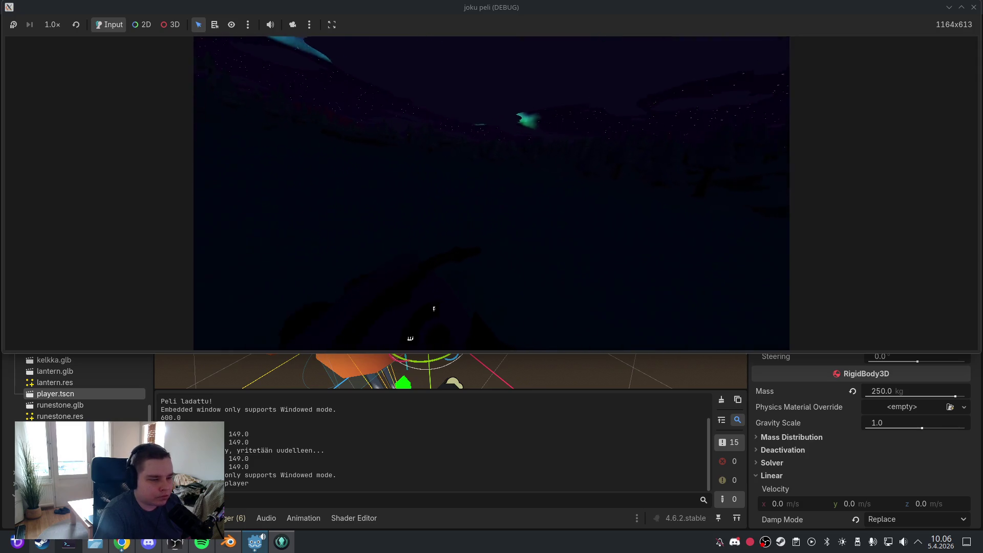
key(e)
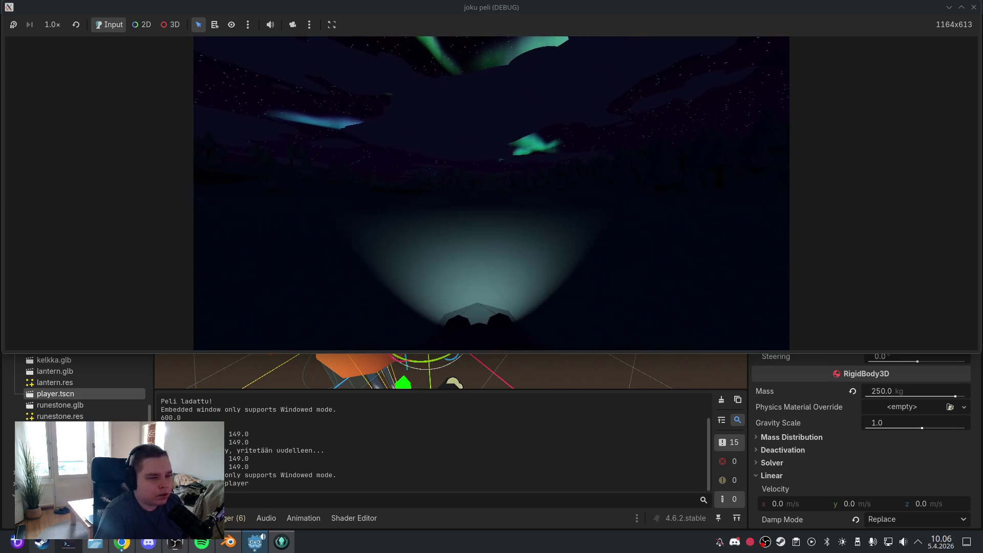
key(Escape)
click(499, 230)
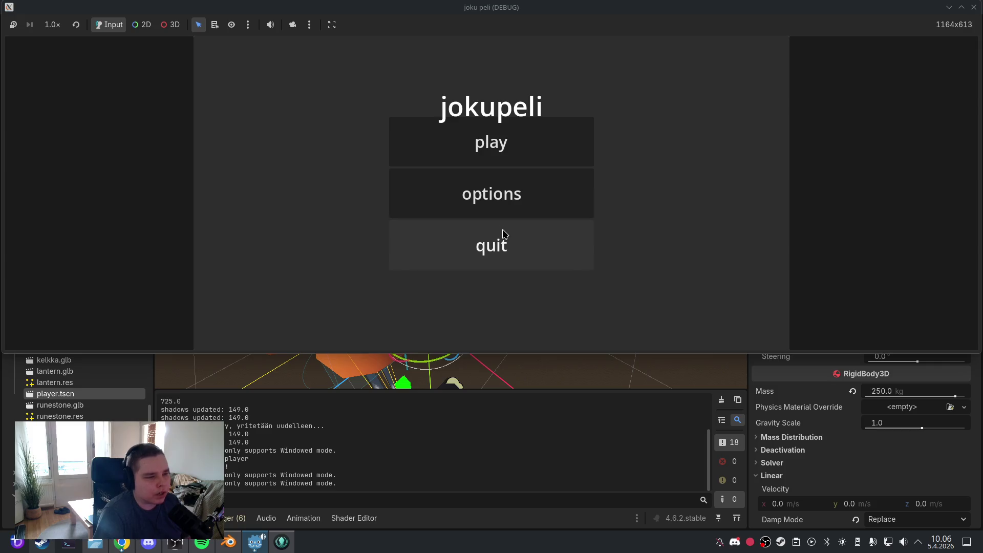
click(503, 238)
click(15, 24)
click(51, 105)
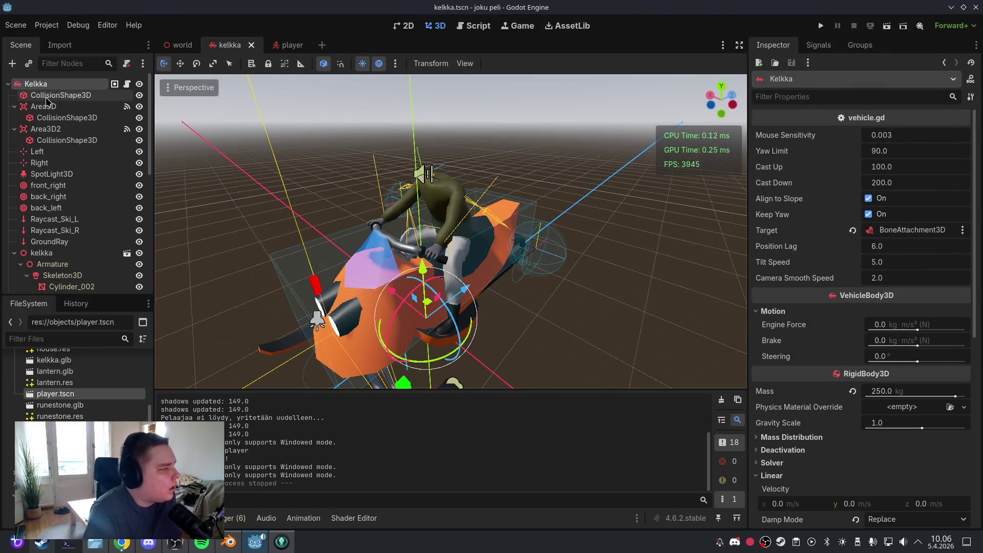
Stage all five changed files, commit them as 'välitallennus1', and push to the remote
click(282, 542)
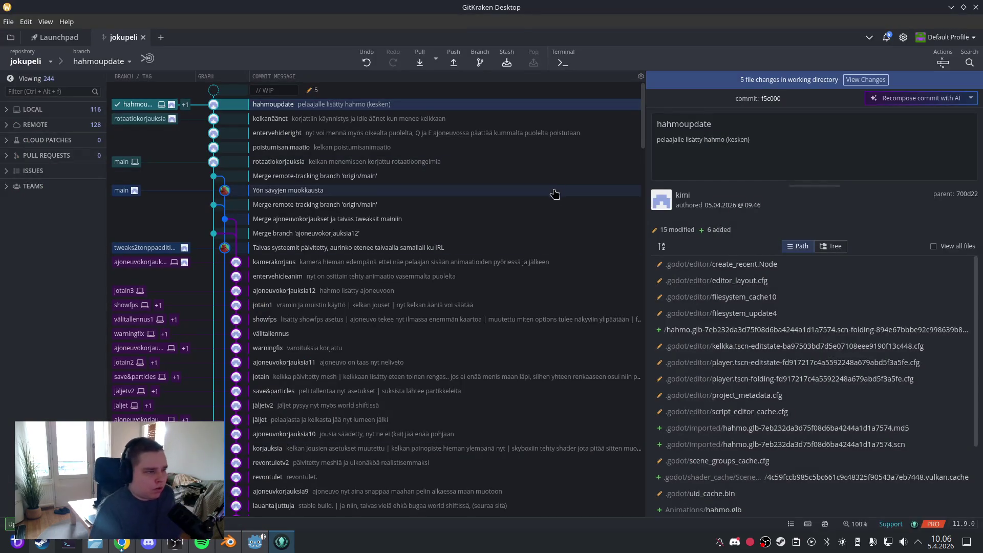
click(365, 90)
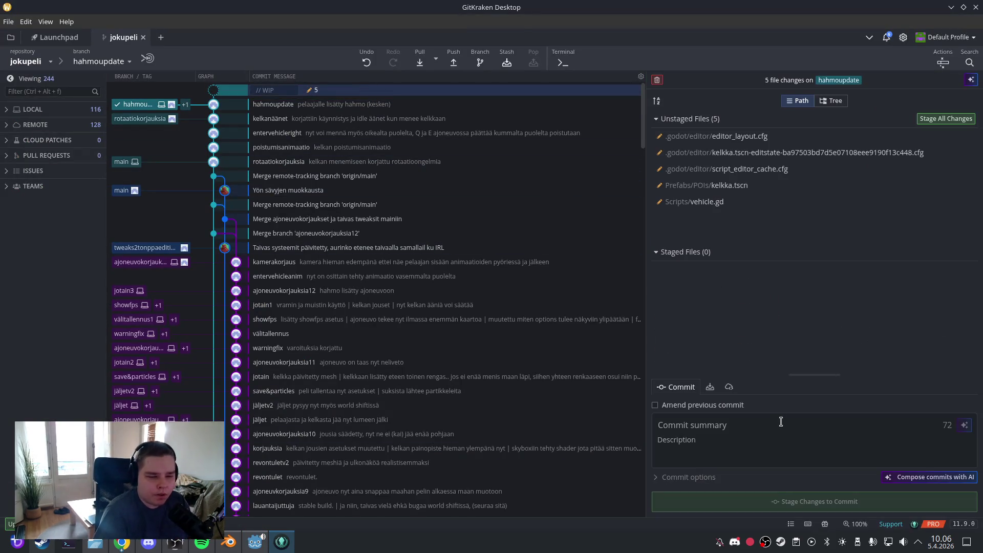
text(välitallennus1)
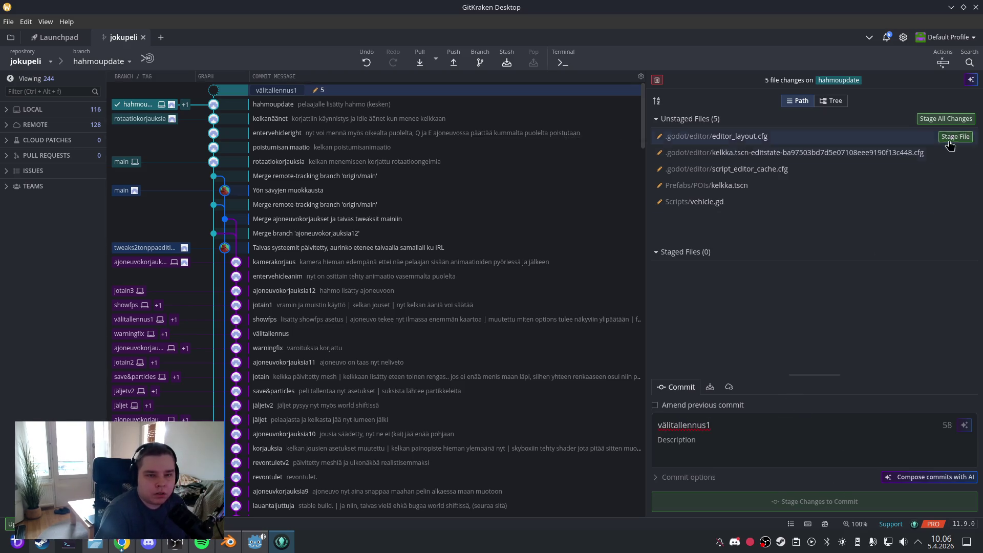
click(952, 125)
click(851, 501)
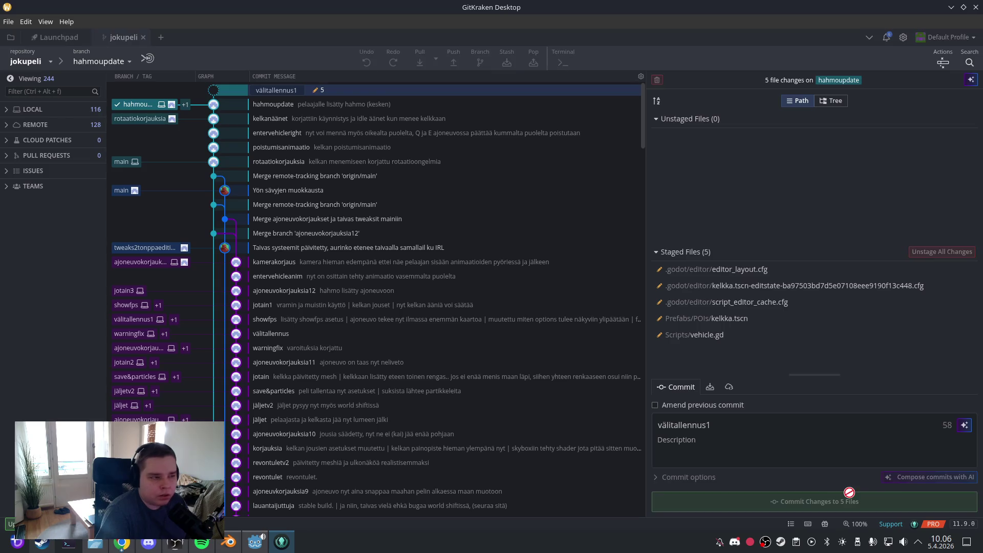
click(453, 62)
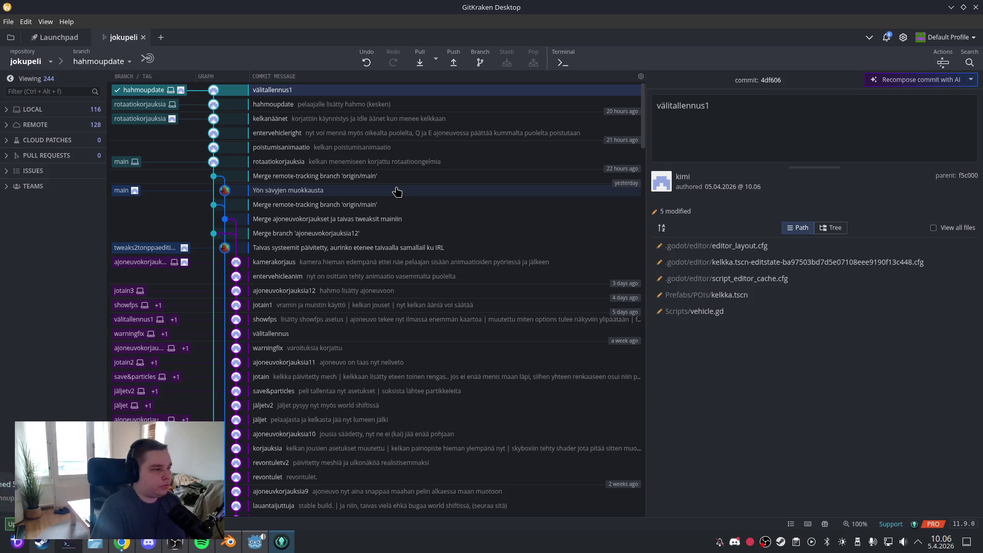
click(255, 542)
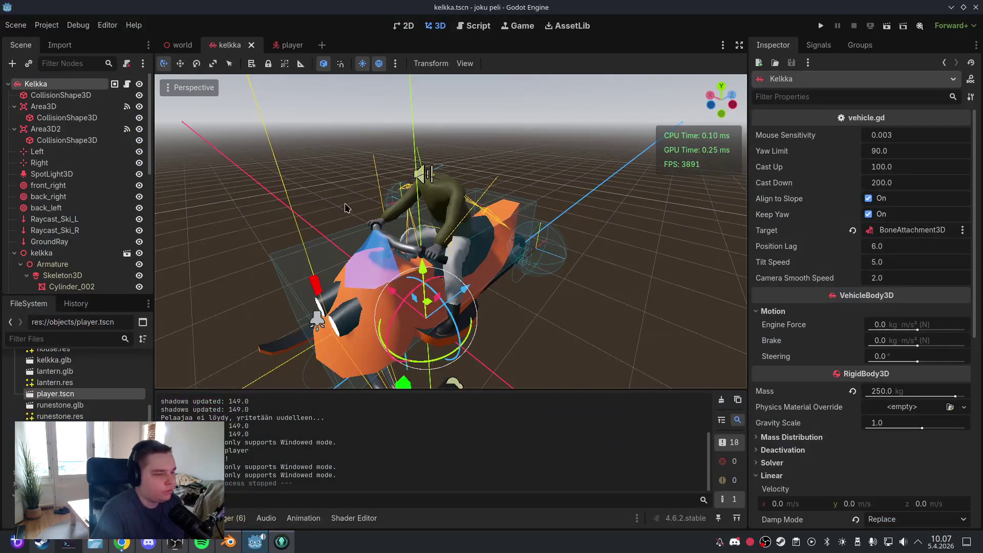
Save the scene and reopen vehicle.gd in the script editor
click(15, 25)
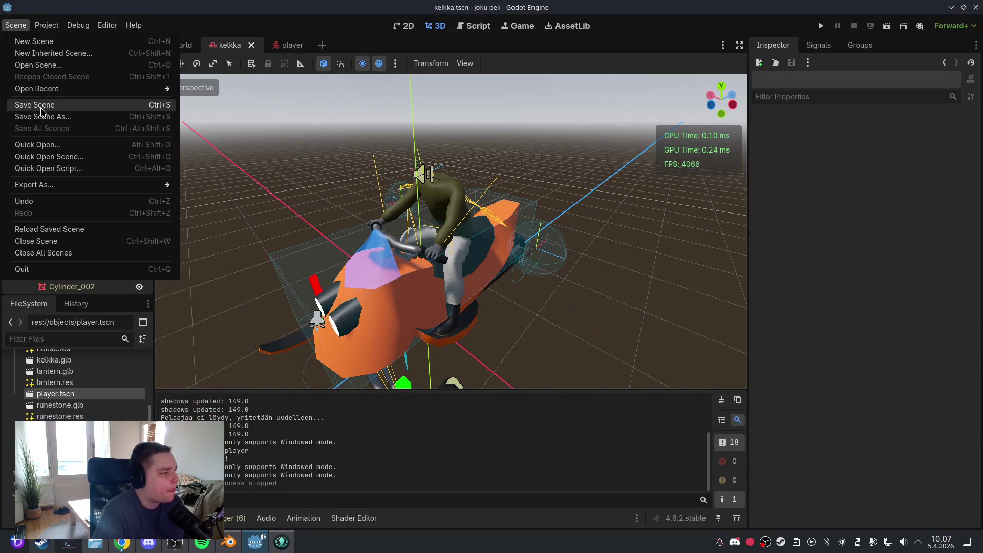
click(44, 105)
click(478, 27)
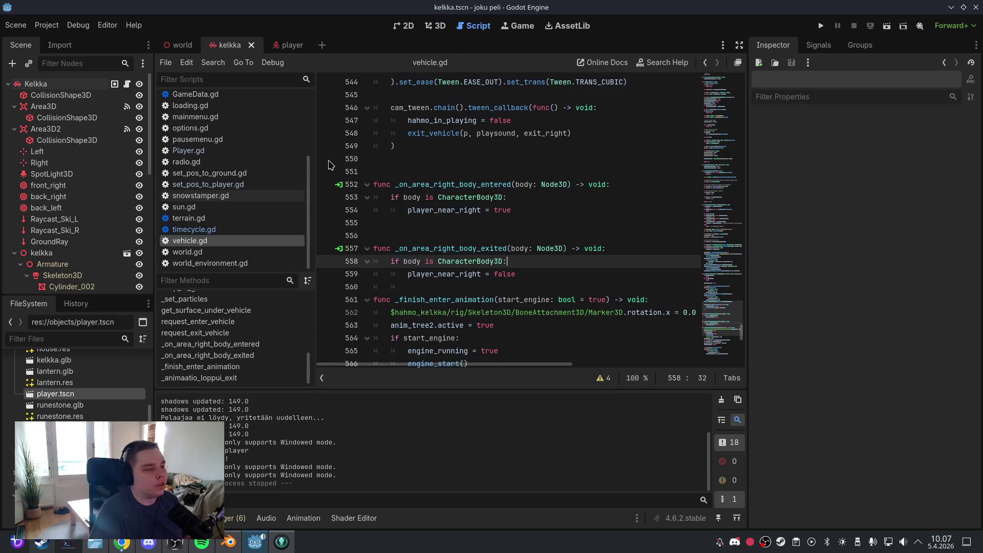
click(447, 235)
key(ctrl+a)
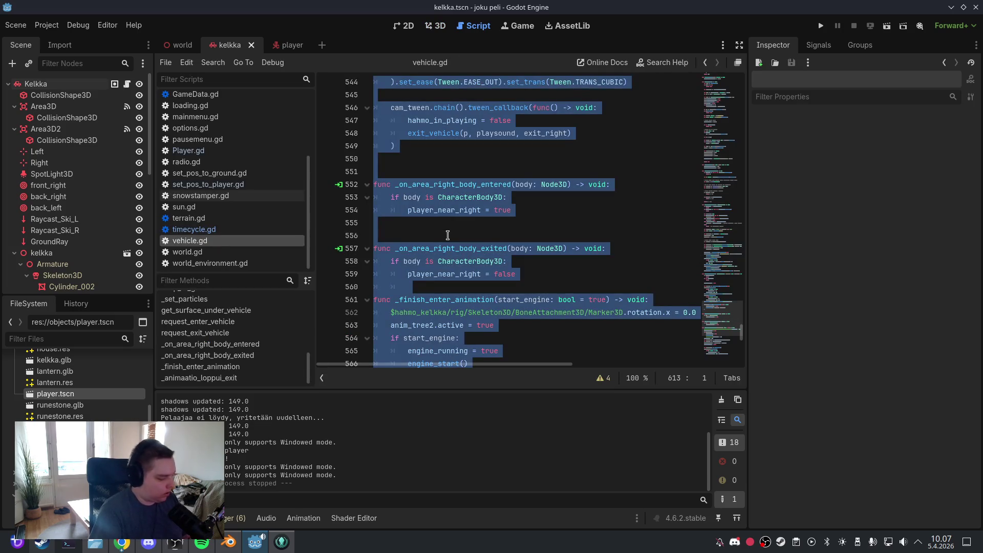
click(499, 234)
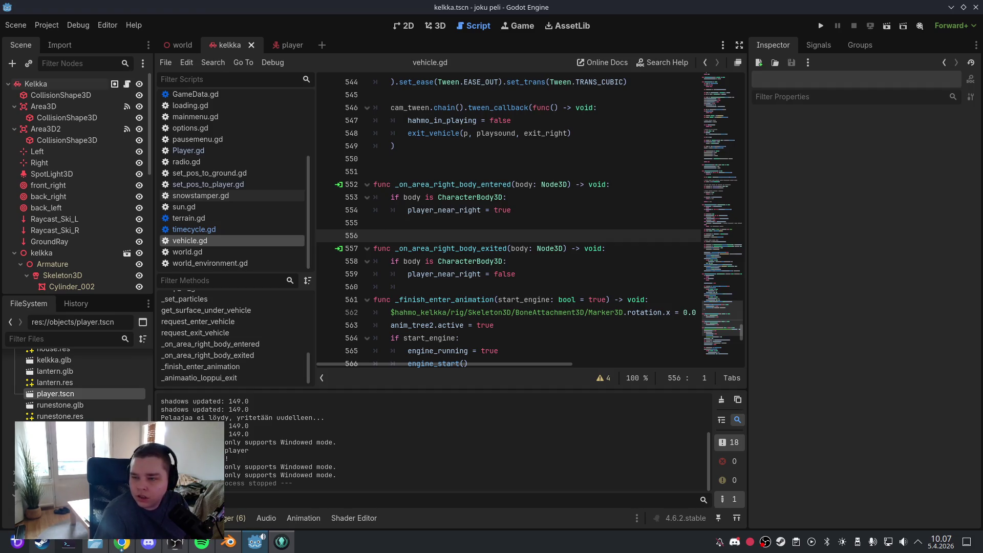
Scroll vehicle.gd down to the _finish_enter_animation code around line 568
key(Up)
key(Up)
scroll(517, 220, down, 3)
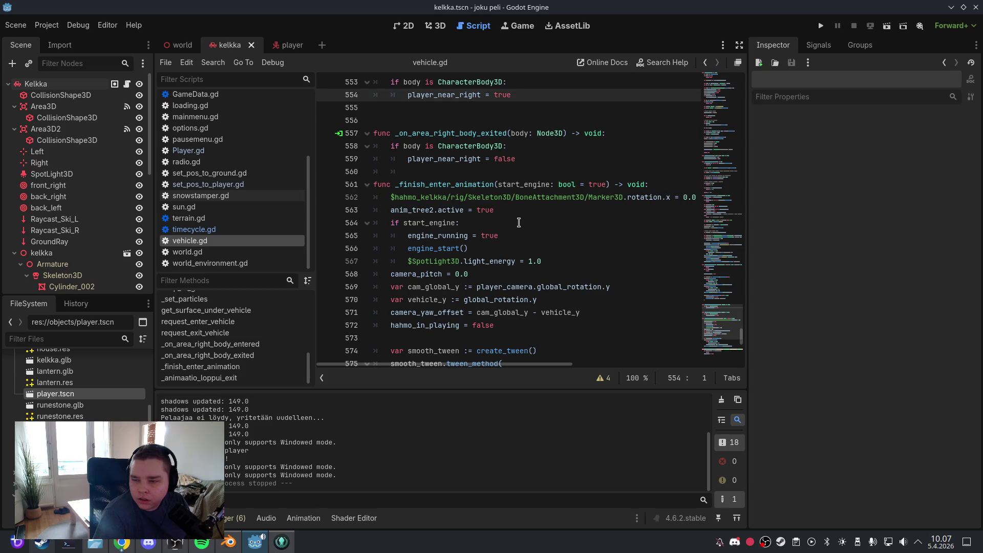
scroll(518, 223, down, 5)
click(518, 231)
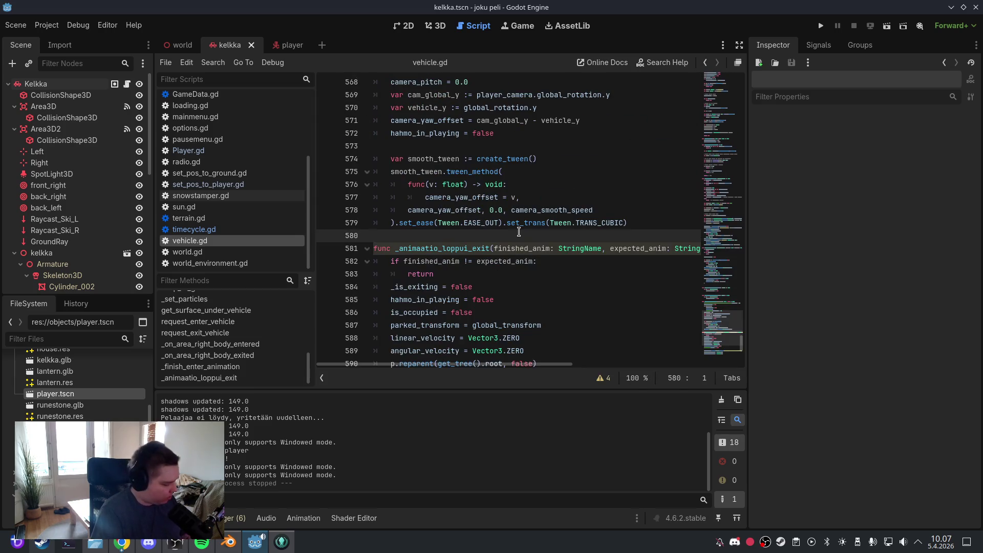
key(ctrl+a)
click(519, 232)
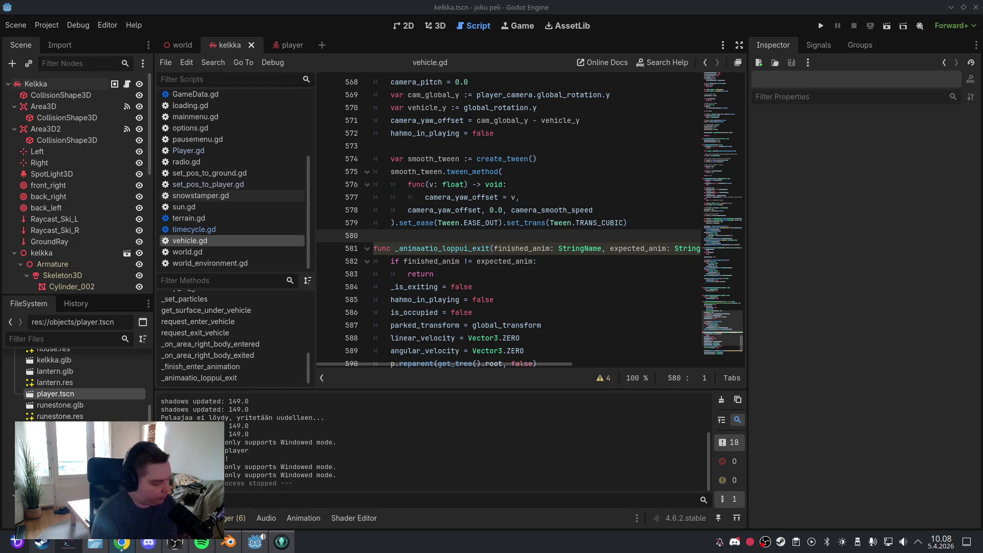
Add 'var _enter_yaw_offset: float = 0.0' on a new line below camera_smooth_speed
click(587, 159)
scroll(587, 193, up, 3)
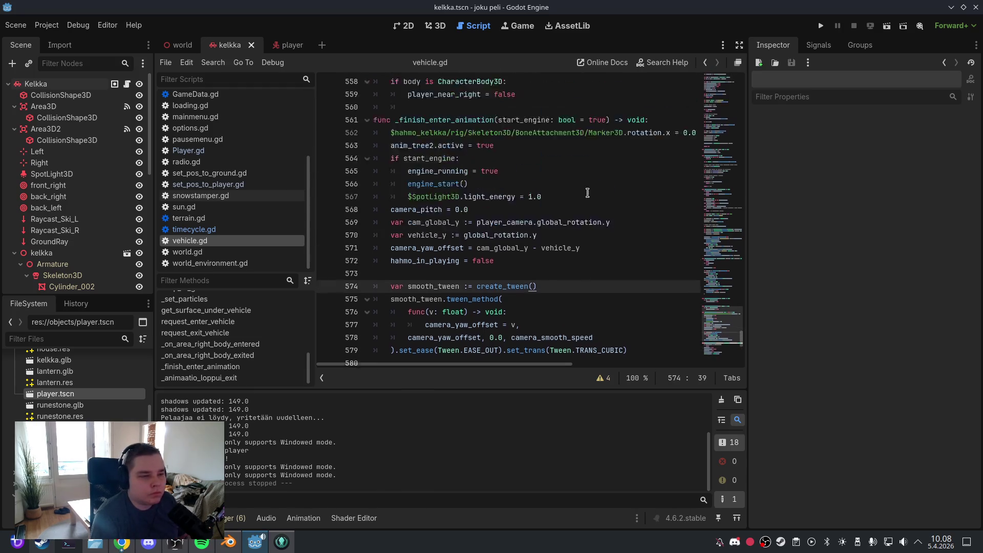
drag(722, 323, 730, 101)
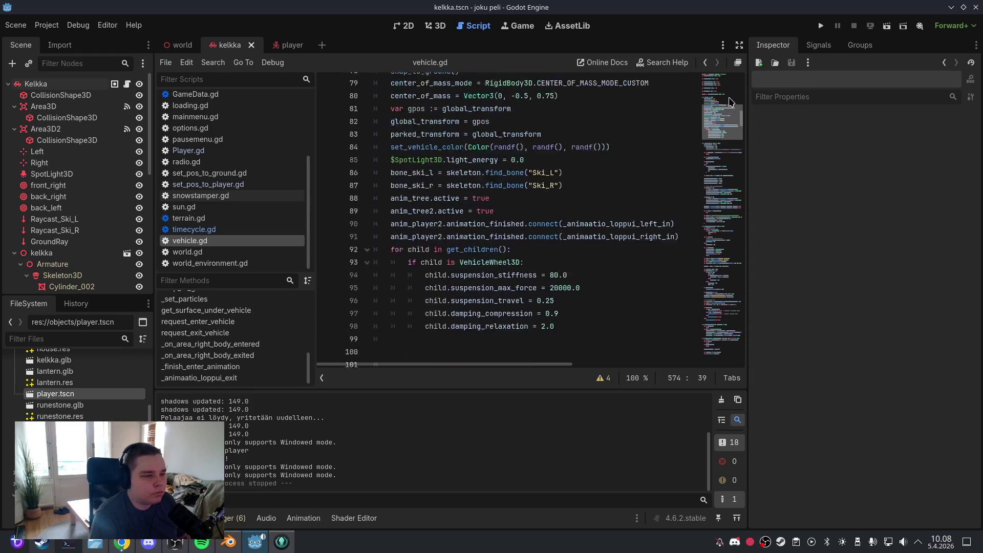
scroll(729, 101, up, 7)
click(584, 221)
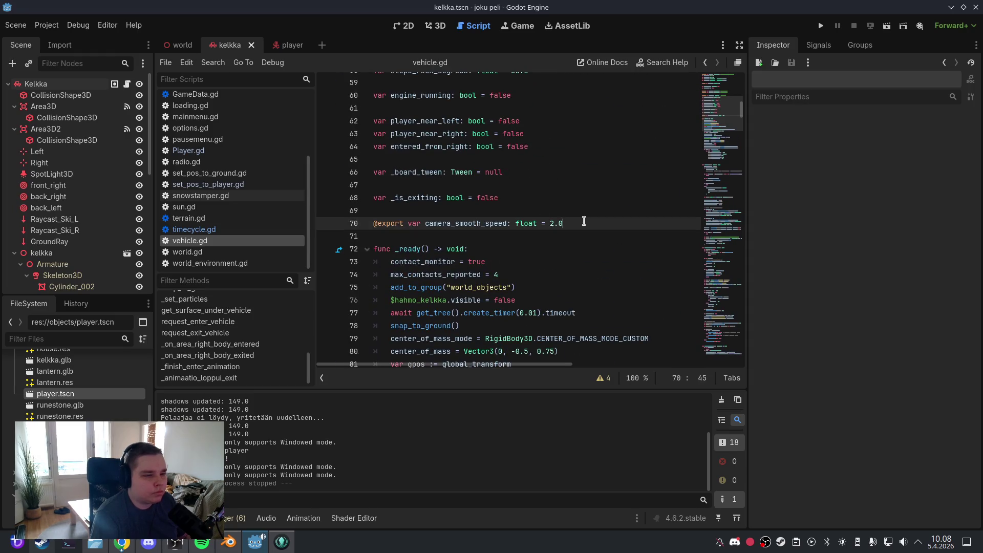
key(Return)
key(Return)
text(var _enter_yaw_offset: float = 0.0)
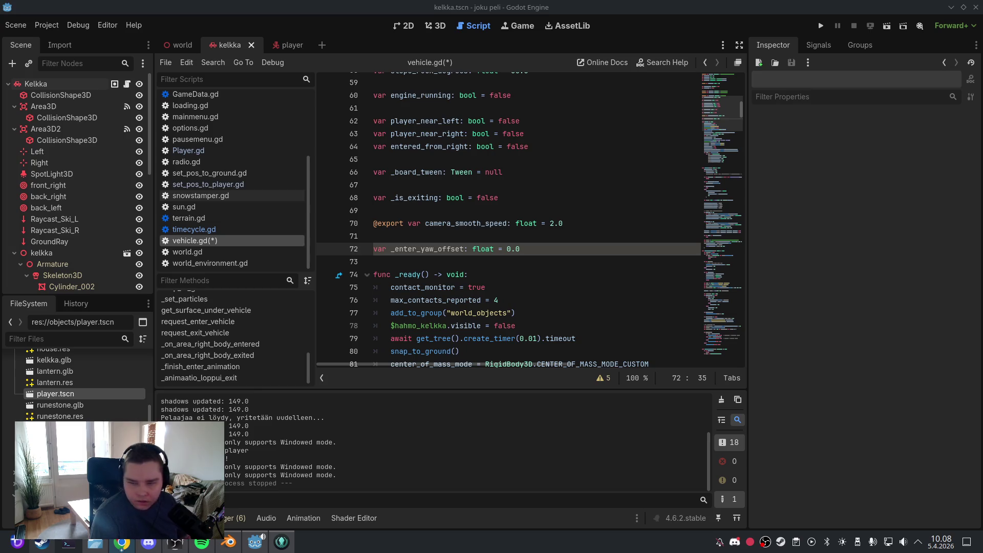
click(544, 266)
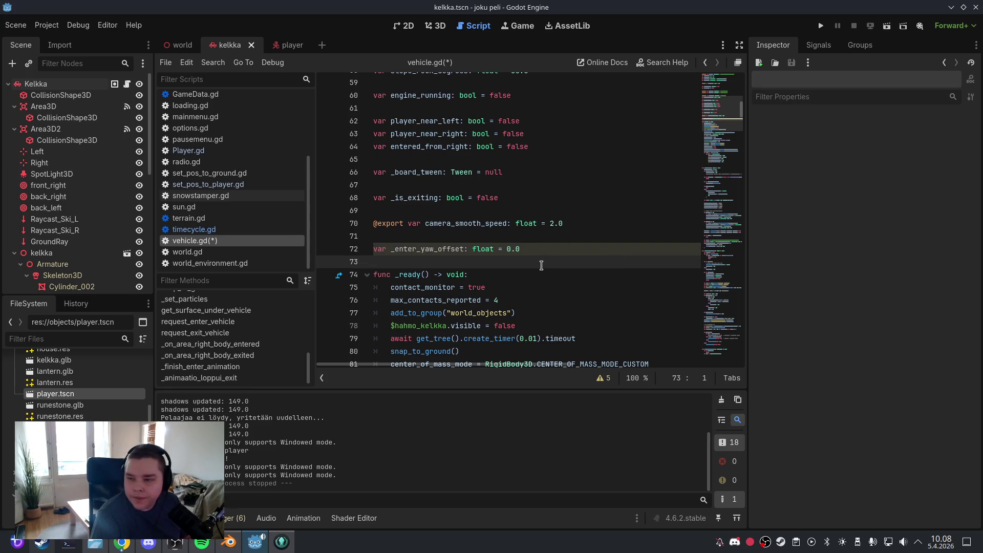
scroll(220, 343, up, 6)
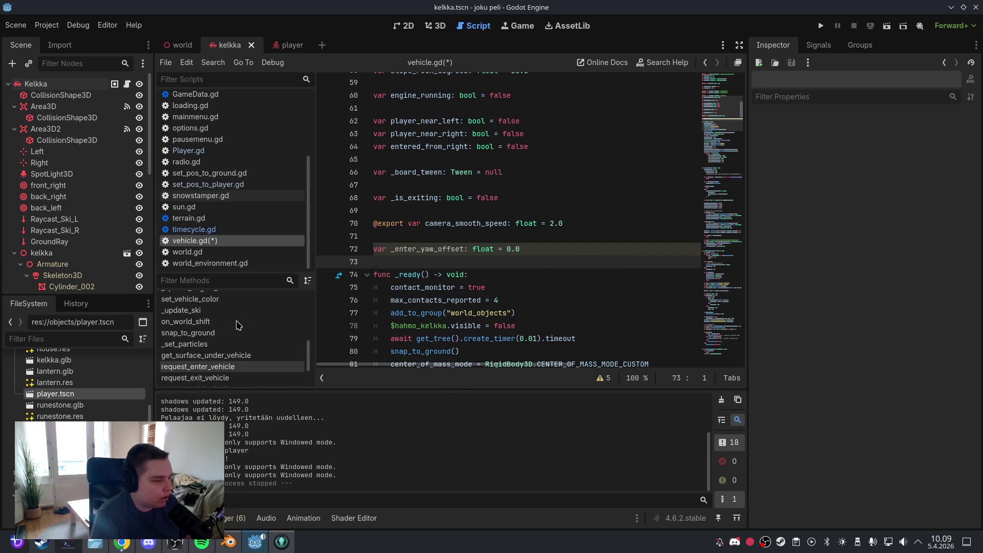
scroll(241, 330, up, 3)
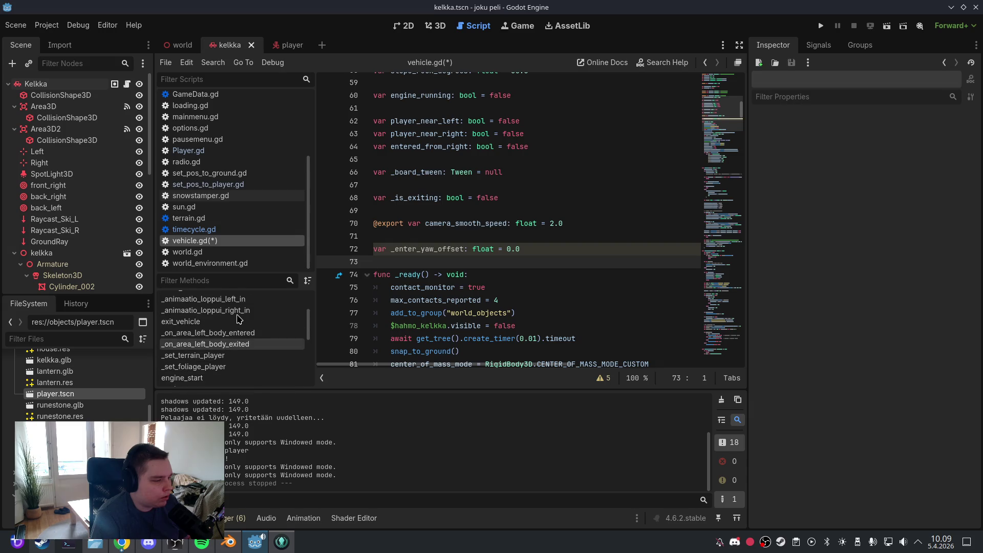
In enter_vehicle, add '_enter_yaw_offset = player_camera.global_rotation.y - global_rotation.y' after the camera assignment
click(184, 311)
click(494, 278)
scroll(495, 278, down, 5)
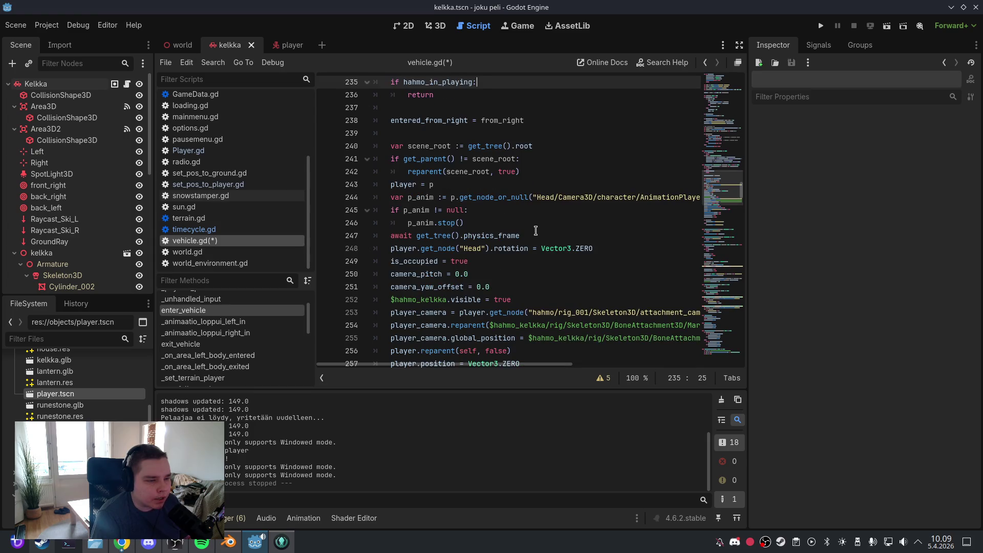
scroll(553, 231, down, 2)
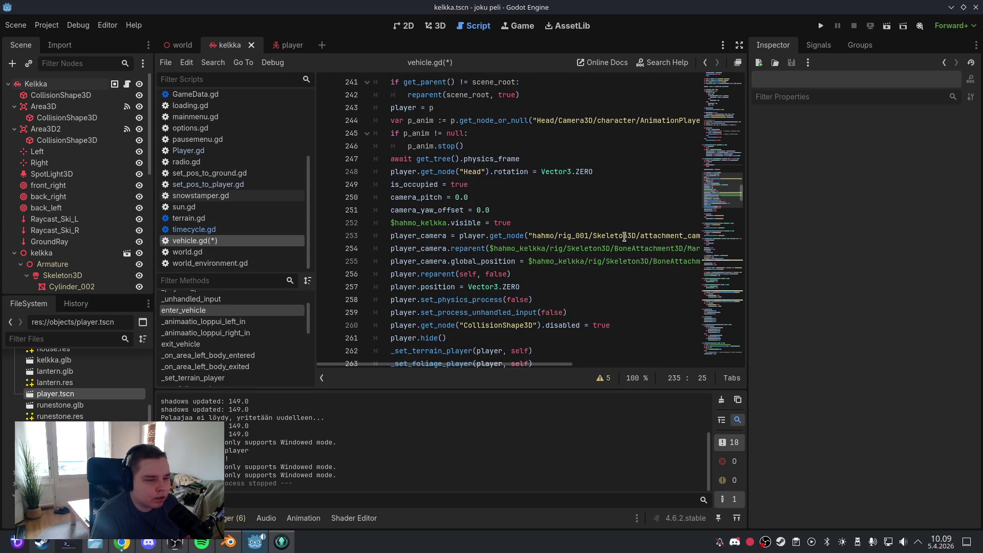
drag(567, 364, 708, 364)
click(578, 235)
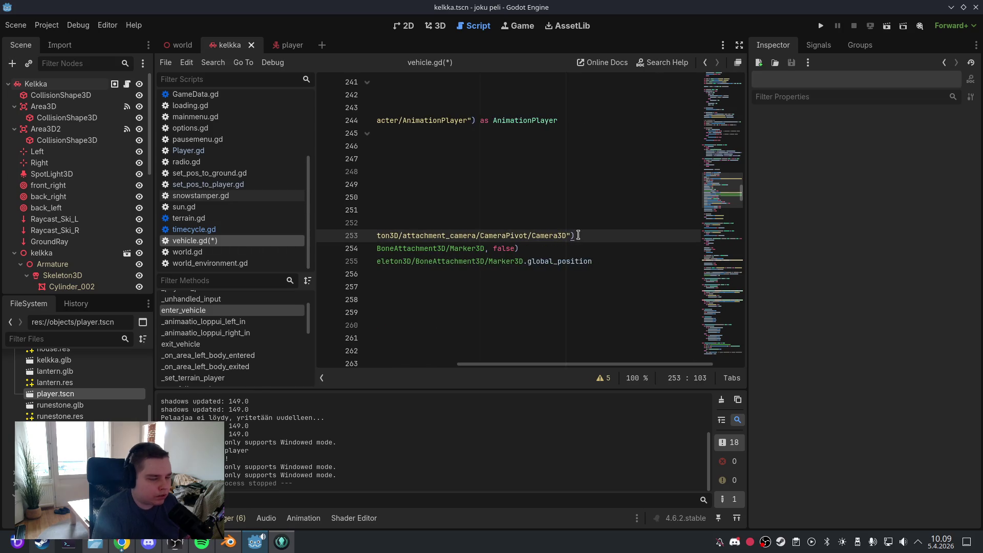
key(Return)
text(_enter_yaw_offset = player_camera.global_rotation.y - global_rotation.y)
click(563, 248)
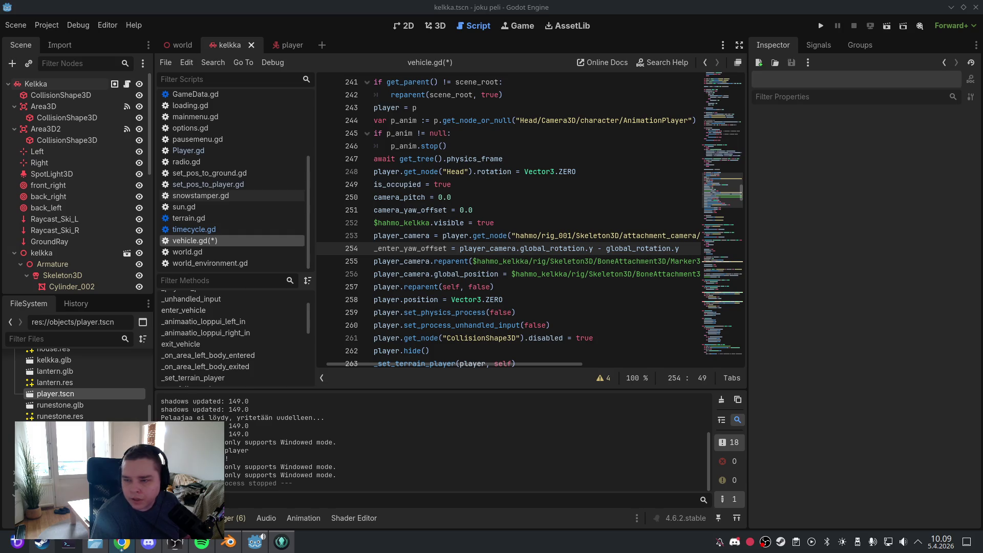
click(516, 261)
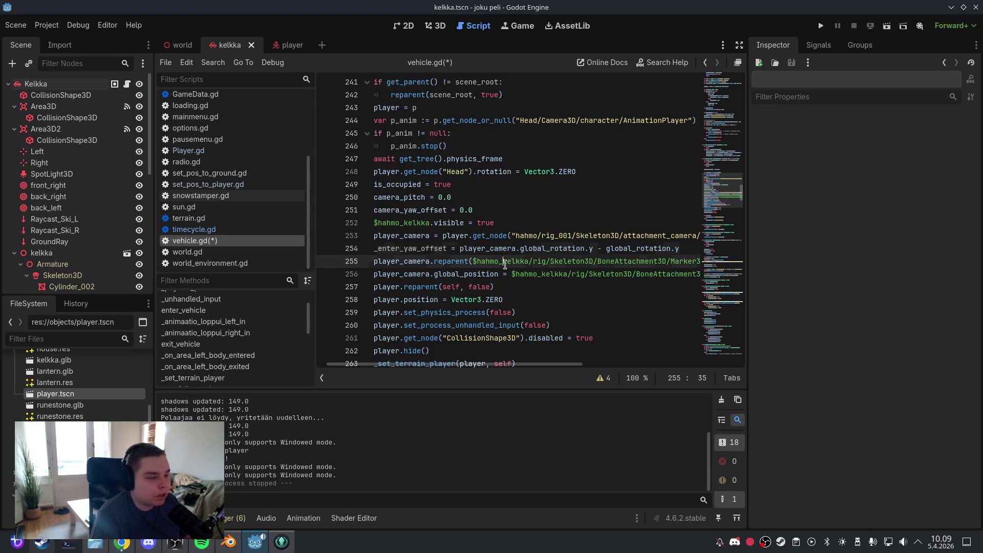
In _finish_enter_animation, replace the yaw calculation with 'camera_yaw_offset = _enter_yaw_offset' and indent it
mouse_move(407, 281)
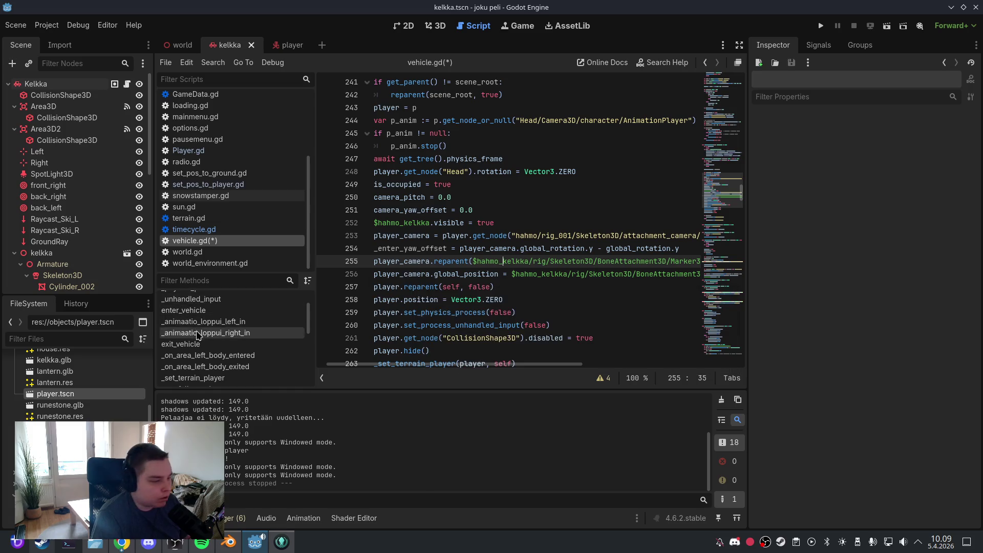
scroll(220, 338, down, 5)
click(230, 378)
click(231, 366)
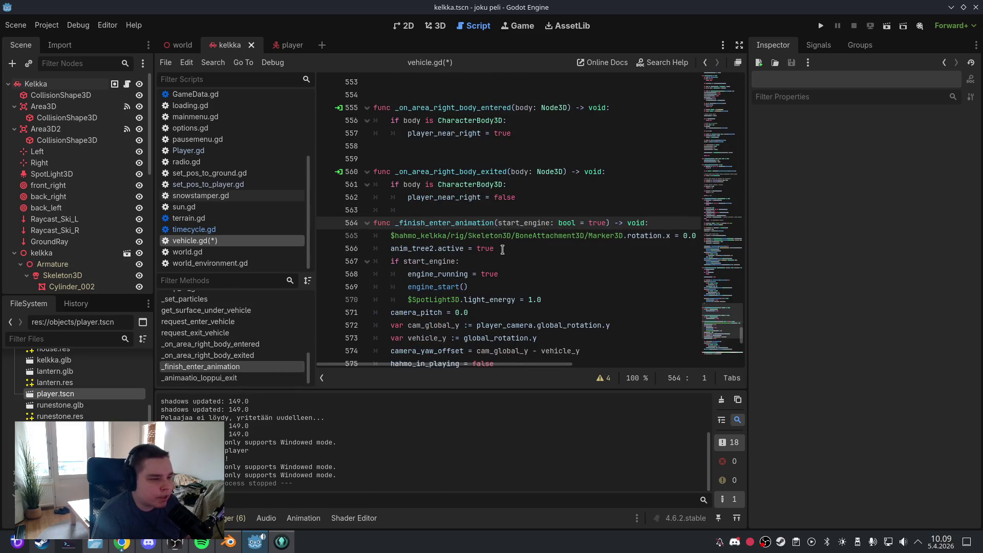
click(503, 249)
scroll(544, 274, down, 2)
scroll(544, 274, down, 2)
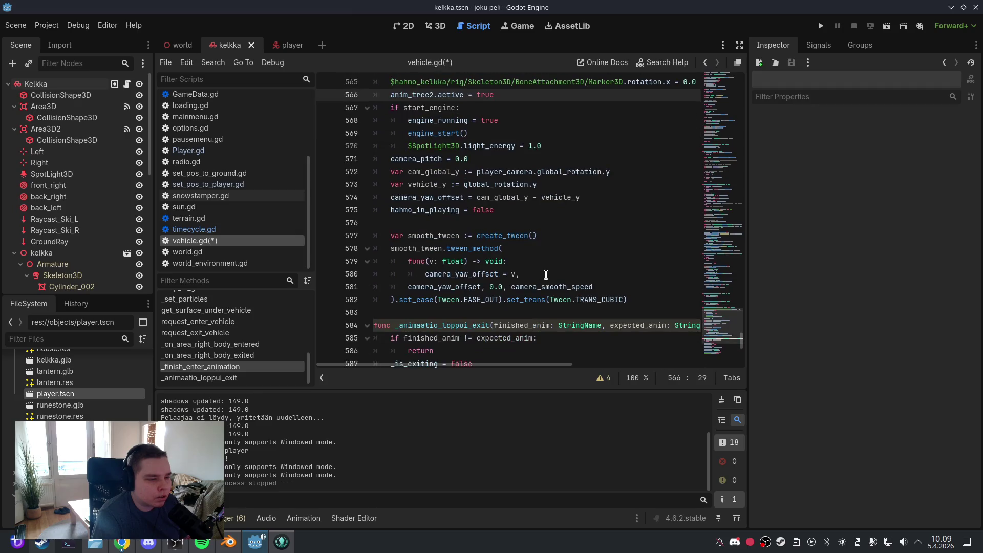
mouse_move(638, 300)
mouse_down()
mouse_move(461, 197)
mouse_move(375, 163)
mouse_up()
key(ctrl+v)
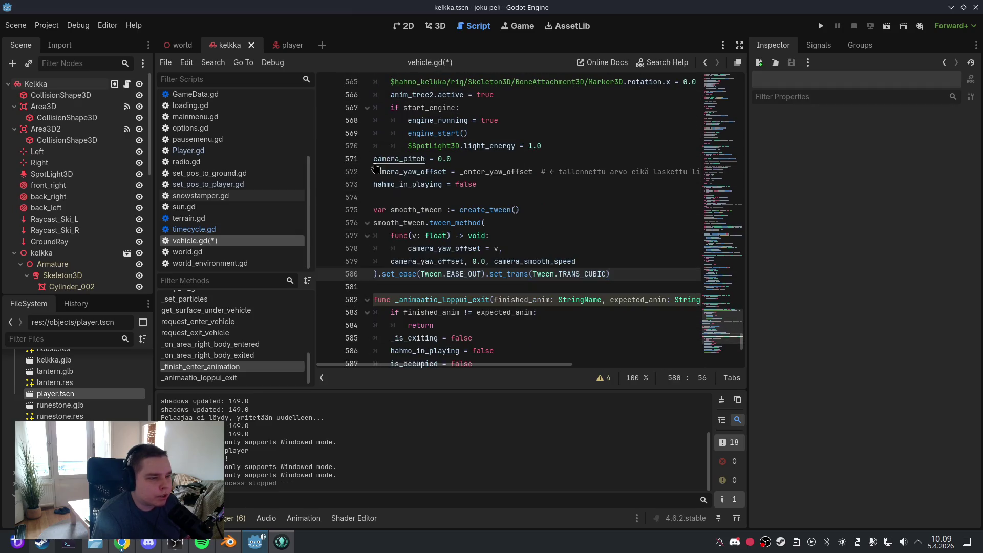
mouse_move(616, 275)
mouse_down()
mouse_move(431, 201)
mouse_move(376, 172)
mouse_move(373, 159)
mouse_up()
key(Tab)
click(494, 184)
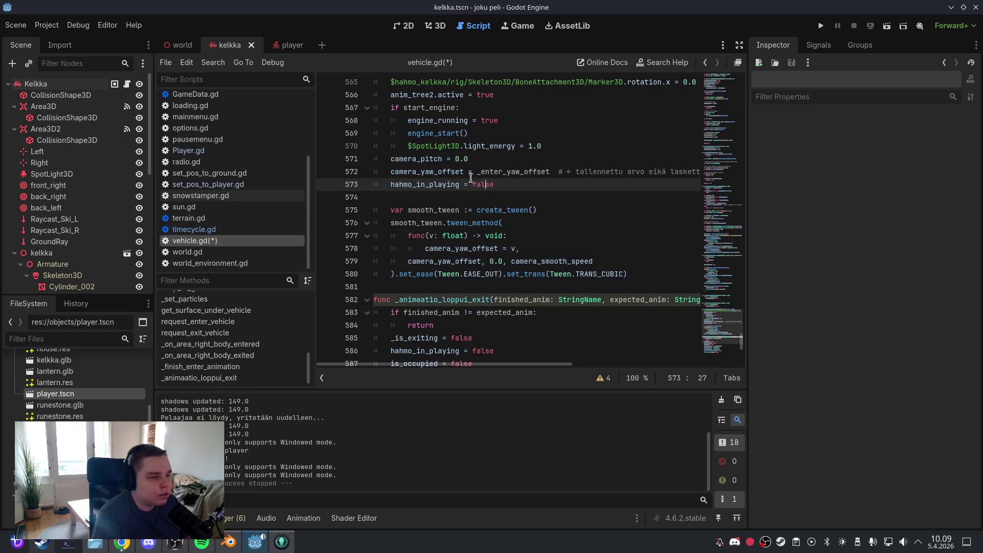
Save the scene, run the project from the 3D view, start playing, then quit via Esc
click(14, 24)
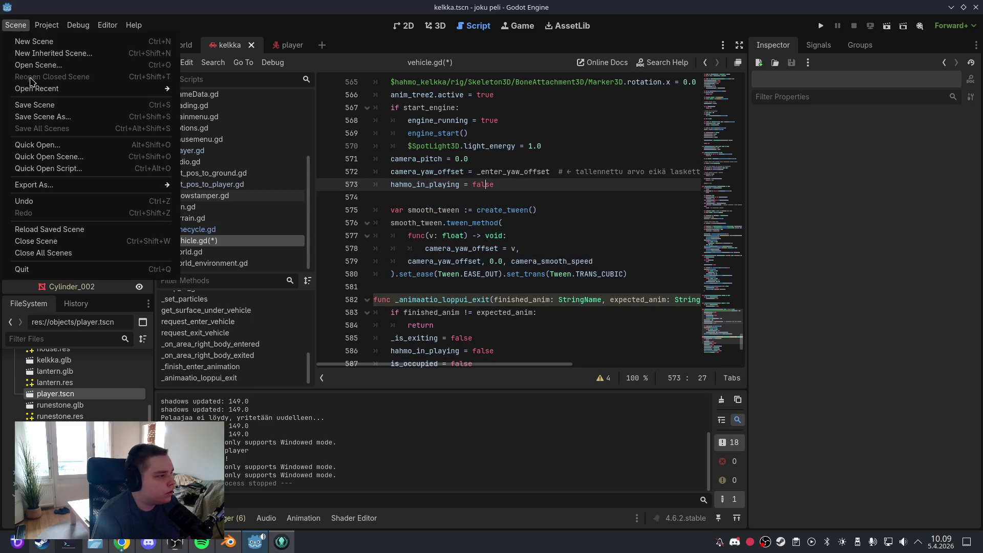
click(35, 104)
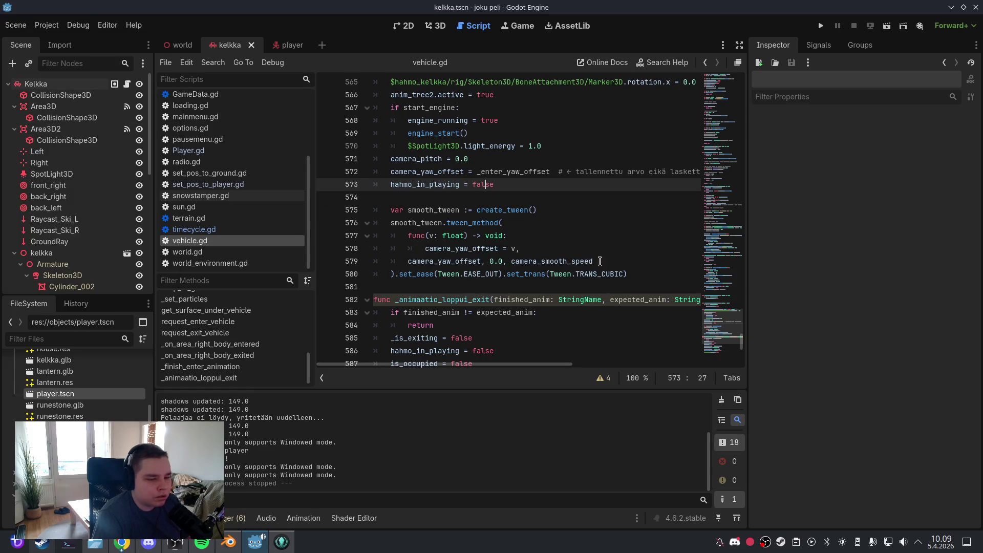
click(439, 26)
click(821, 25)
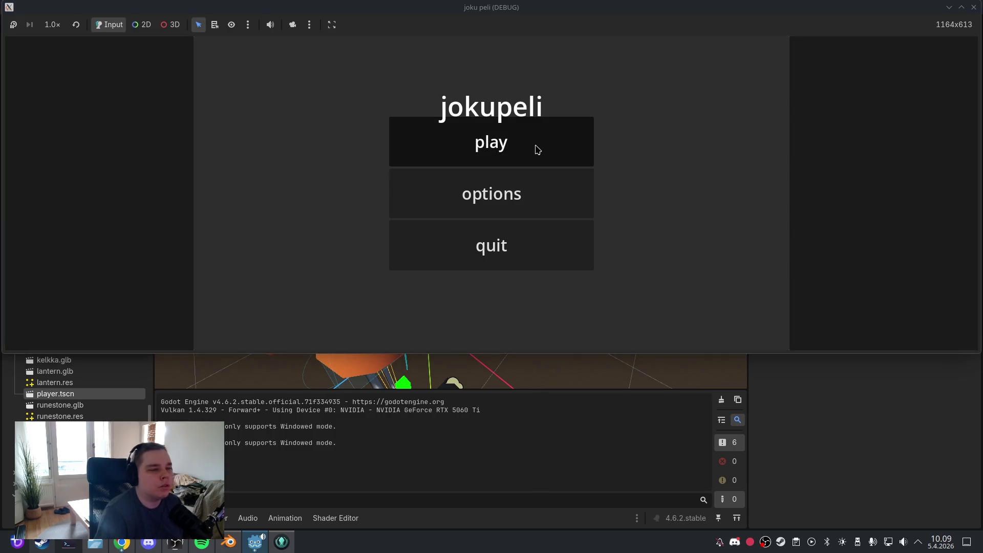
click(537, 150)
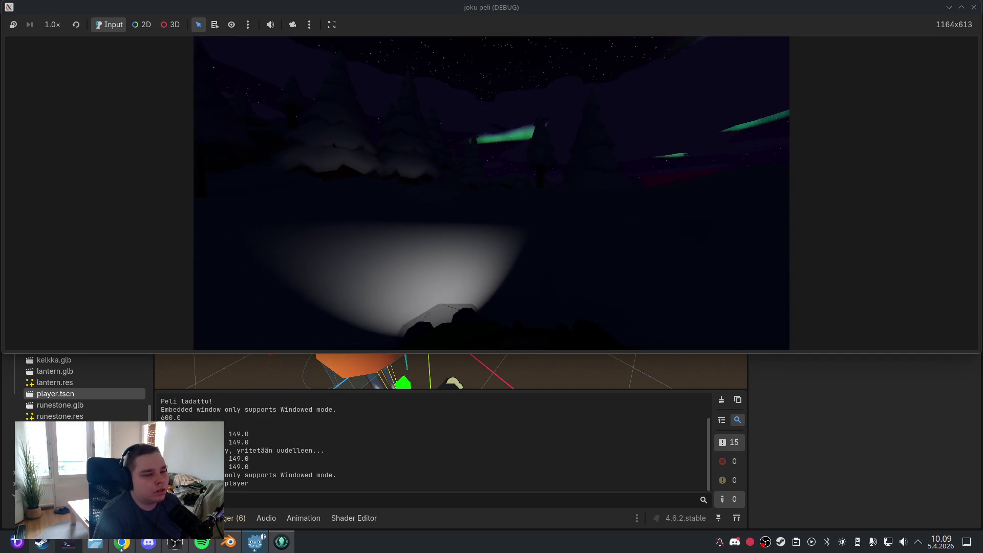
key(Escape)
click(500, 242)
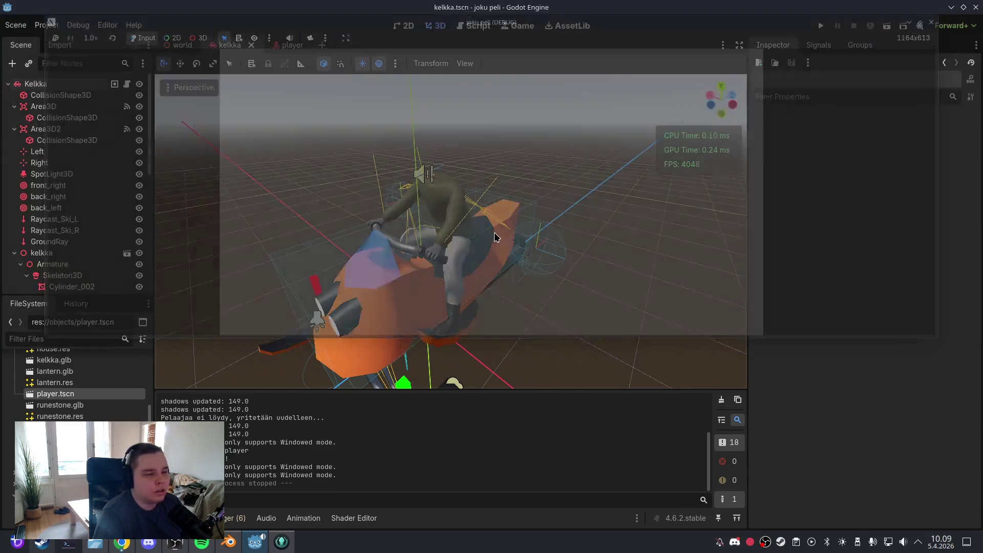
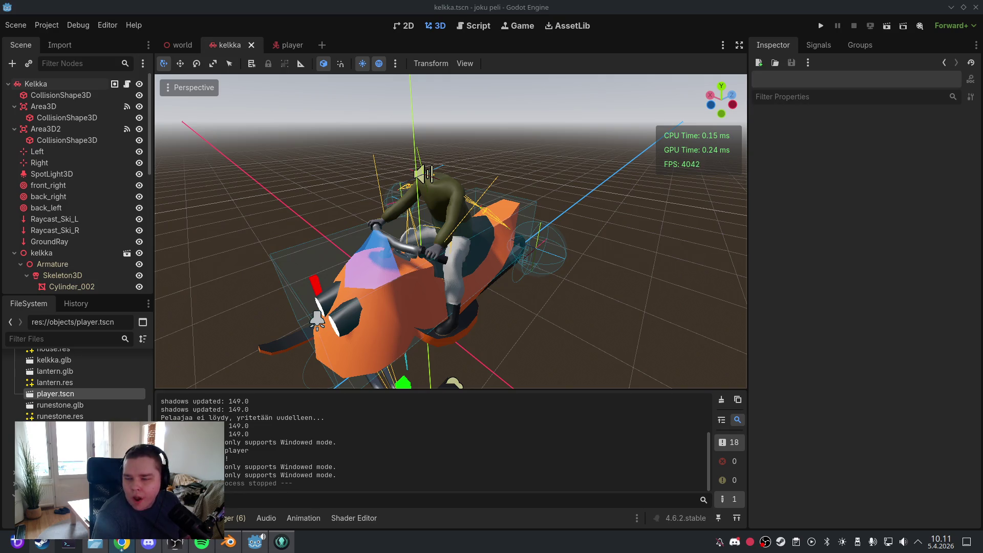
Append + deg_to_rad(-90.0) to the camera_yaw_offset on line 572 in _finish_enter_animation, then save
click(462, 29)
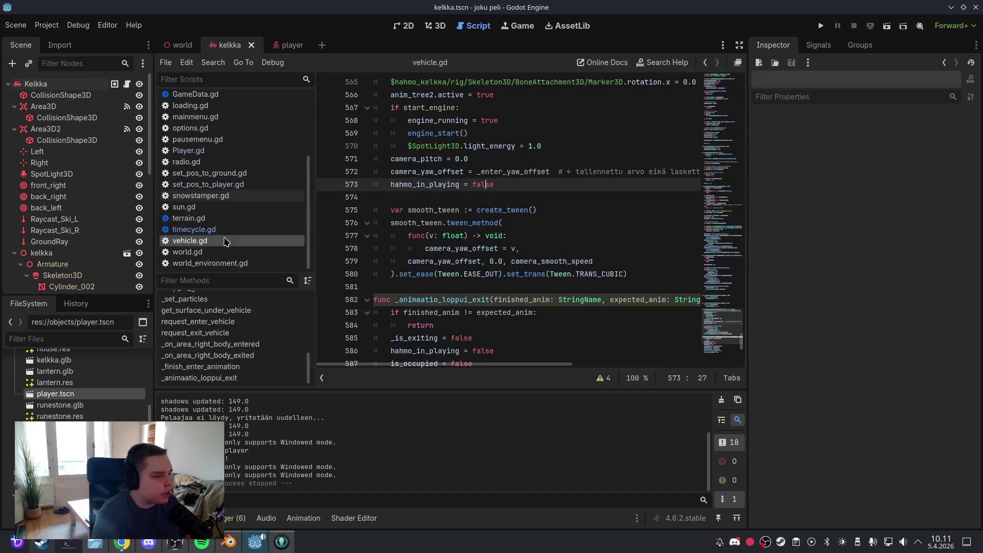
click(259, 367)
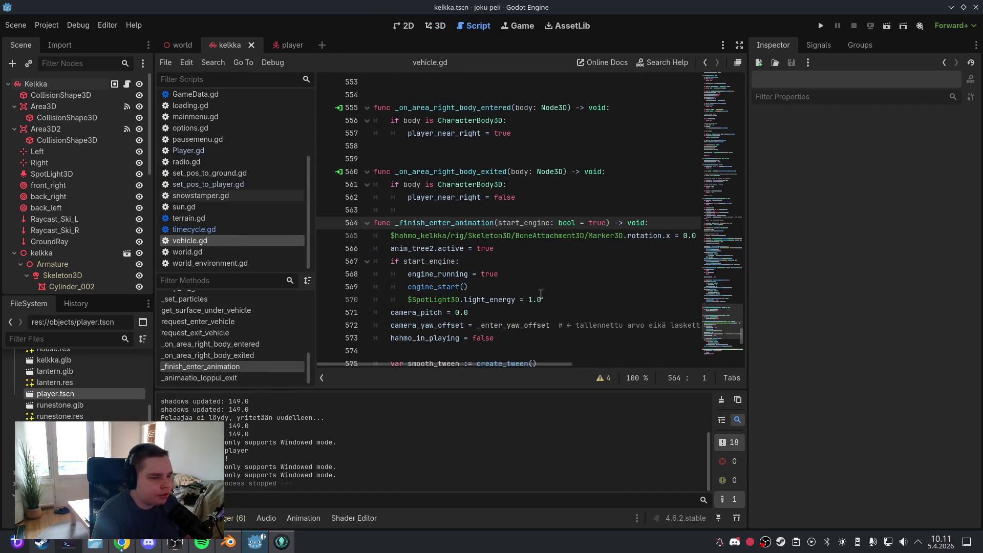
mouse_move(531, 365)
mouse_down()
mouse_move(582, 368)
mouse_move(572, 369)
mouse_up()
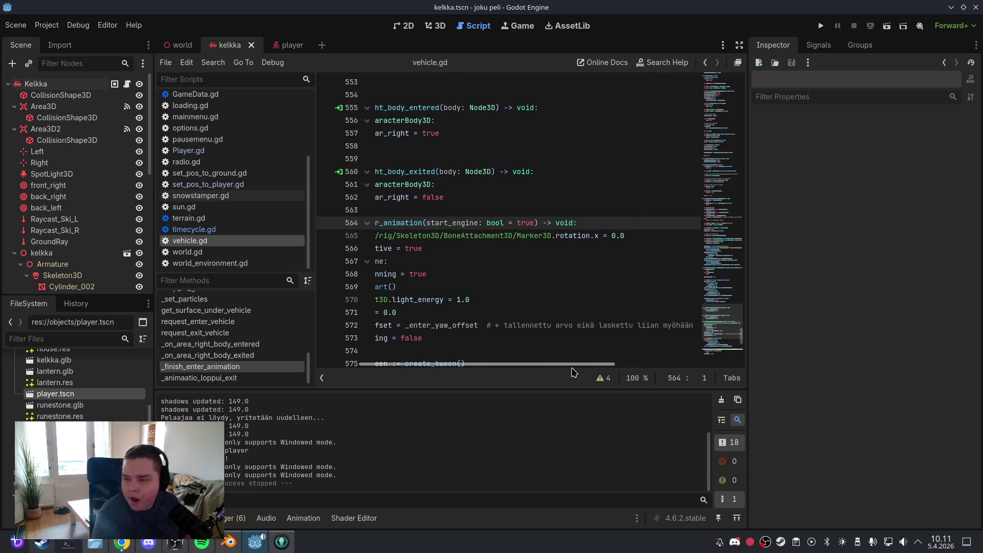
drag(573, 373, 537, 368)
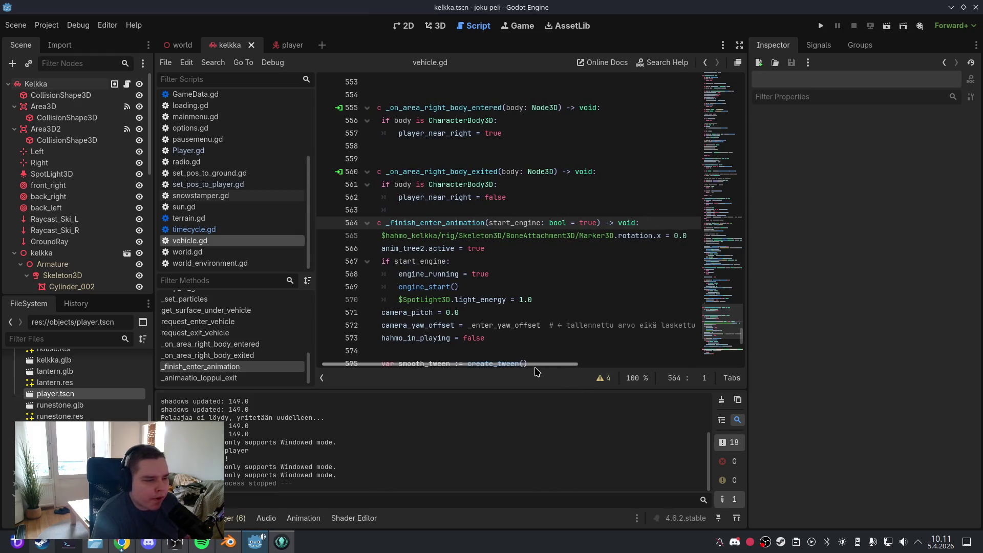
click(722, 316)
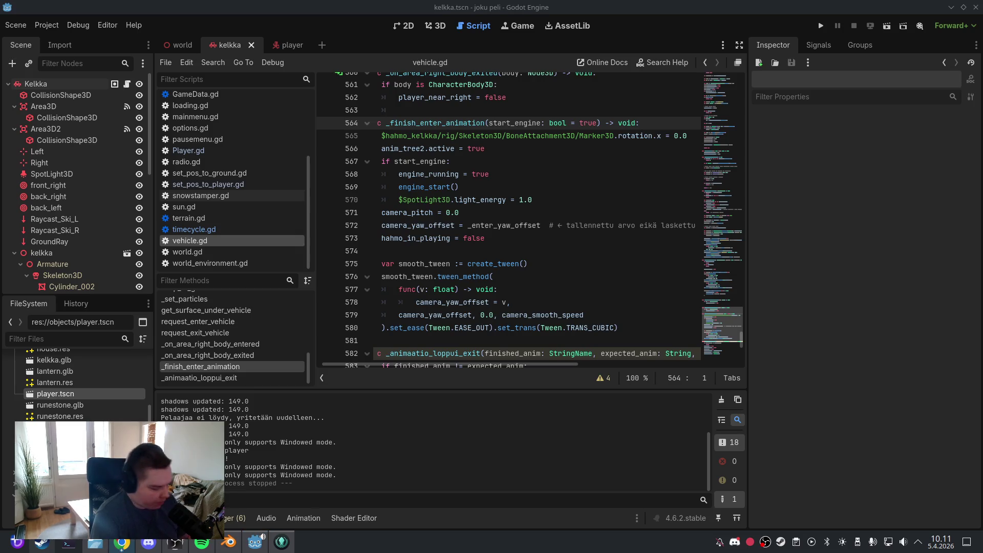
drag(541, 225, 378, 225)
click(455, 238)
text(+ deg_to_rad(-90.0))
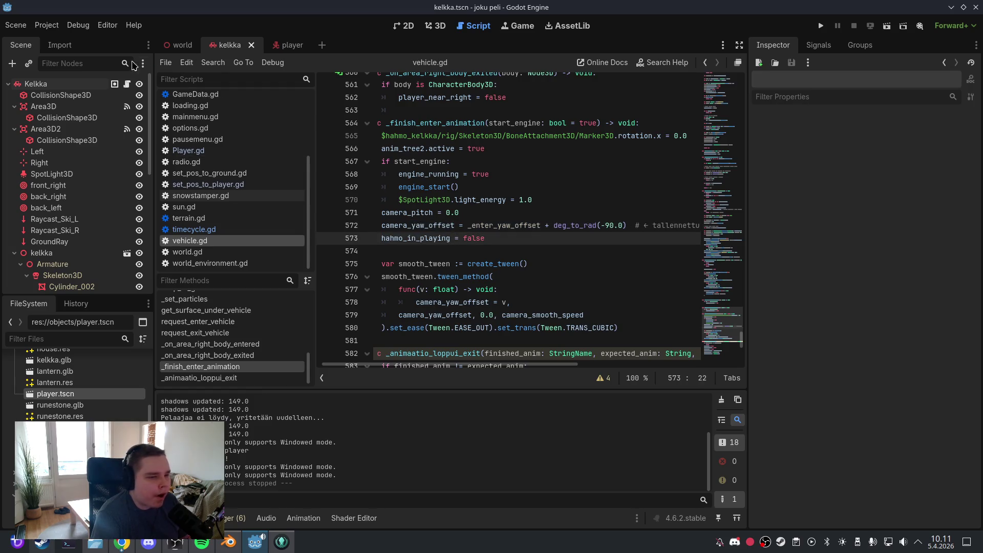
click(14, 26)
click(20, 101)
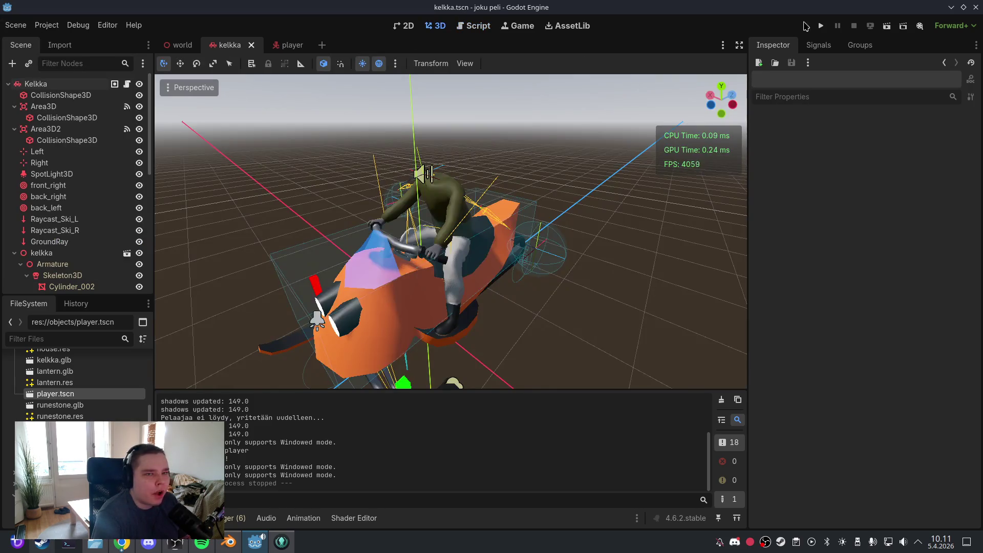
Run the game, board the vehicle with F, then quit via the pause menu back to vehicle.gd
click(821, 26)
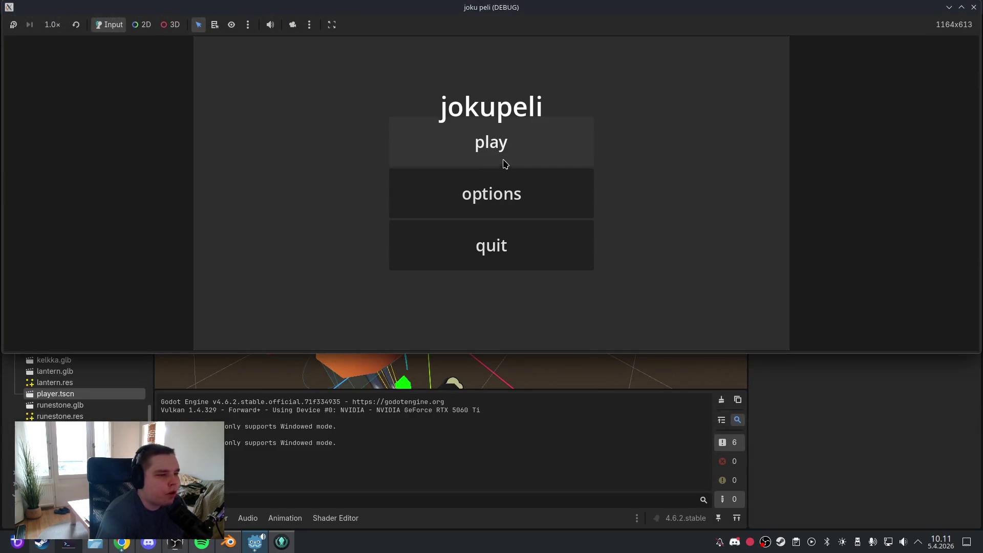
click(506, 158)
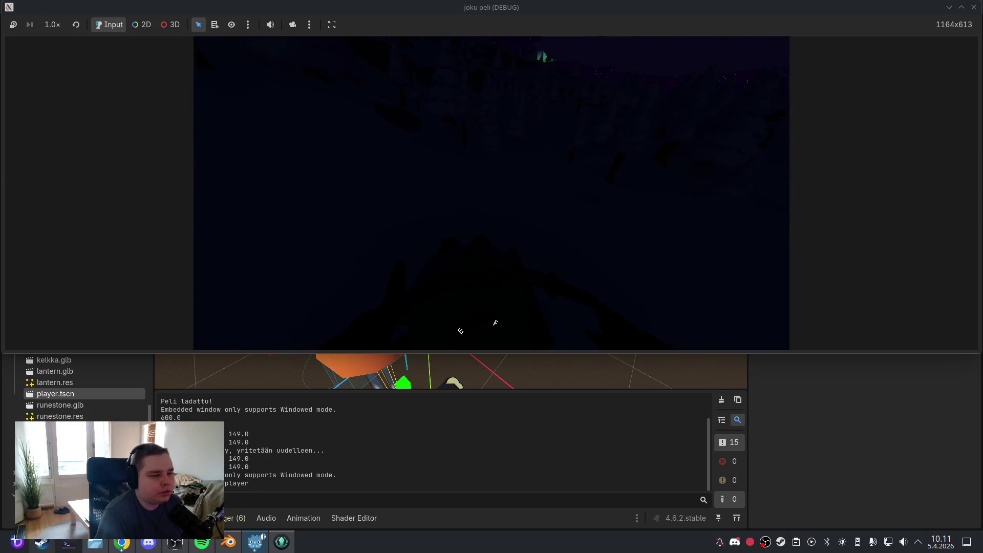
key(f)
key(Escape)
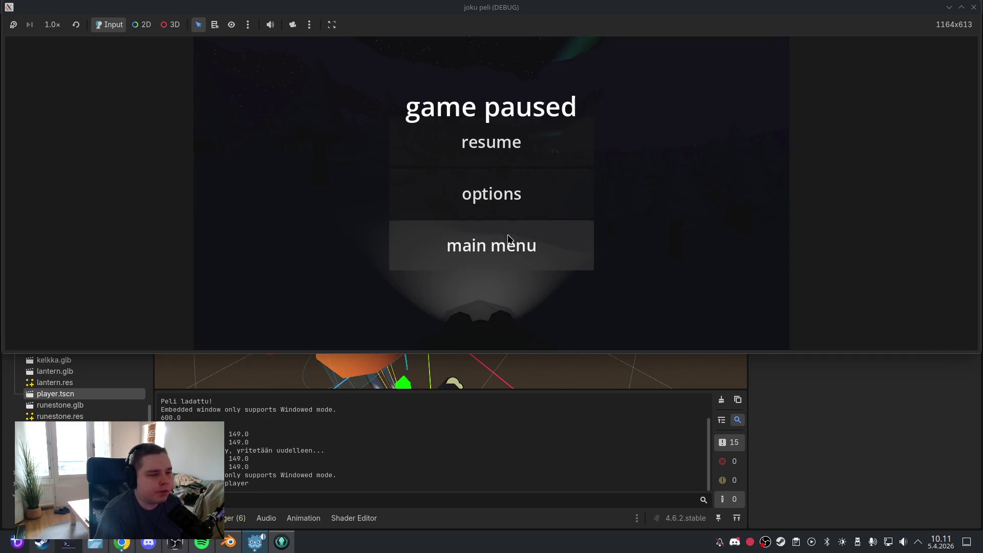
click(512, 245)
click(512, 247)
click(471, 32)
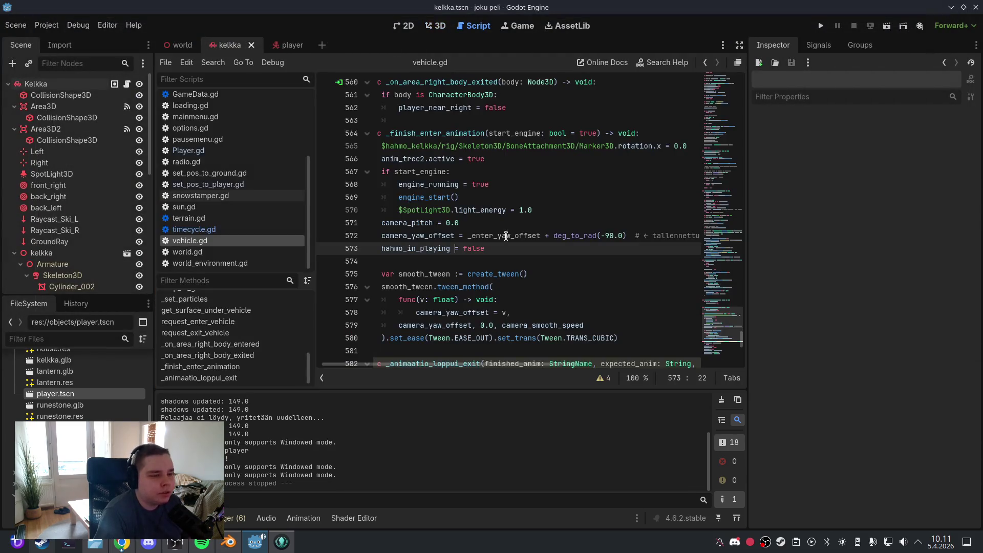
Change the yaw term from deg_to_rad(-90.0) to deg_to_rad(90.0) and save
click(606, 235)
key(BackSpace)
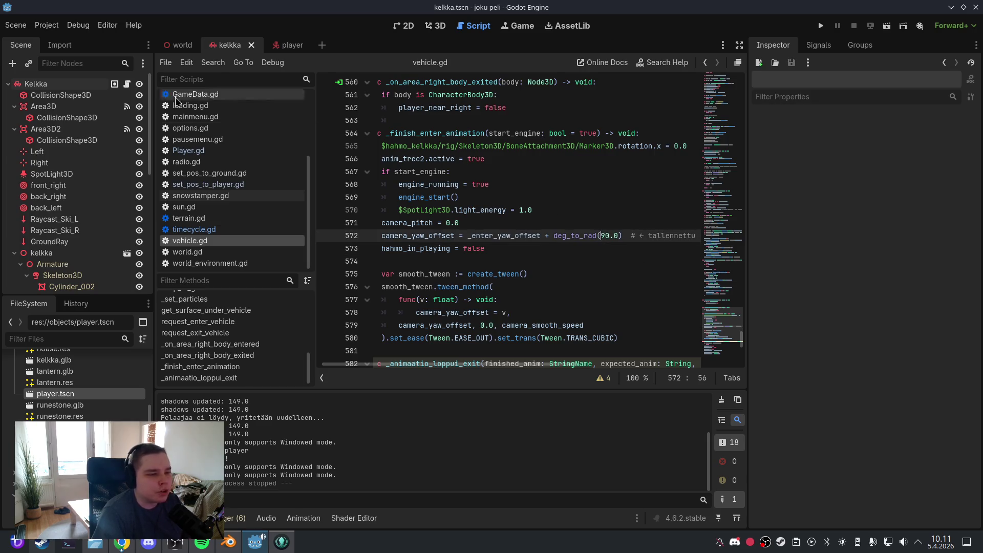
click(16, 26)
click(45, 105)
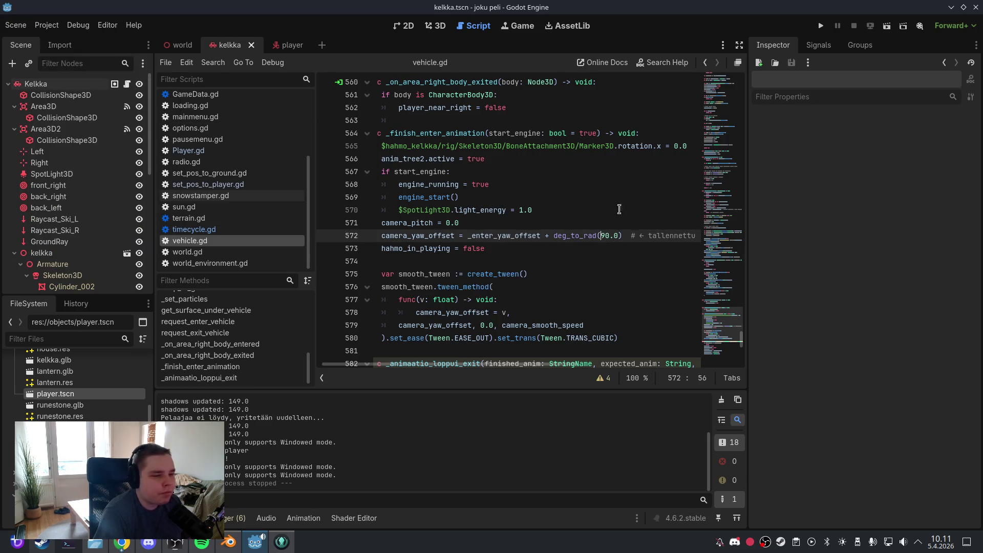
In the 3D view, select the Kelkka node and edit its Camera Smooth Speed property
mouse_move(714, 315)
mouse_down()
mouse_move(717, 92)
mouse_move(717, 112)
mouse_up()
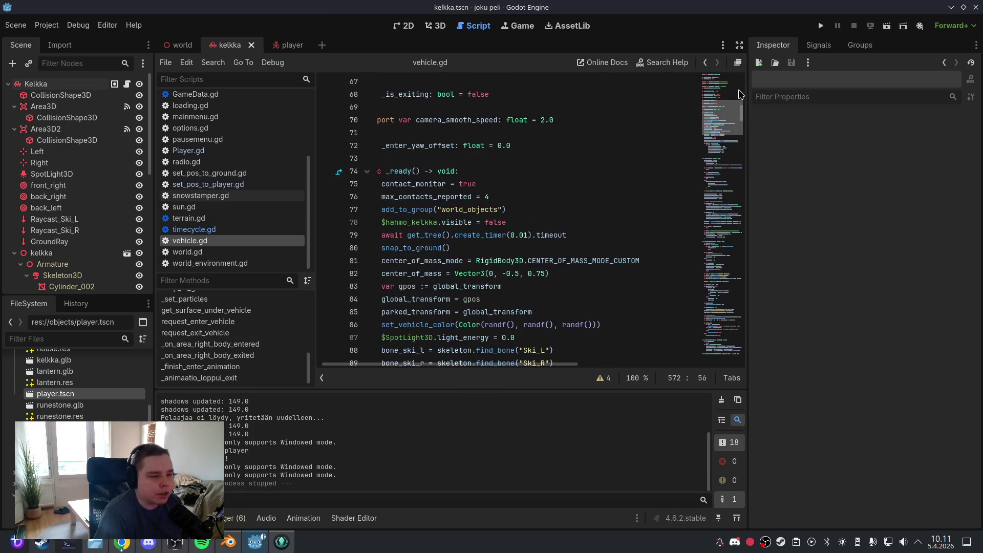
click(438, 26)
click(98, 84)
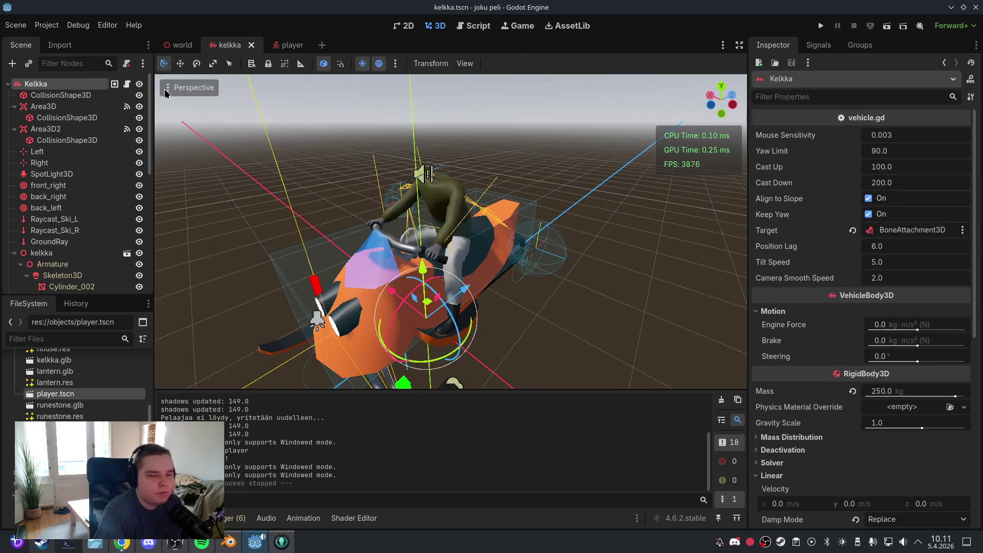
click(909, 276)
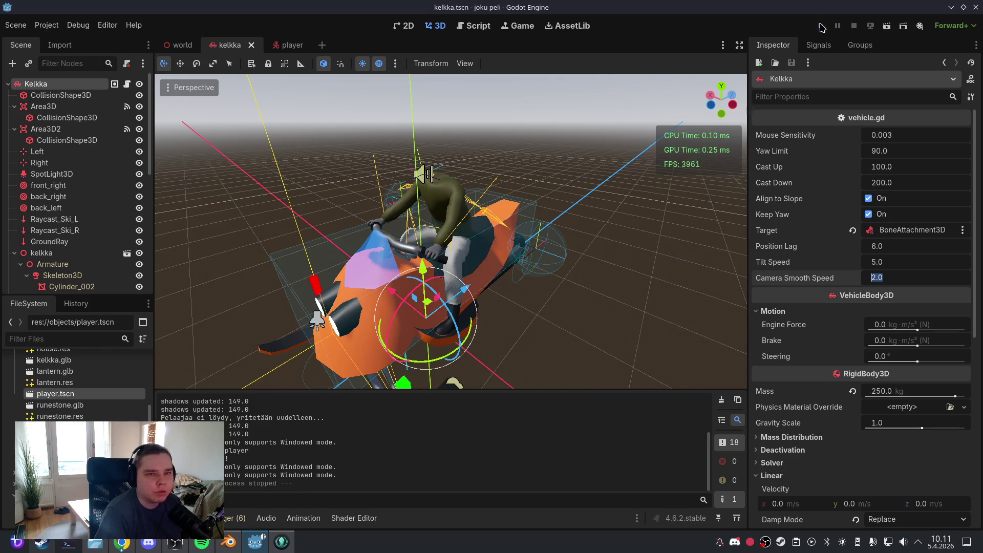
click(820, 26)
click(546, 143)
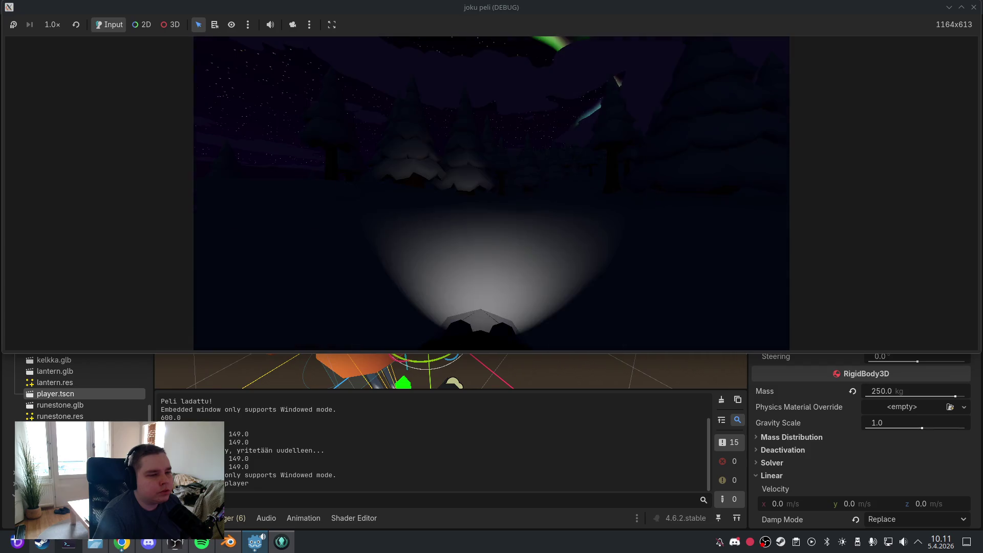
key(Escape)
click(501, 231)
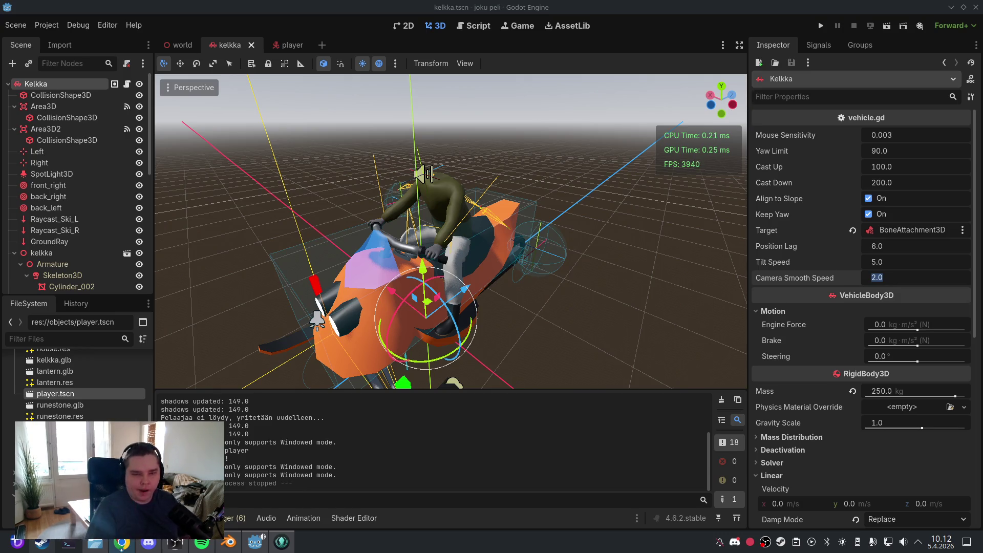
Keep Camera Smooth Speed at 2.0, save the kelkka scene, and return to vehicle.gd
key(Return)
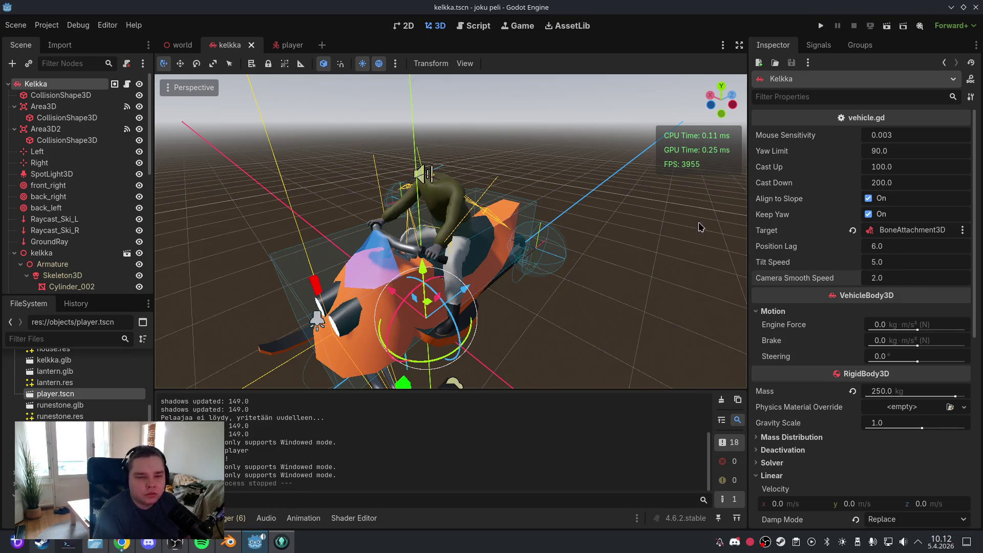
click(21, 26)
click(35, 103)
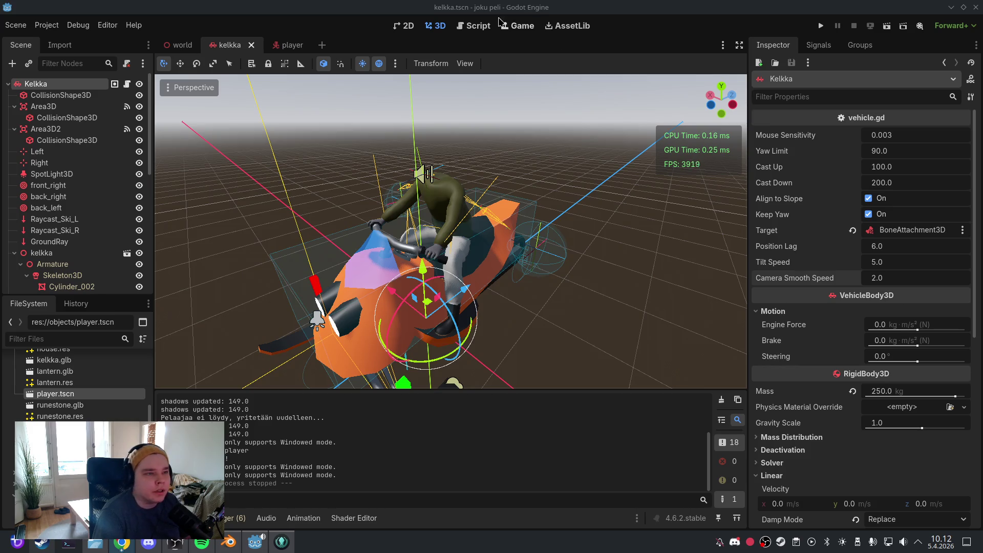
click(474, 25)
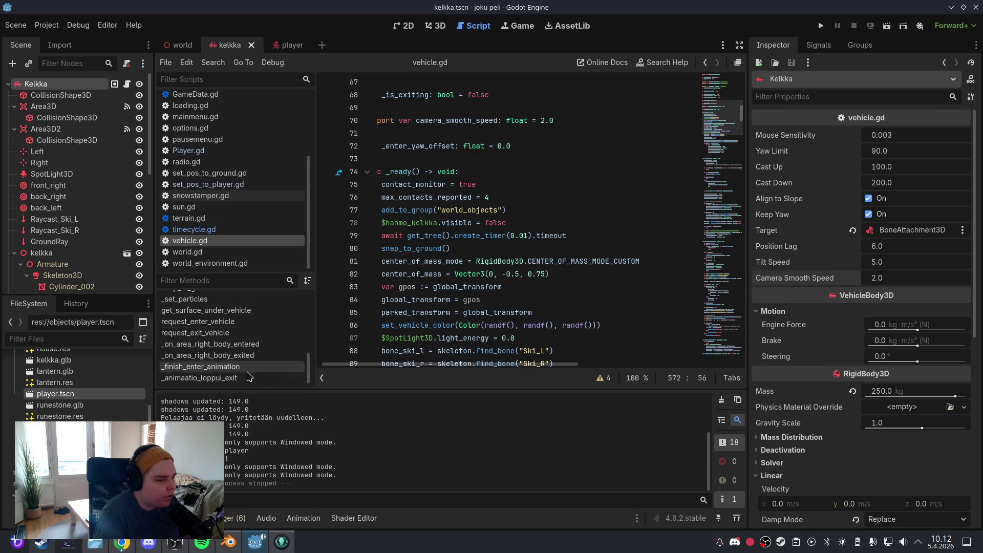
Replace _finish_enter_animation with the rewritten code that resets hahmo_in_playing in a tween_callback
click(201, 366)
click(468, 207)
scroll(506, 276, down, 3)
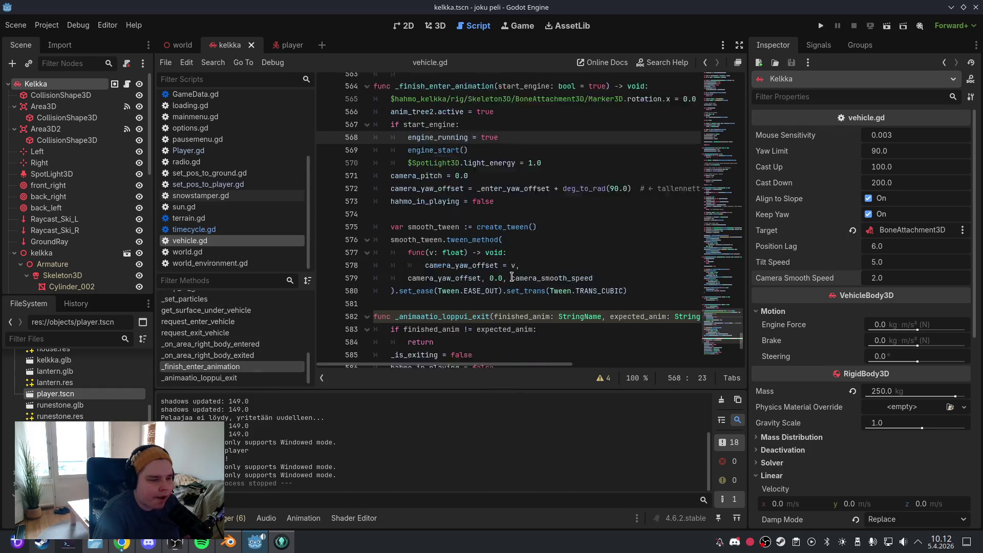
mouse_move(629, 275)
mouse_down()
mouse_move(579, 261)
mouse_move(436, 162)
mouse_move(373, 146)
mouse_up()
scroll(436, 162, up, 2)
key(ctrl+v)
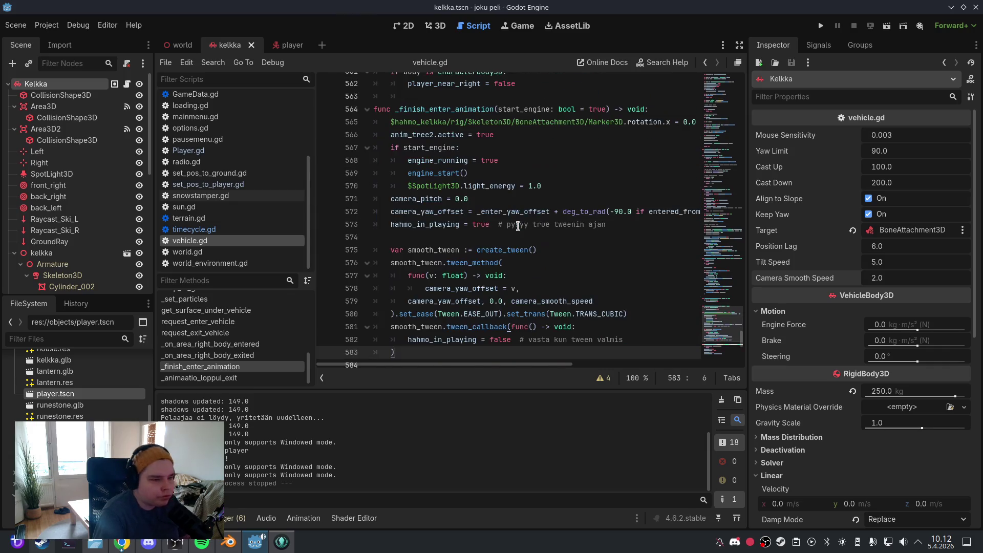
click(518, 226)
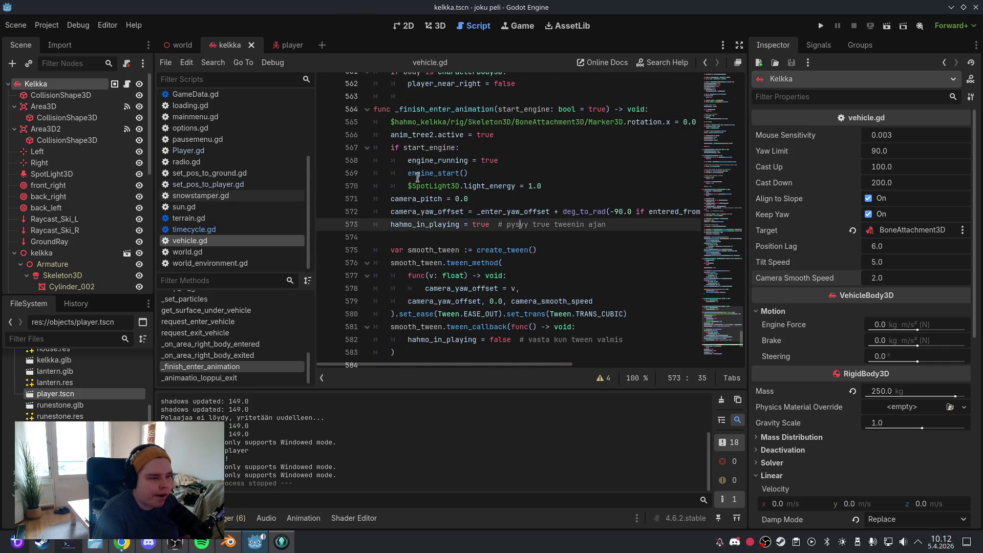
Save vehicle.gd and launch the game to test the rewrite
click(16, 25)
click(39, 105)
click(436, 25)
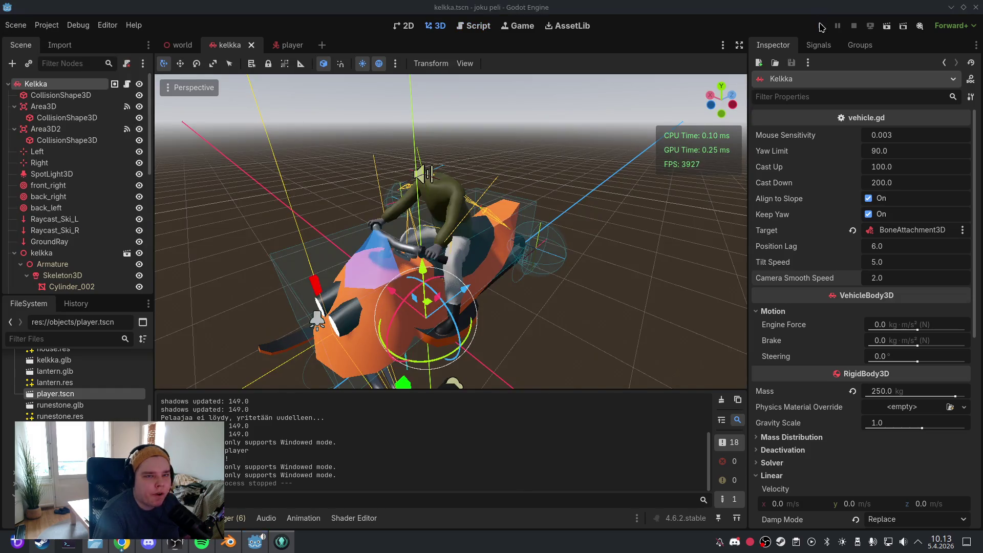
click(821, 26)
click(588, 147)
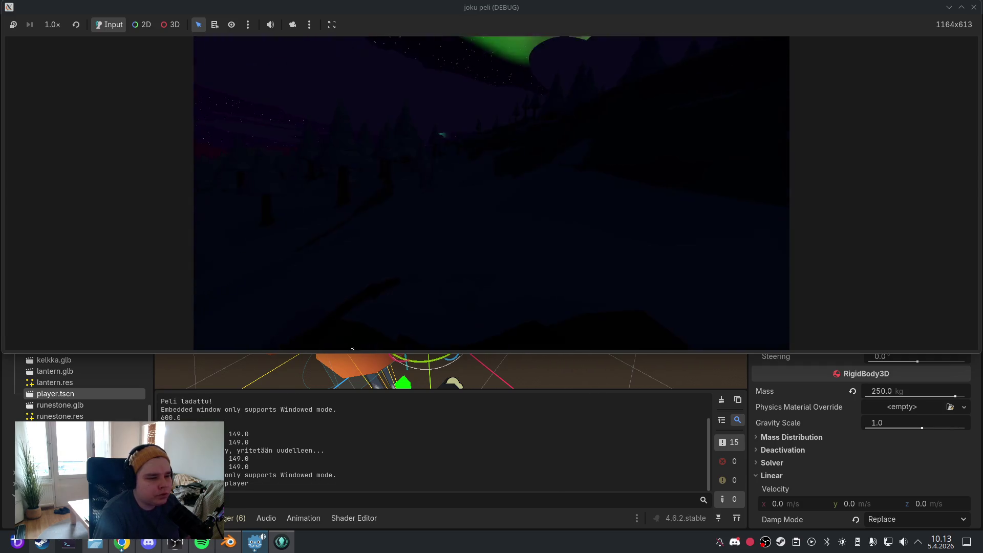
key(f)
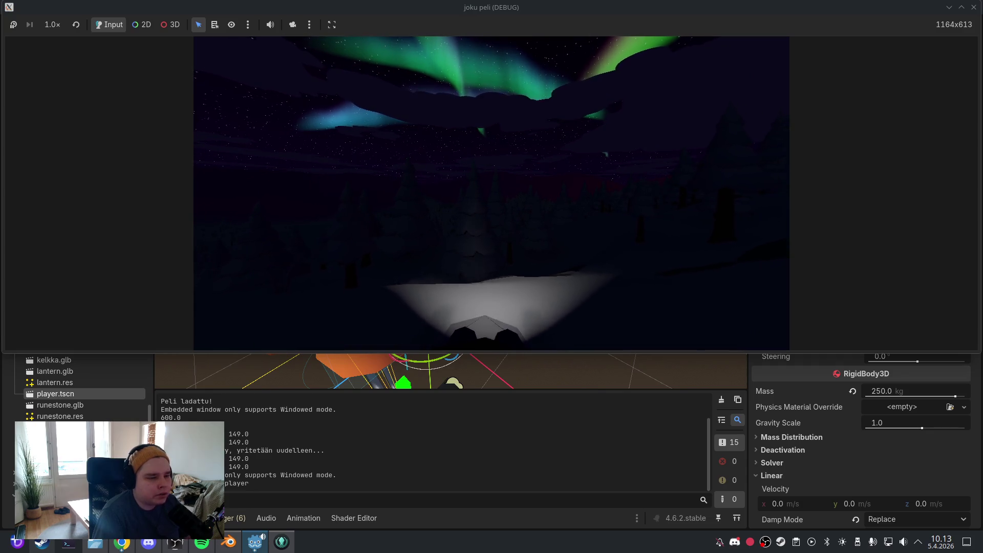
key(Escape)
click(507, 251)
click(509, 246)
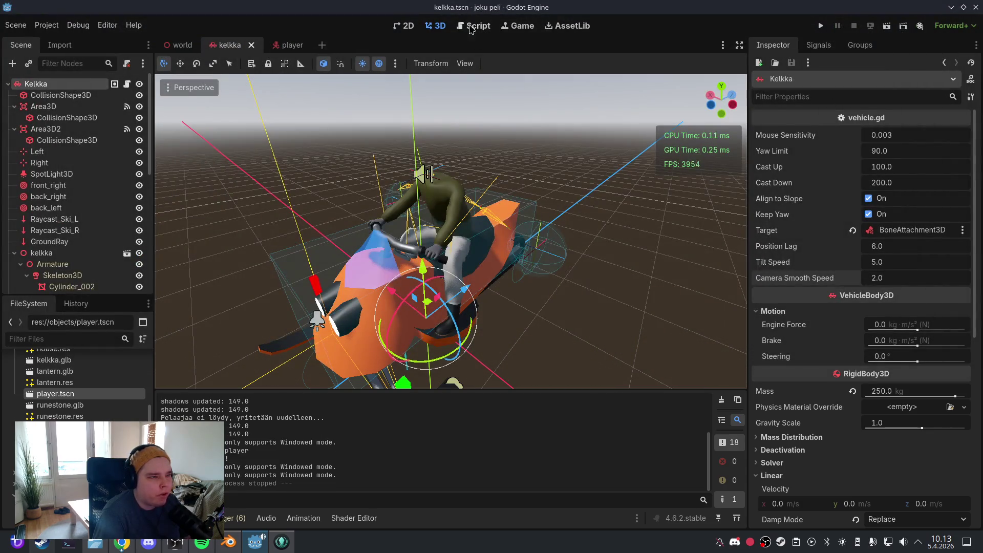
Undo the pasted rewrite to restore the deg_to_rad(90.0) version of vehicle.gd and save it
click(470, 25)
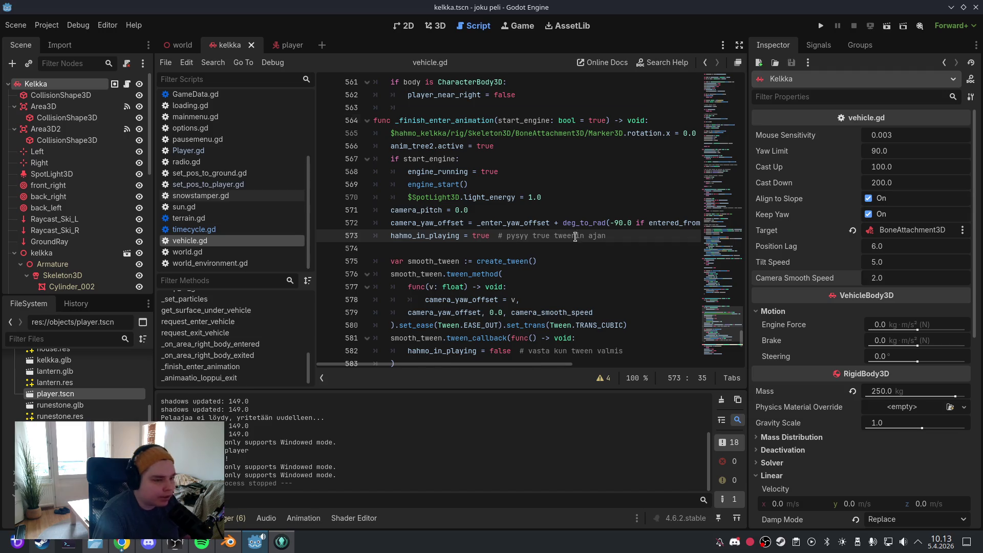
key(ctrl+z)
click(564, 223)
key(ctrl+z)
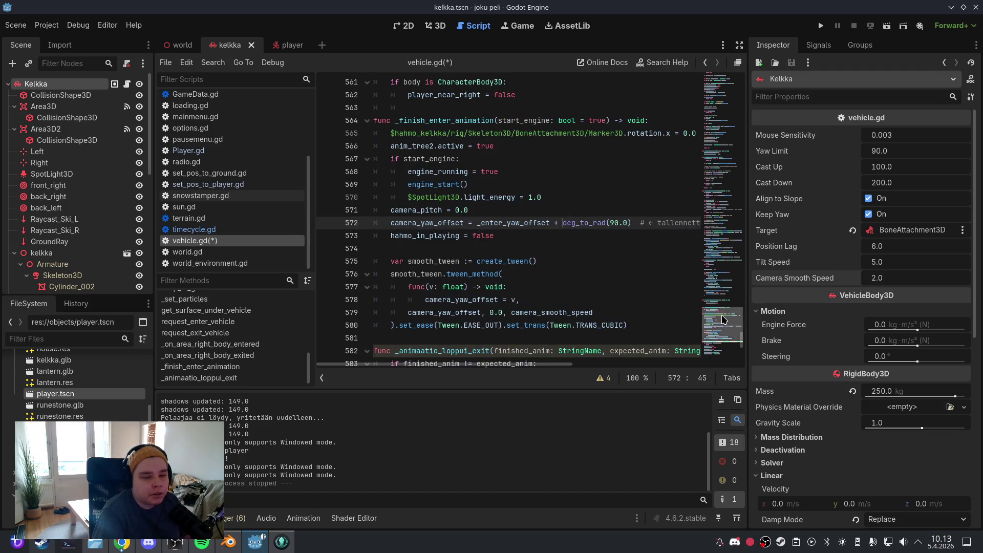
drag(721, 315, 721, 82)
click(15, 25)
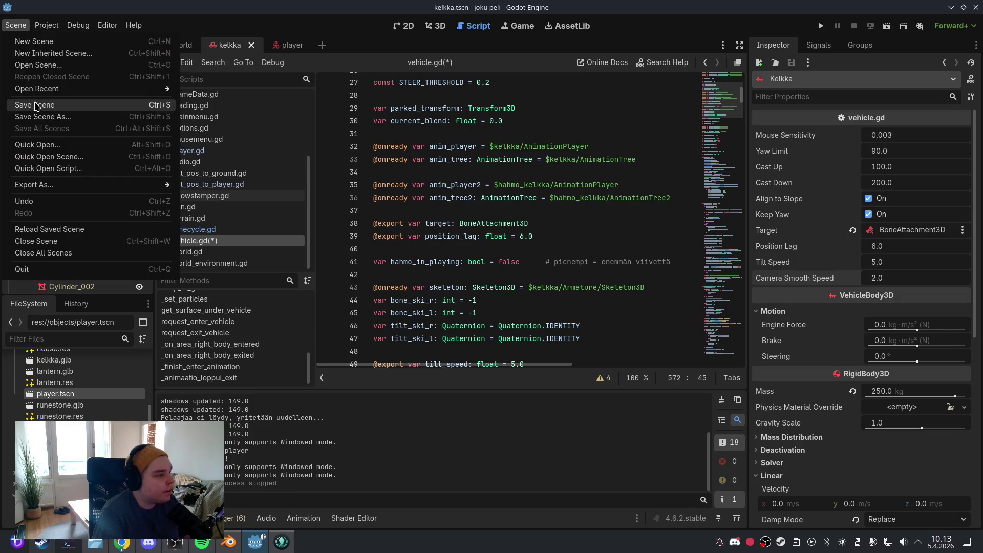
click(42, 105)
scroll(728, 111, up, 9)
scroll(562, 255, down, 7)
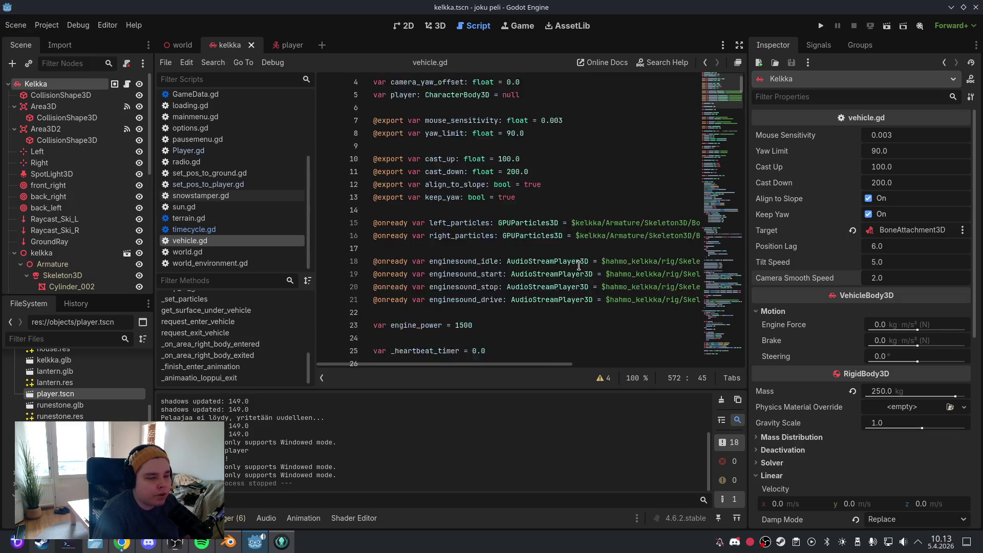
scroll(559, 253, down, 3)
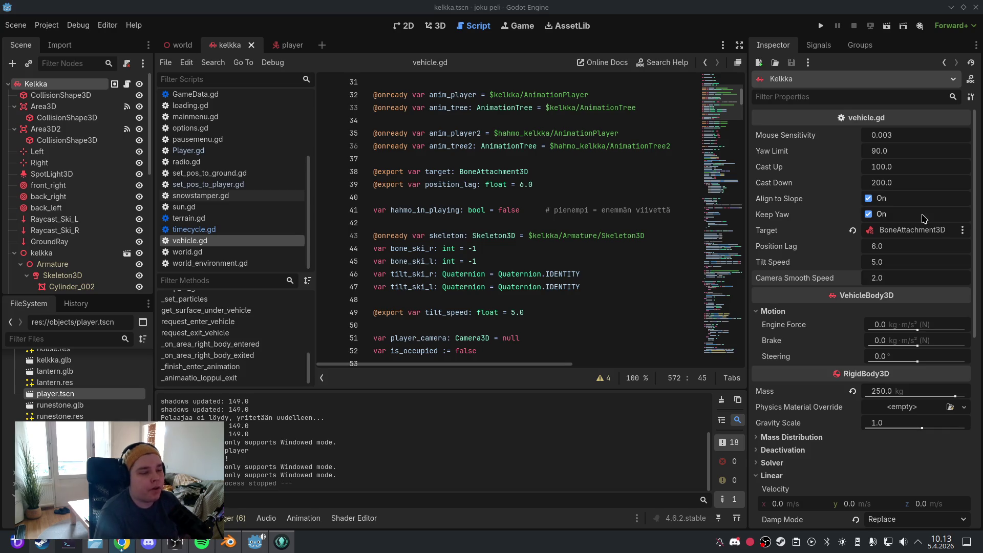
Delete the camera_smooth_speed and _enter_yaw_offset variable declarations and save
click(492, 218)
key(ctrl+a)
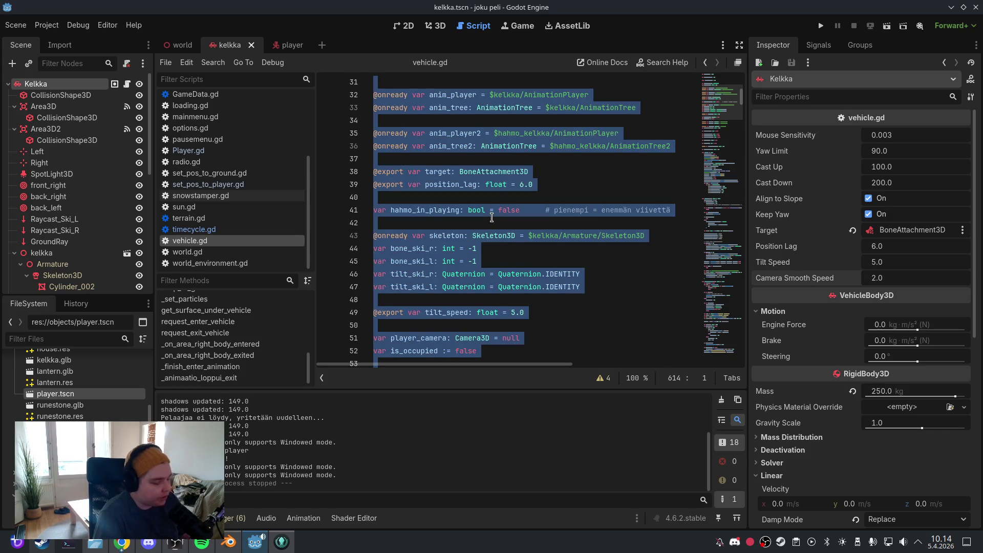
click(491, 218)
click(732, 180)
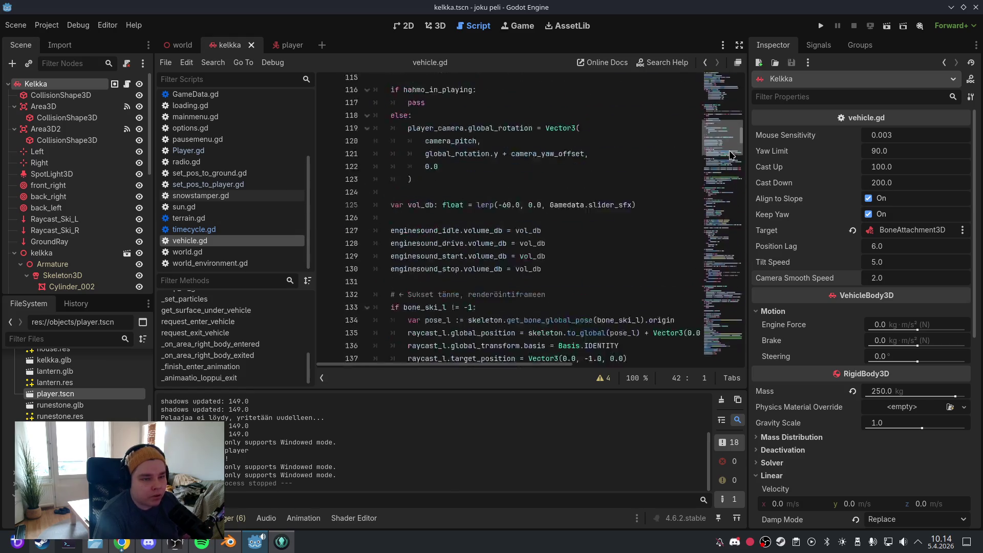
scroll(732, 179, down, 3)
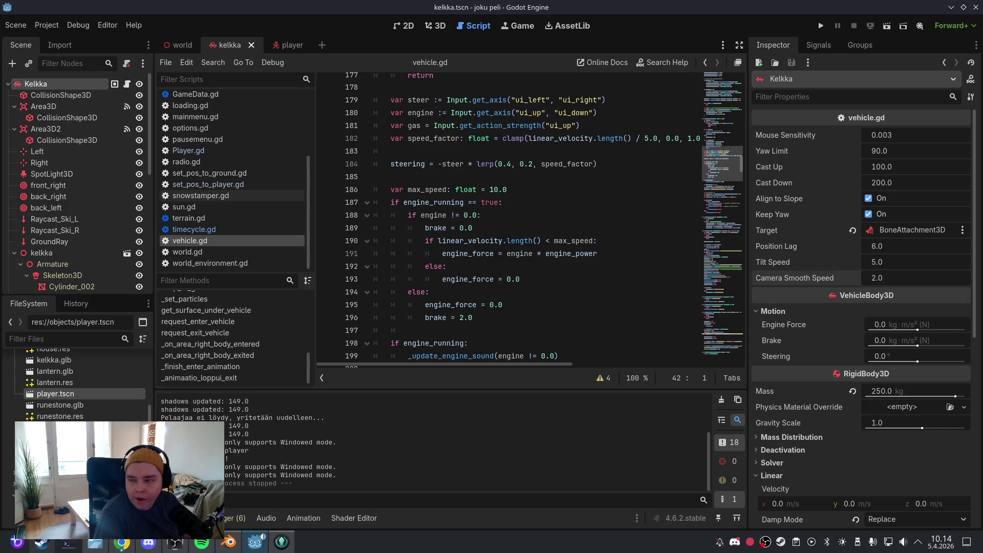
click(600, 242)
scroll(717, 133, up, 20)
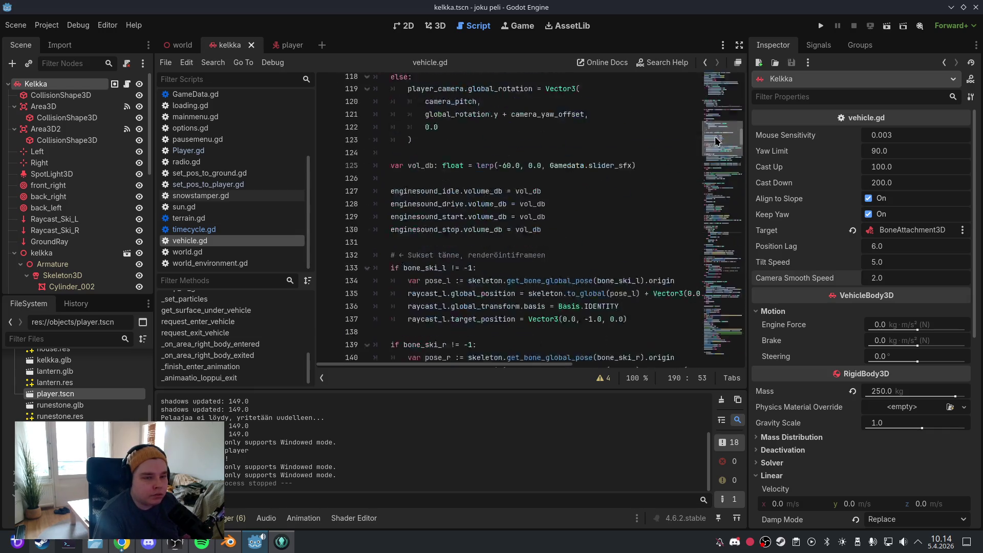
mouse_move(719, 88)
mouse_down()
mouse_move(719, 73)
mouse_move(721, 112)
mouse_up()
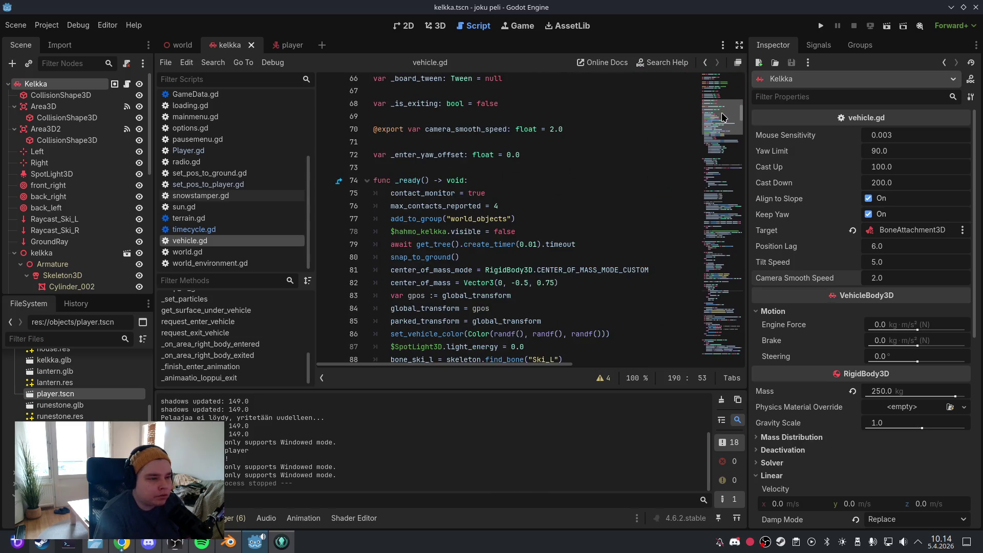
mouse_move(558, 152)
mouse_down()
mouse_move(371, 153)
mouse_move(368, 118)
mouse_up()
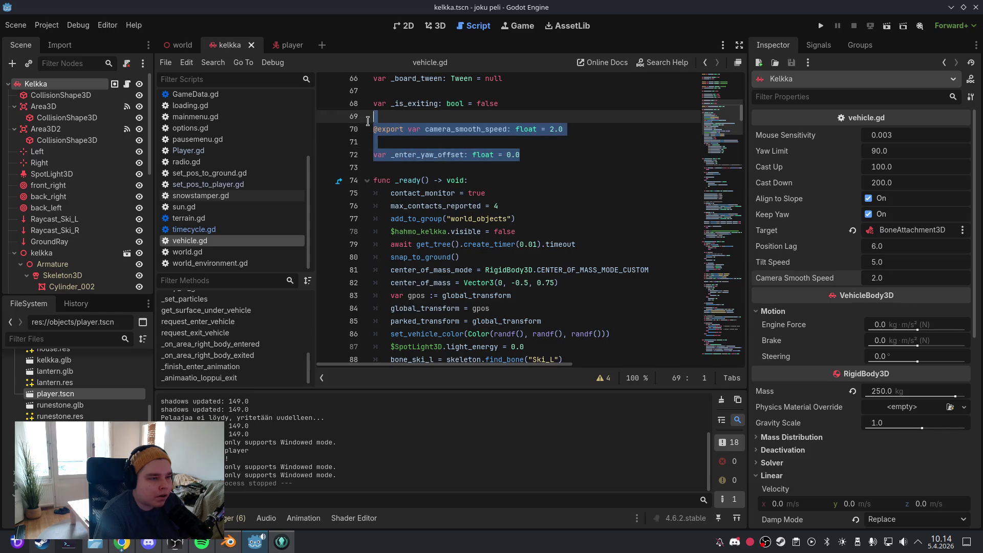
key(BackSpace)
key(BackSpace)
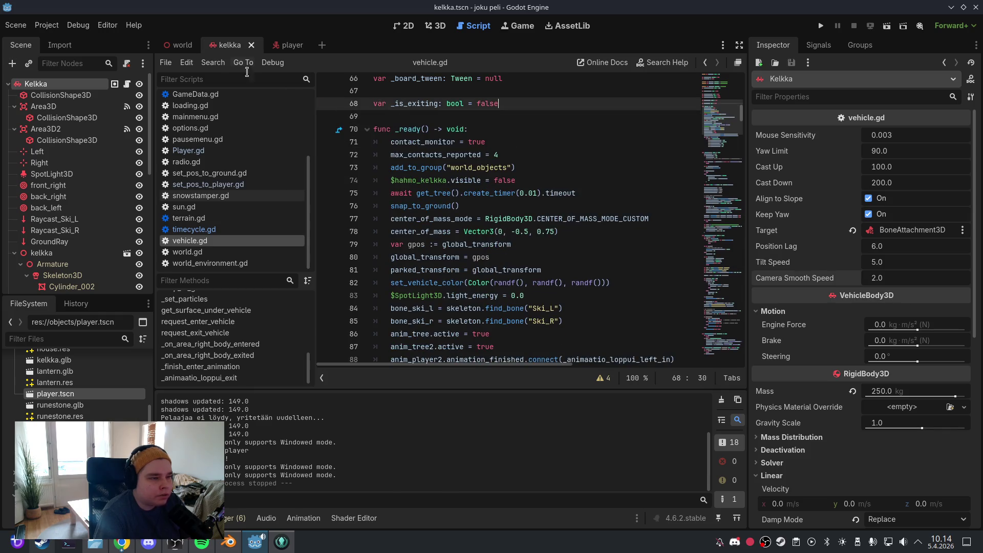
click(15, 24)
click(52, 105)
Delete line 250, which uses the removed _enter_yaw_offset
click(473, 373)
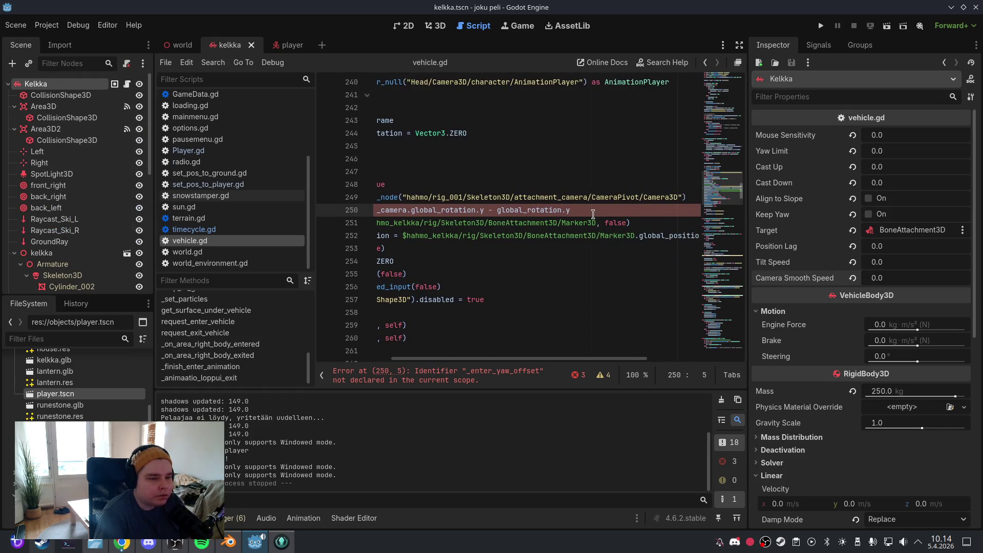
triple_click(593, 211)
key(BackSpace)
key(BackSpace)
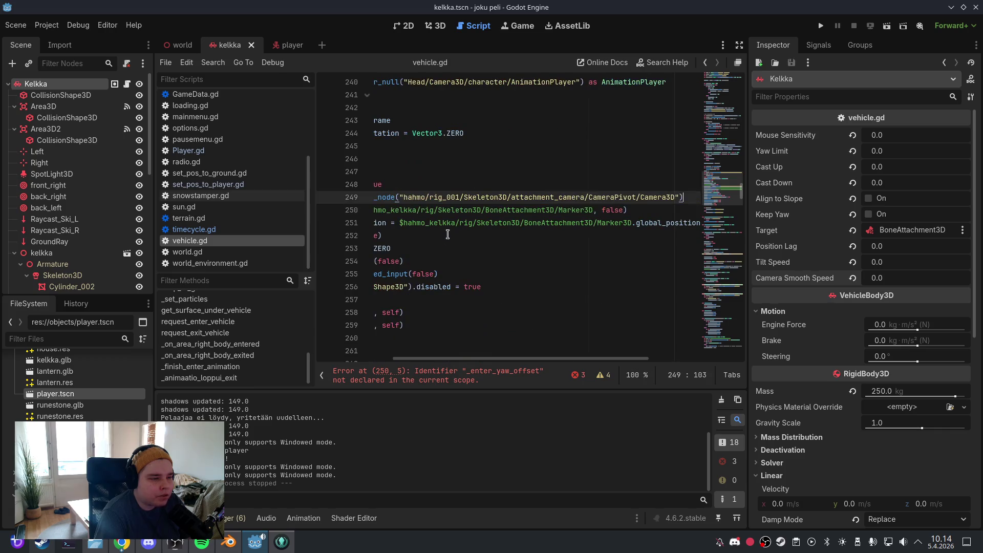
scroll(534, 354, left, 5)
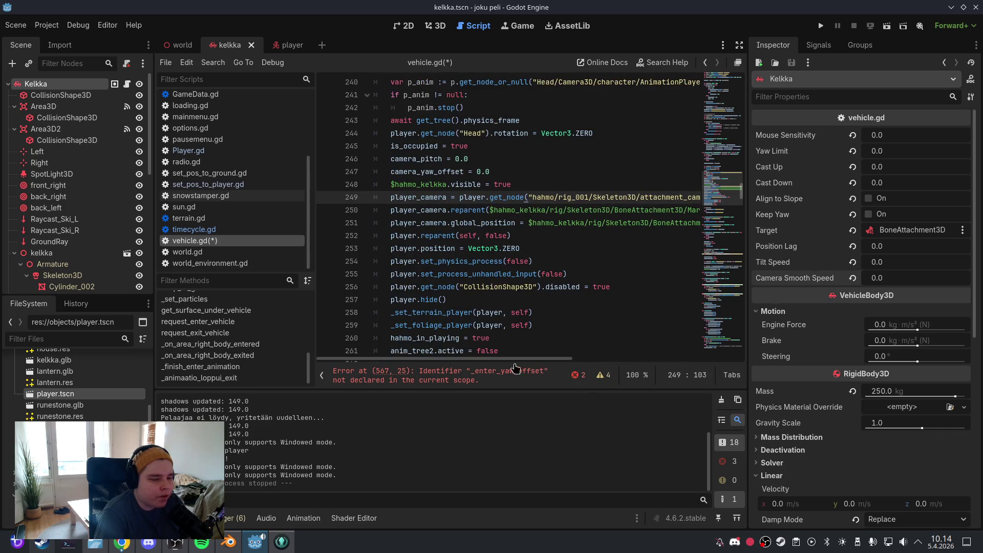
Remove the deg_to_rad(90.0) camera_yaw_offset assignment and its leftover comment near line 567
click(503, 372)
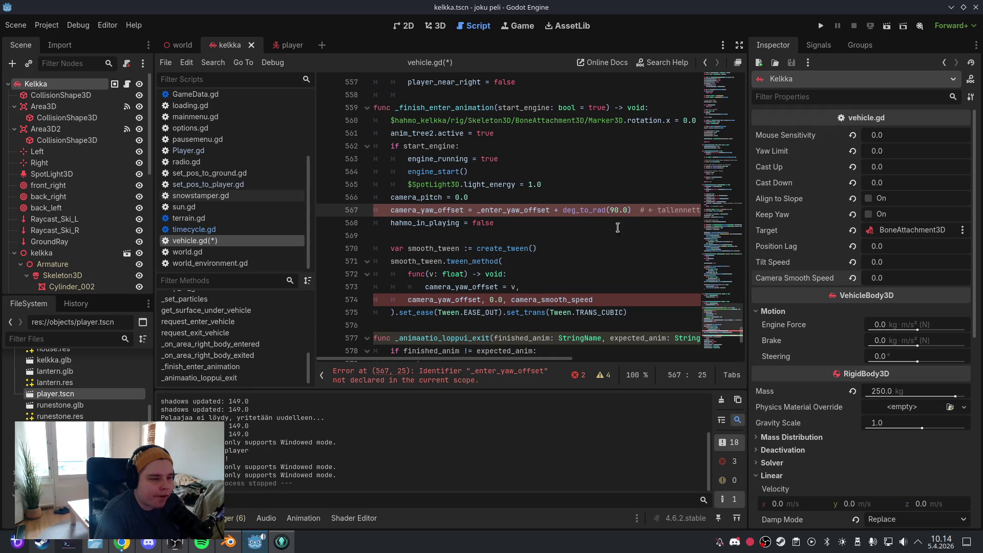
drag(632, 210, 480, 210)
key(BackSpace)
key(shift+Home)
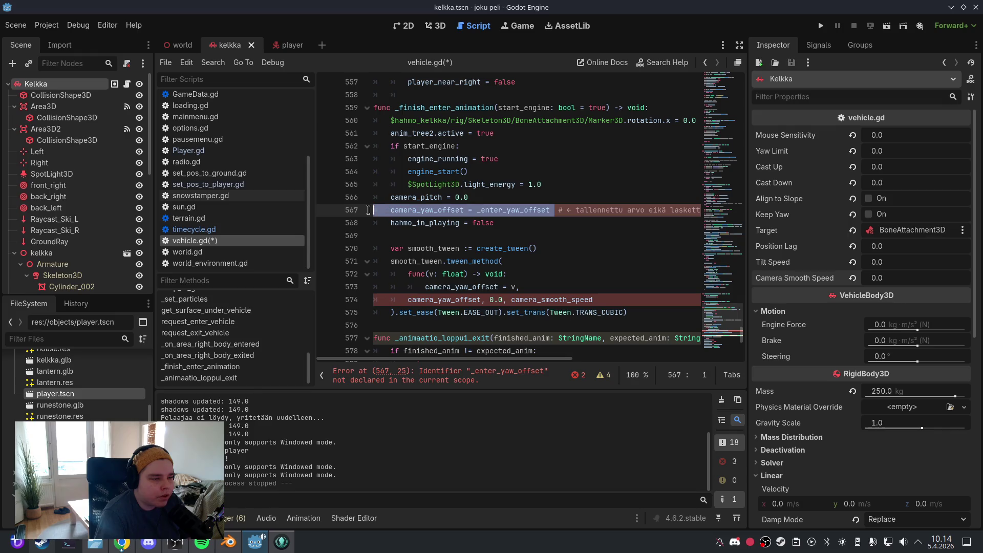
key(BackSpace)
key(BackSpace)
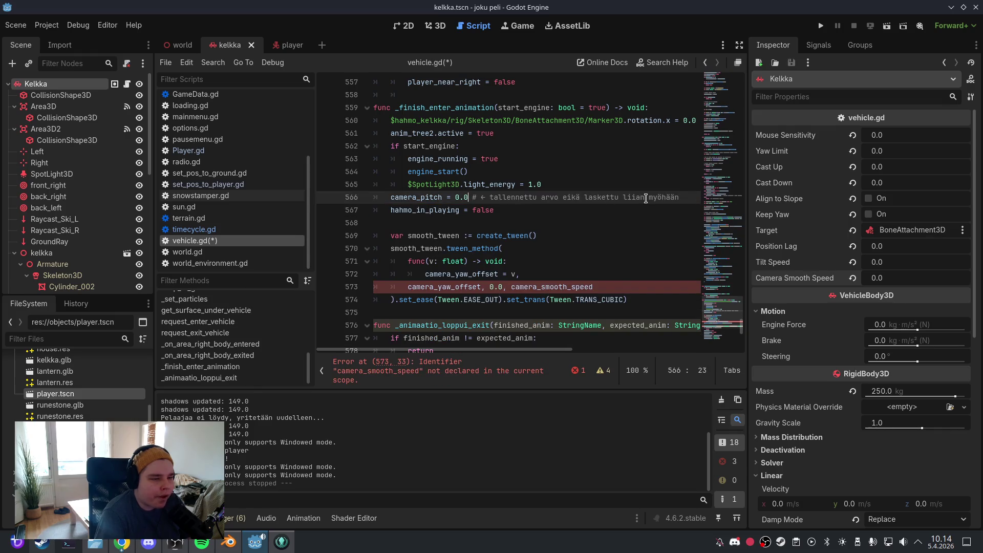
drag(680, 197, 471, 200)
key(BackSpace)
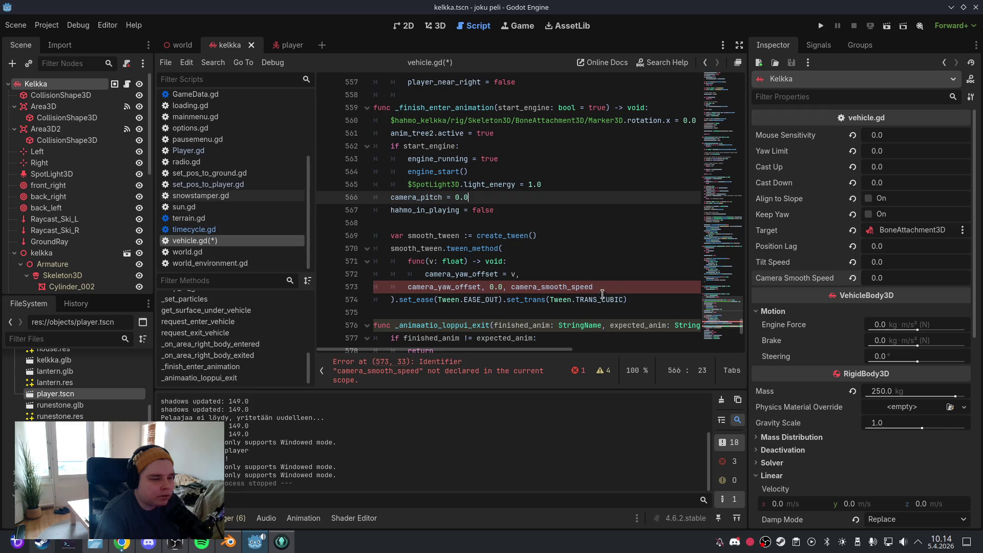
Delete the camera_smooth_speed tween argument and the whole smooth_tween block
drag(597, 287, 375, 285)
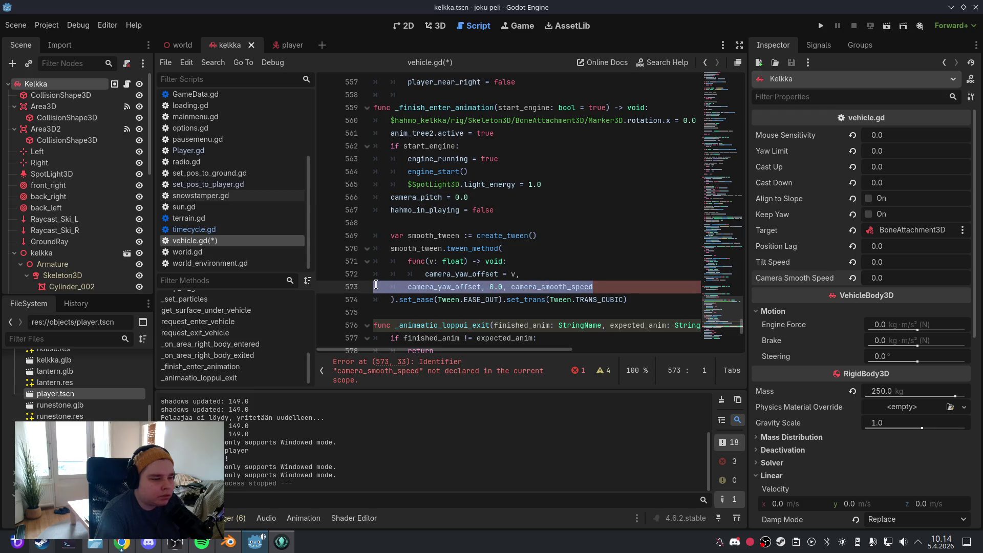
key(BackSpace)
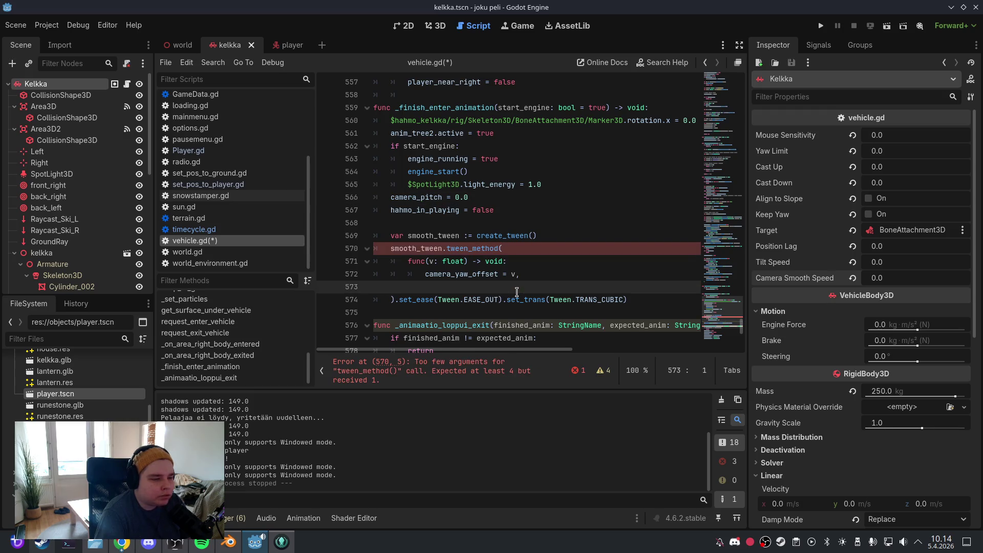
key(BackSpace)
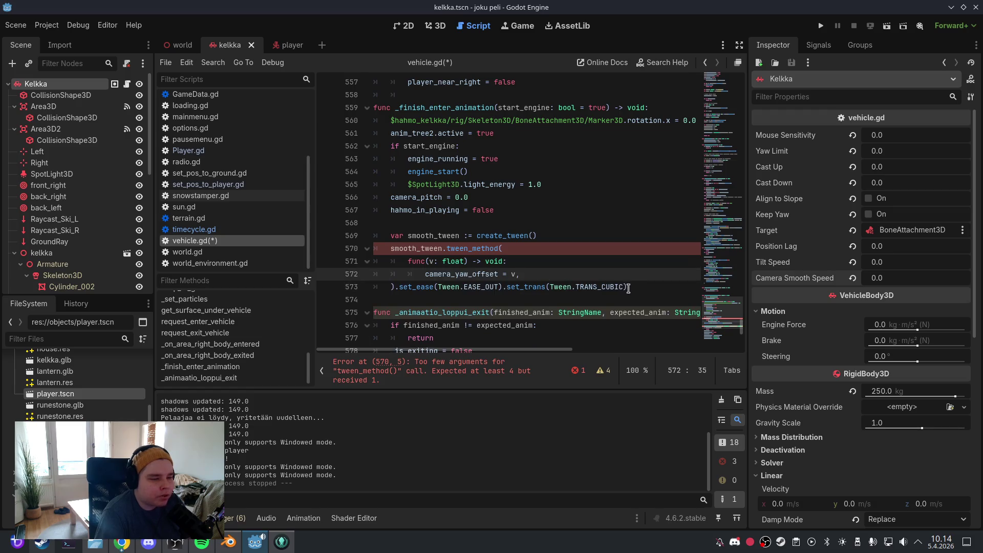
mouse_move(643, 288)
mouse_down()
mouse_move(376, 236)
mouse_move(379, 224)
mouse_up()
key(BackSpace)
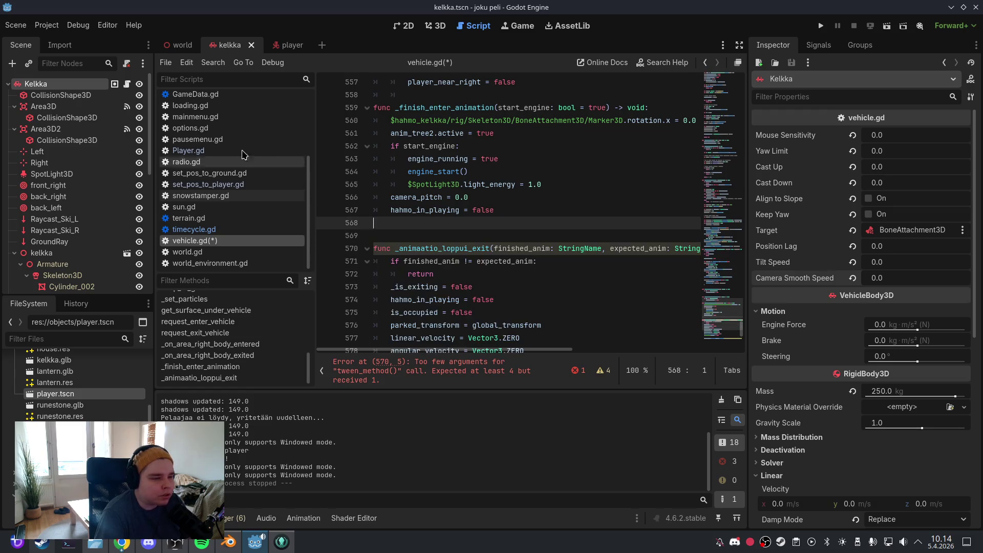
click(16, 25)
Save the scene and launch a test run of the game
click(40, 103)
click(435, 26)
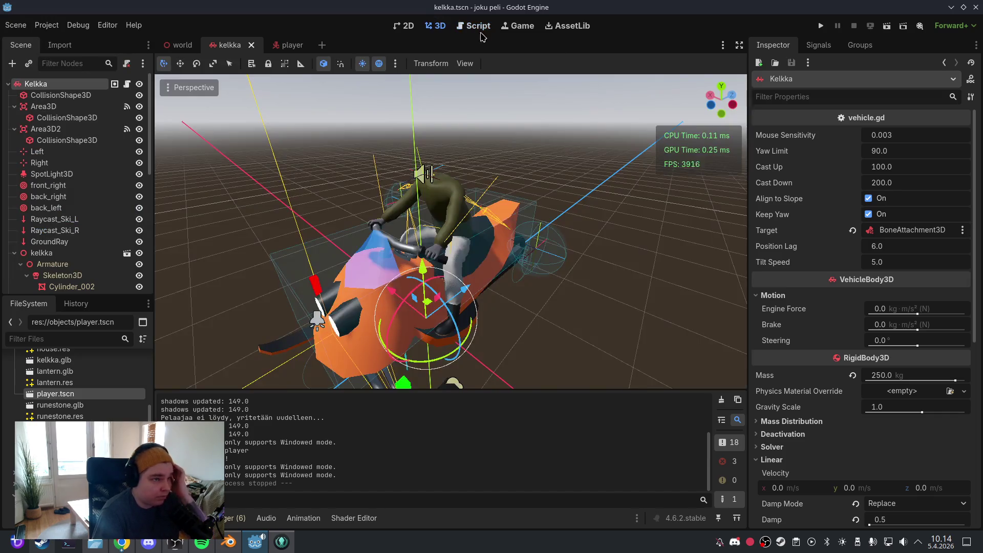
click(821, 25)
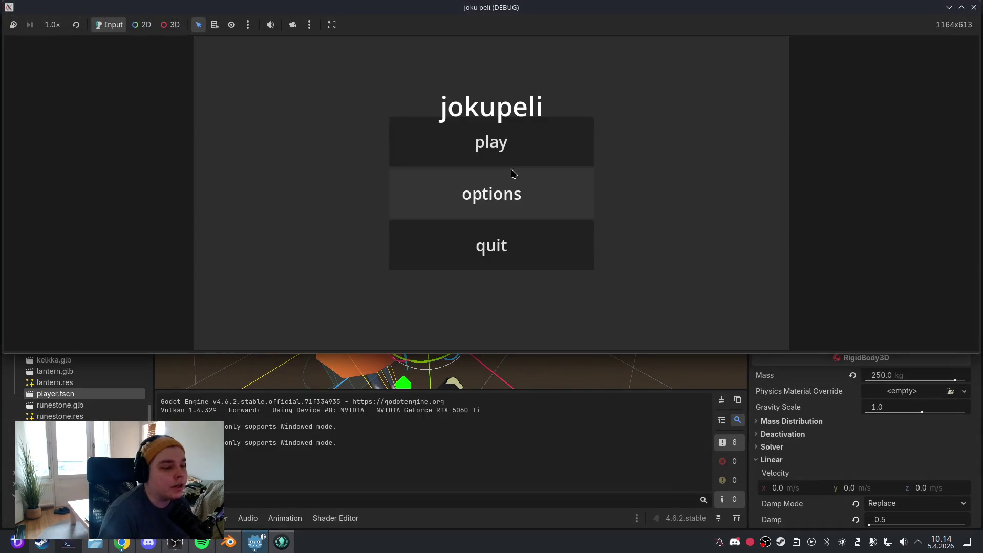
Walk to the sled with W, board it with F, then quit back to vehicle.gd
click(515, 155)
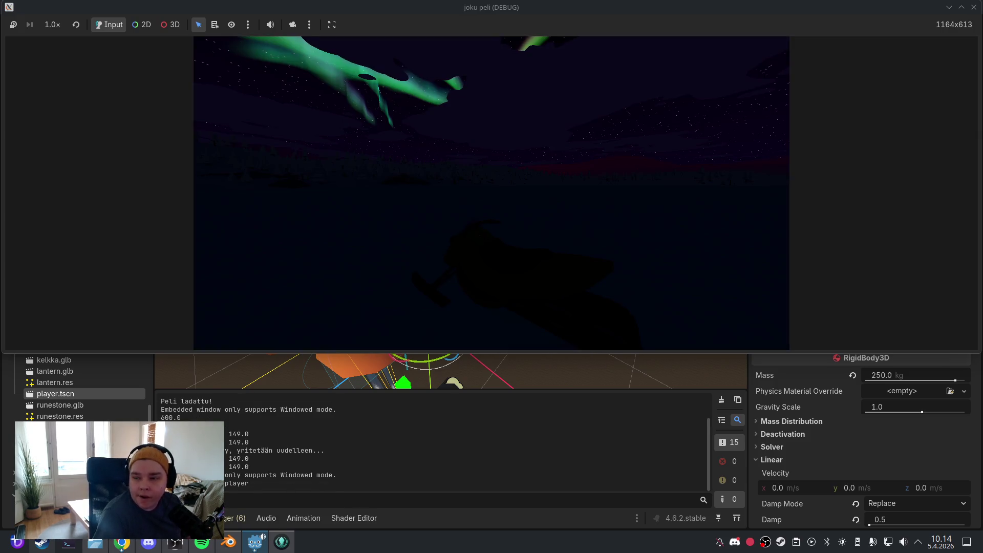
key(w)
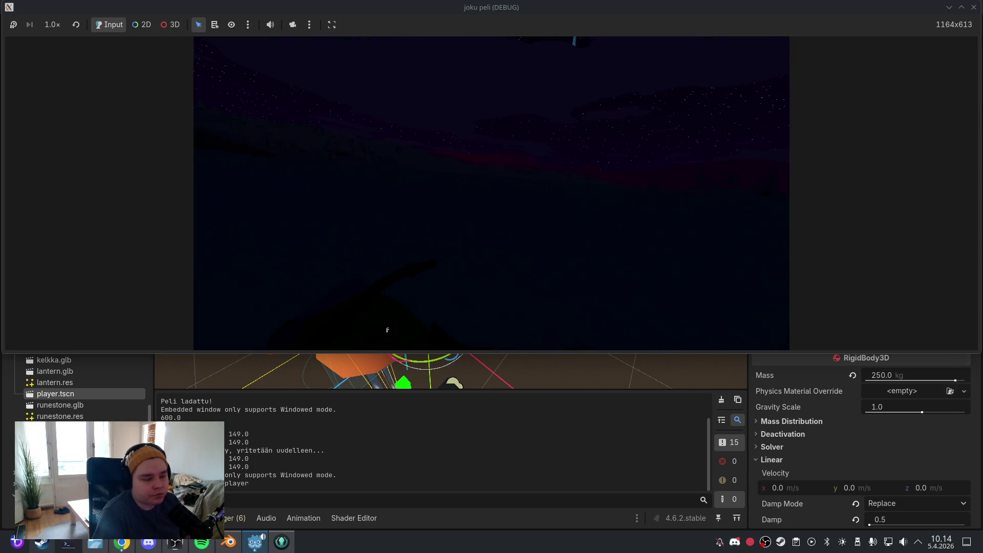
key(f)
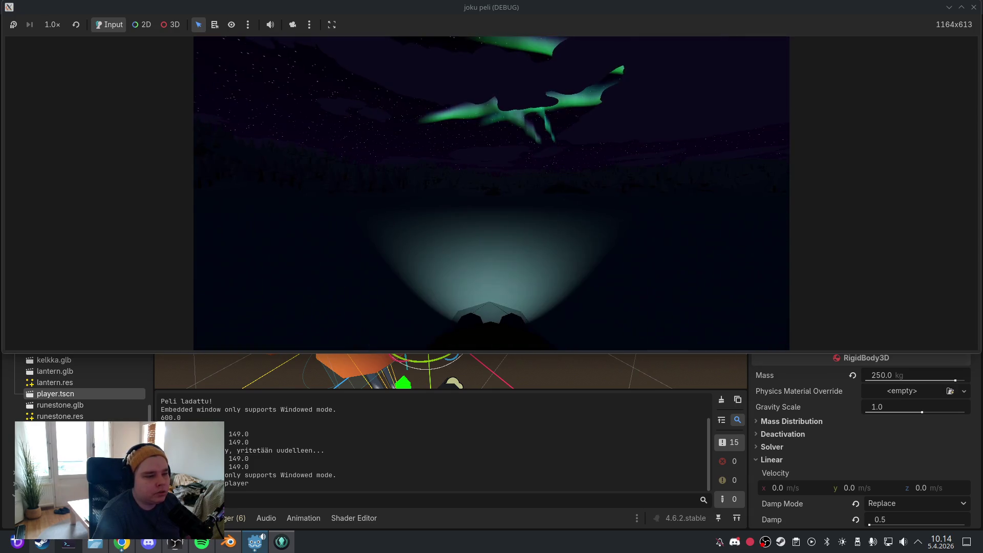
key(Escape)
click(499, 242)
click(509, 236)
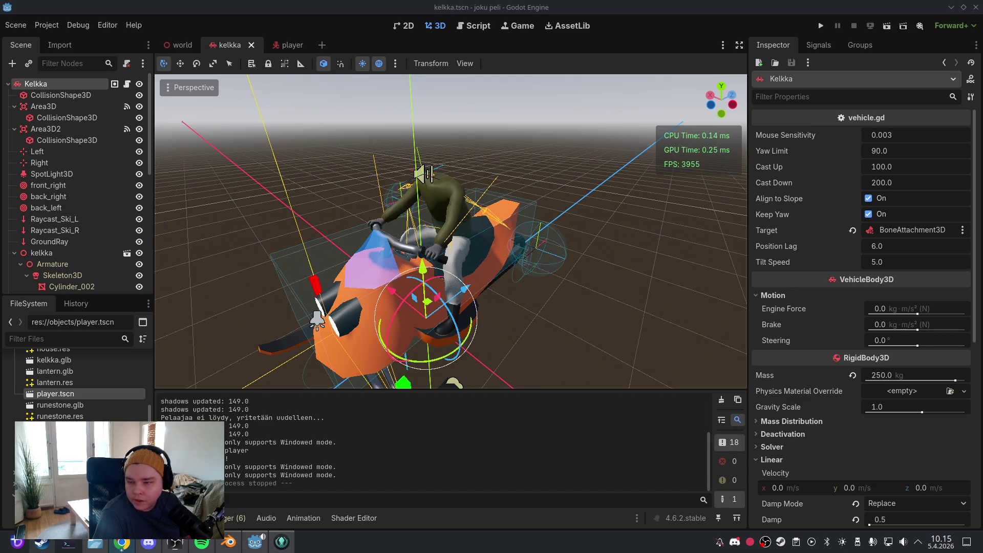
click(474, 25)
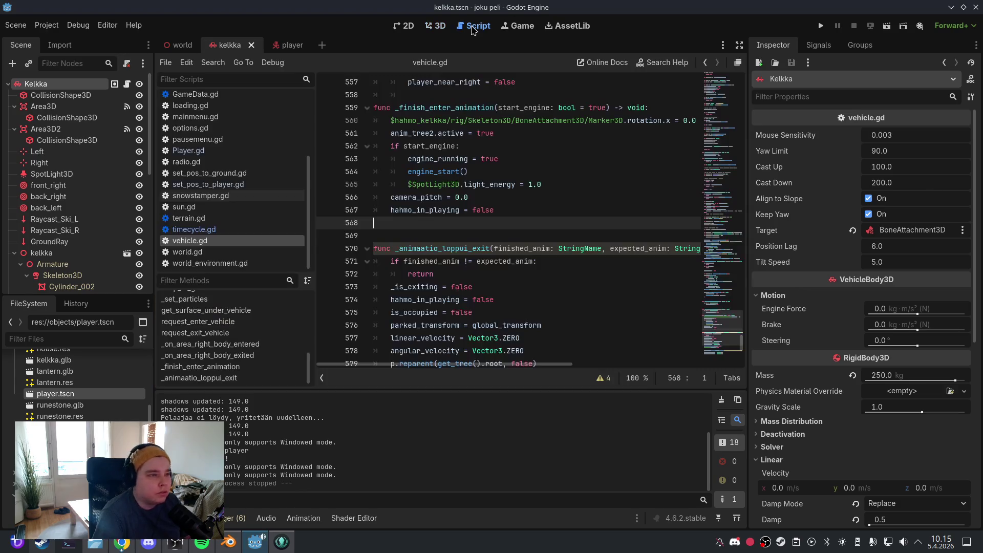
Save vehicle.gd from the Scene menu
click(450, 172)
key(ctrl+a)
click(566, 186)
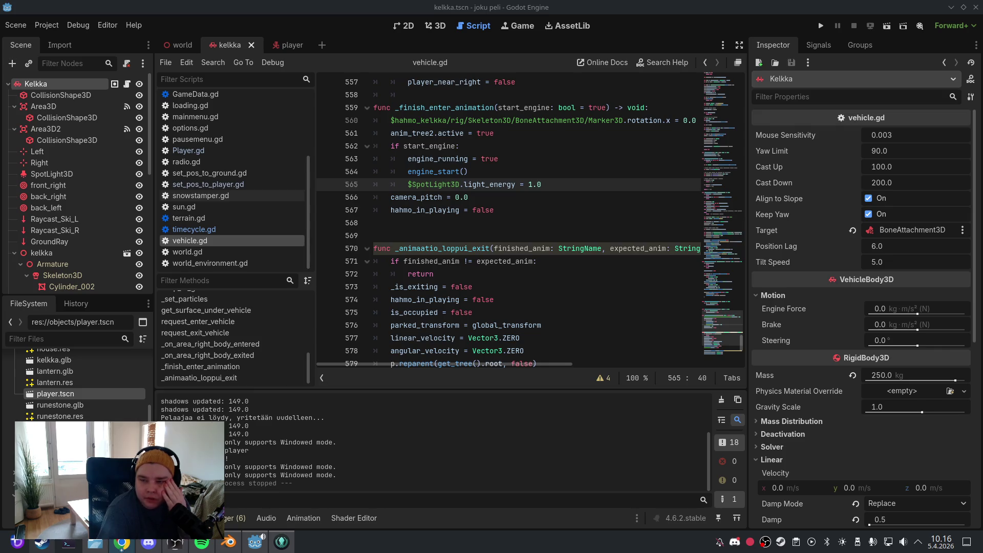
click(16, 25)
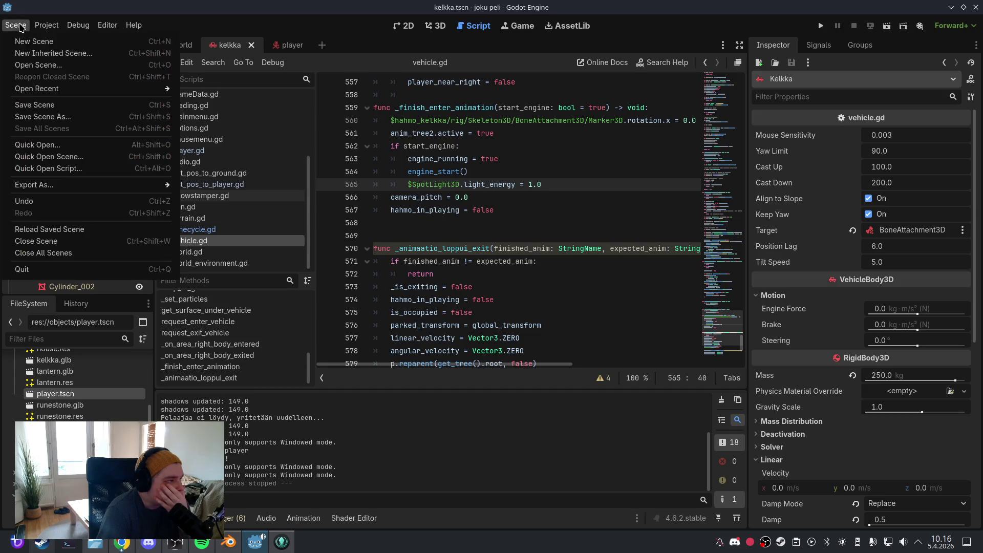
click(36, 105)
Delete the extra blank line 568 before _animaatio_loppui_exit and save the script
click(554, 224)
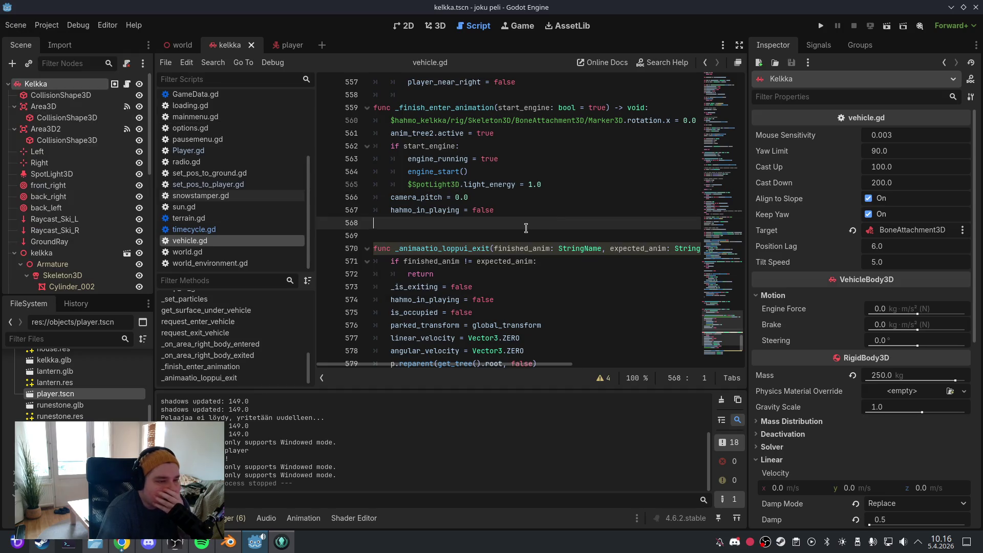
key(Down)
key(BackSpace)
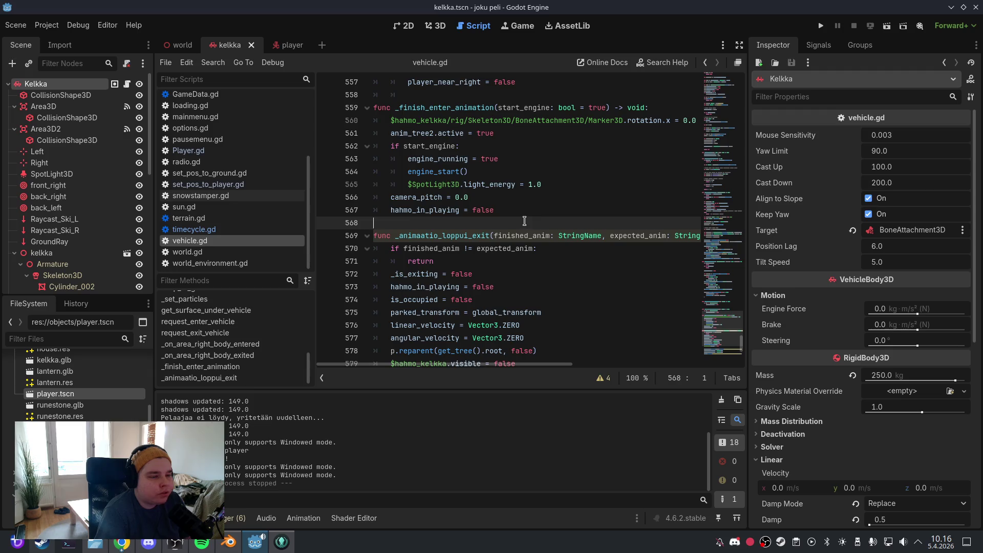
scroll(524, 221, up, 20)
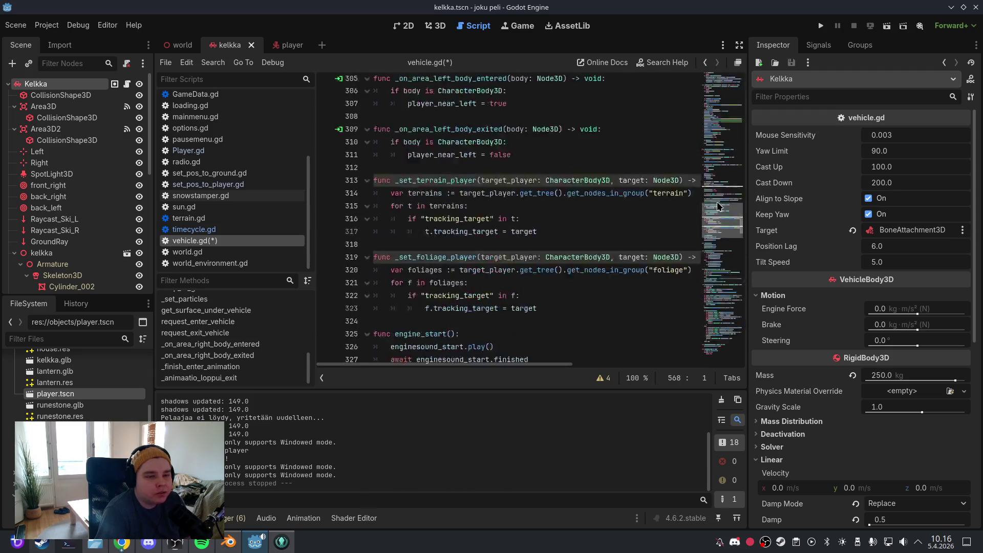
scroll(719, 206, up, 20)
click(15, 25)
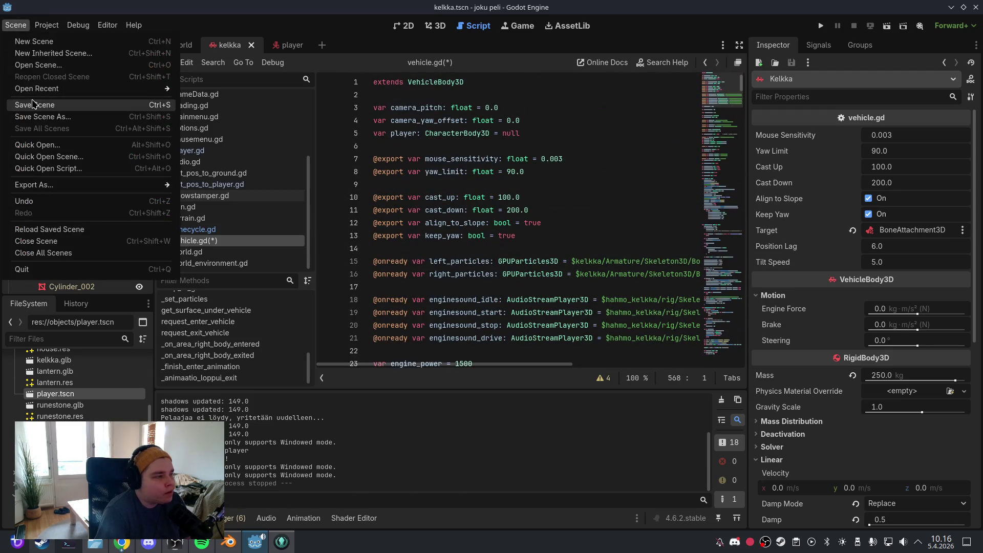
click(33, 104)
click(436, 26)
Run the game, board the sled with F for a ride, then quit via the pause menu
click(821, 26)
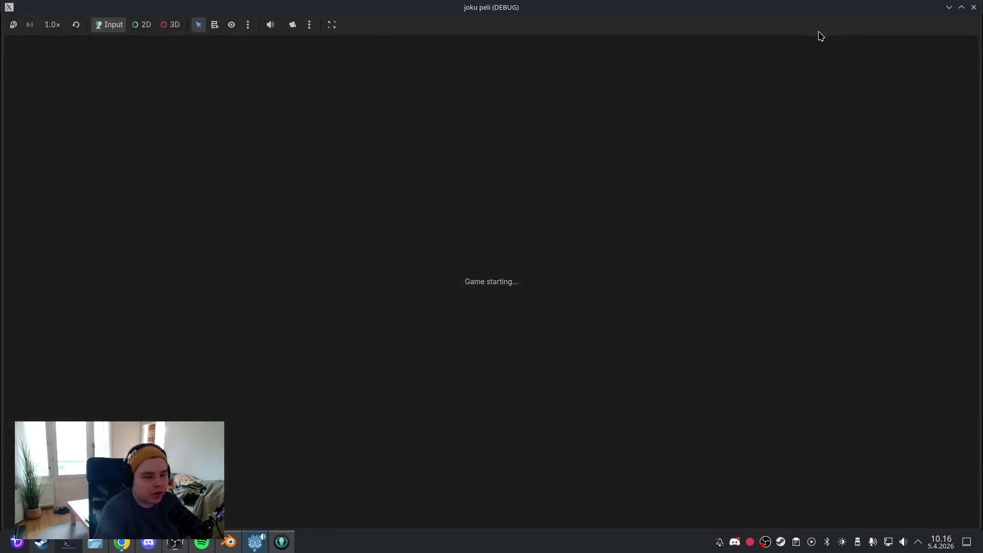
click(564, 149)
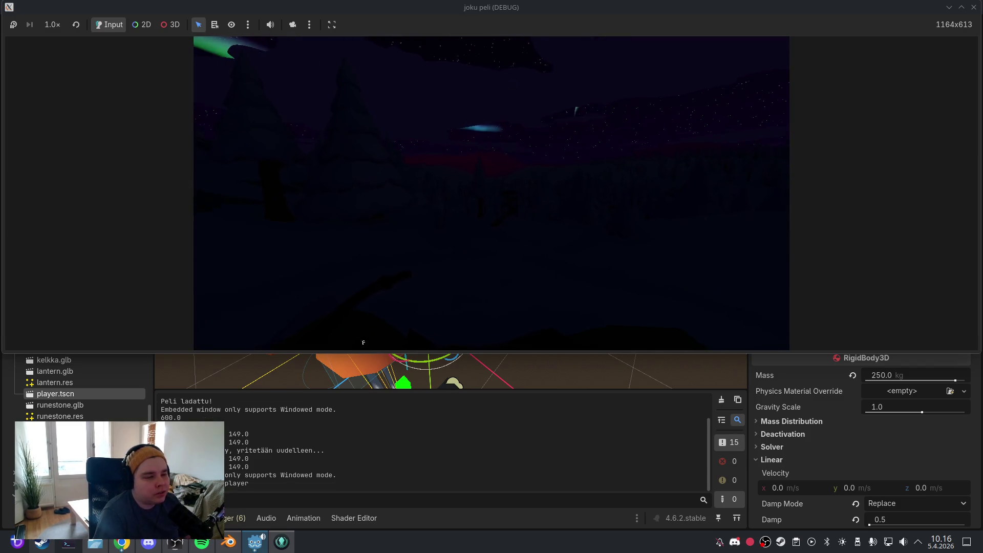
key(f)
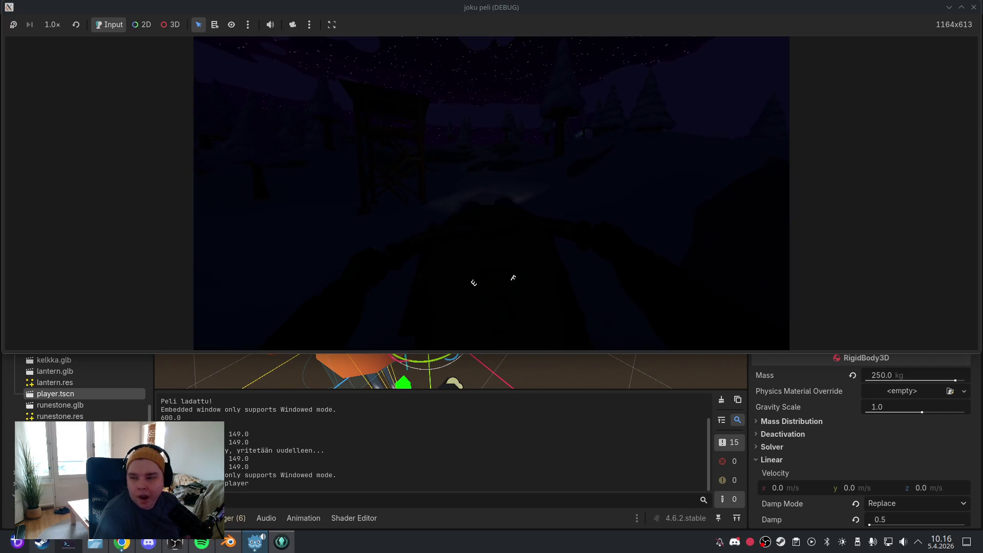
key(Escape)
click(495, 236)
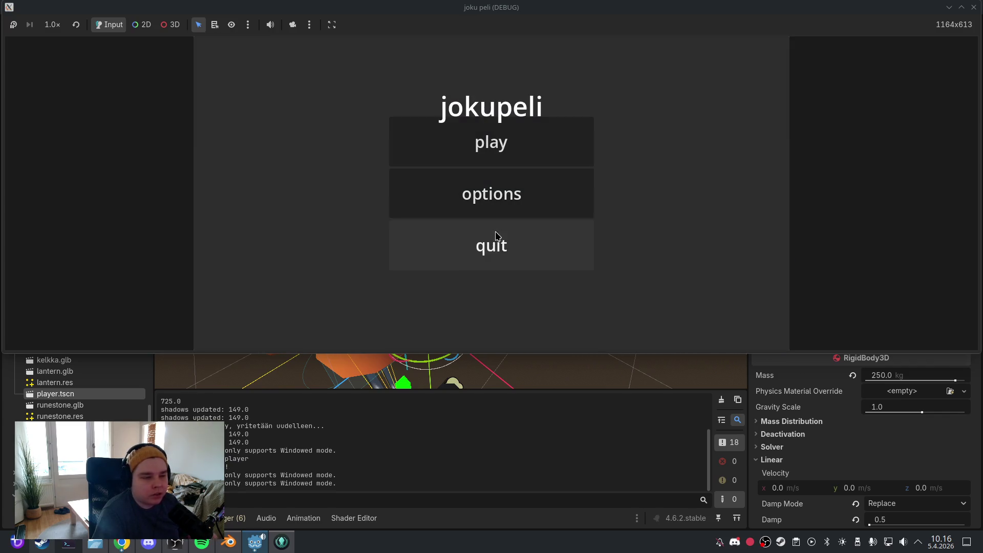
click(496, 236)
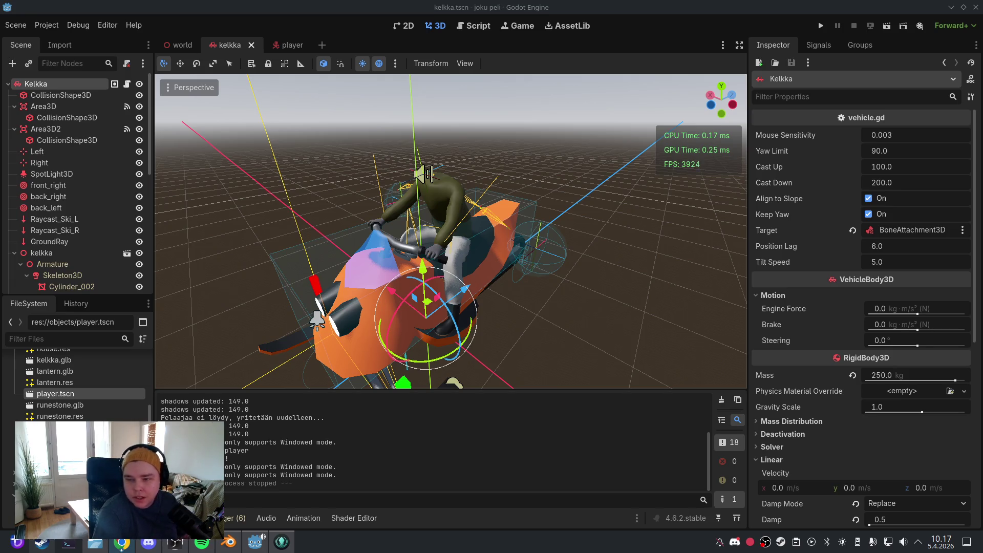
click(474, 26)
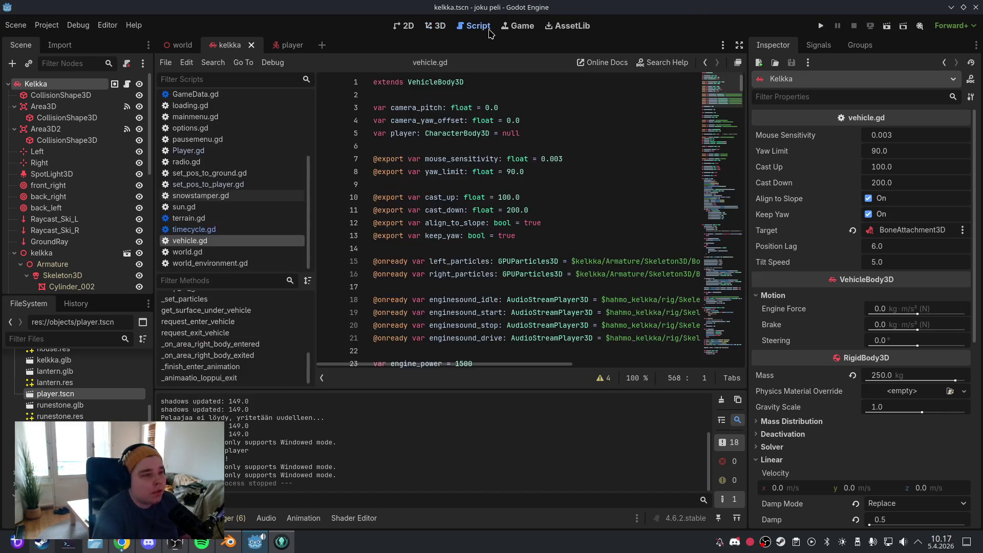
scroll(487, 225, down, 15)
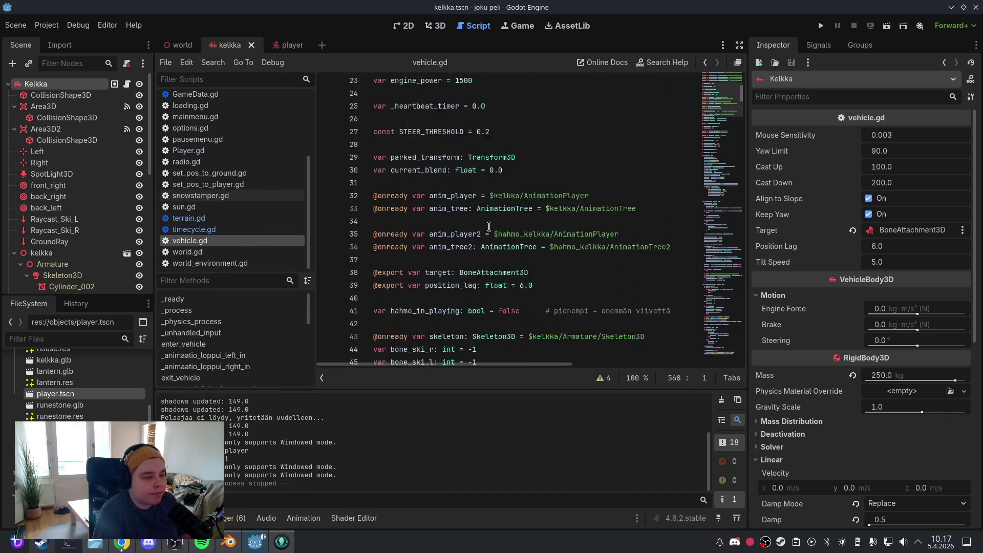
scroll(489, 227, down, 3)
click(523, 203)
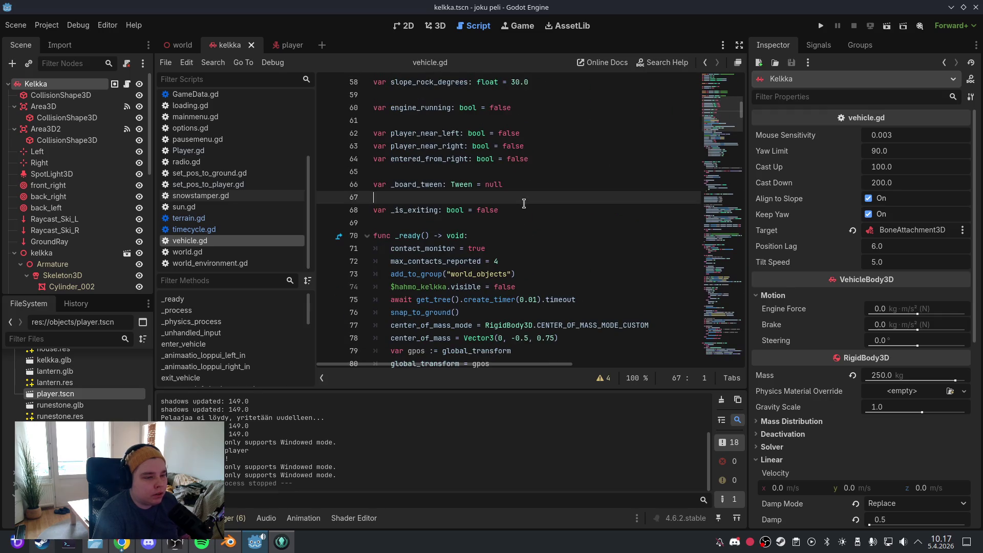
scroll(523, 205, down, 1)
key(Return)
key(Return)
text(@export var camera_smooth_speed: float = 2.0)
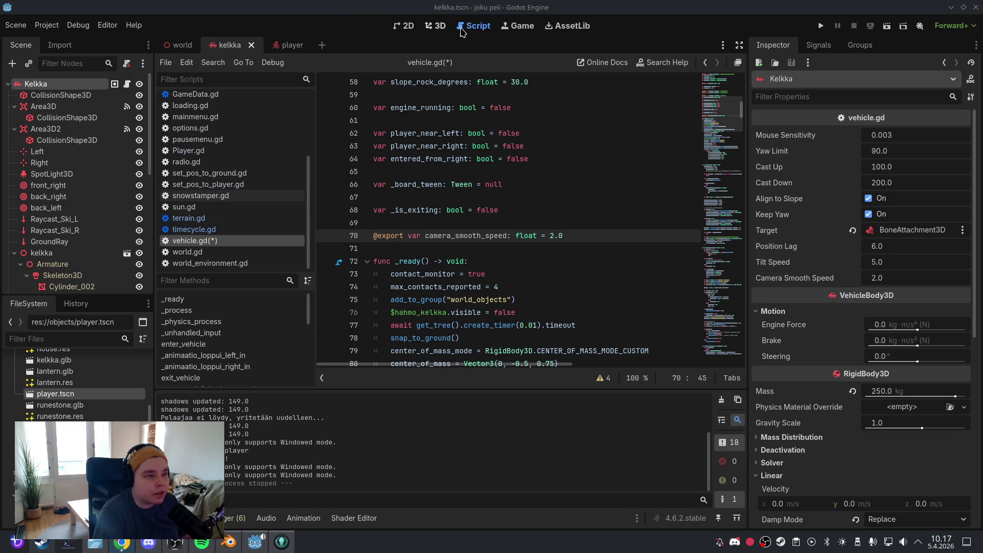
Replace _finish_enter_animation with tween code easing camera_yaw_offset to zero, and save the scene
scroll(449, 270, down, 5)
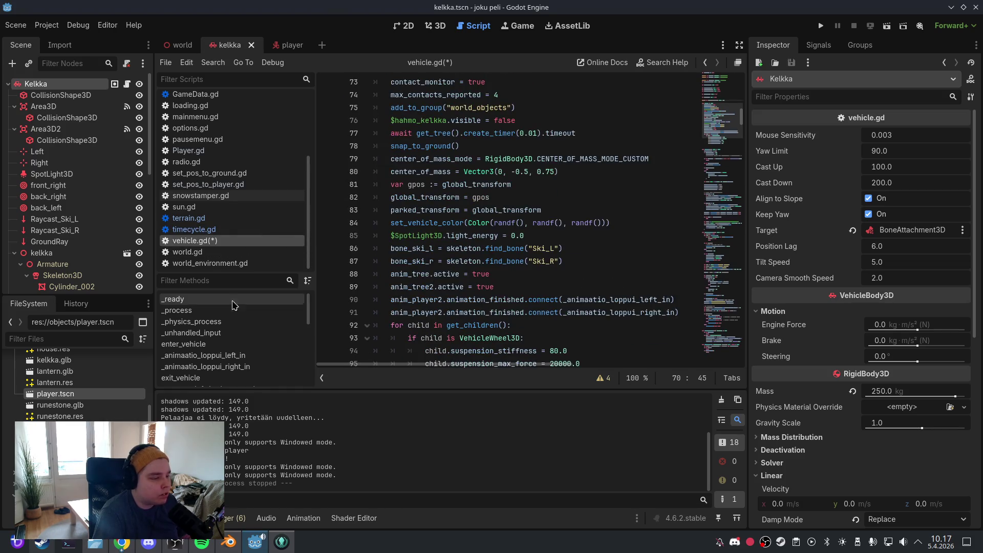
scroll(246, 338, down, 5)
scroll(261, 352, down, 3)
click(246, 367)
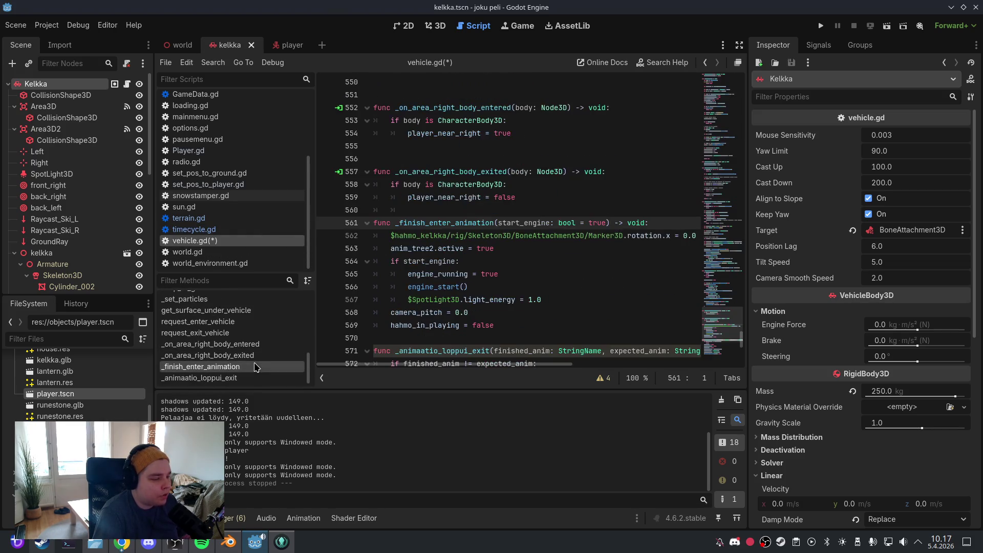
drag(502, 294, 373, 184)
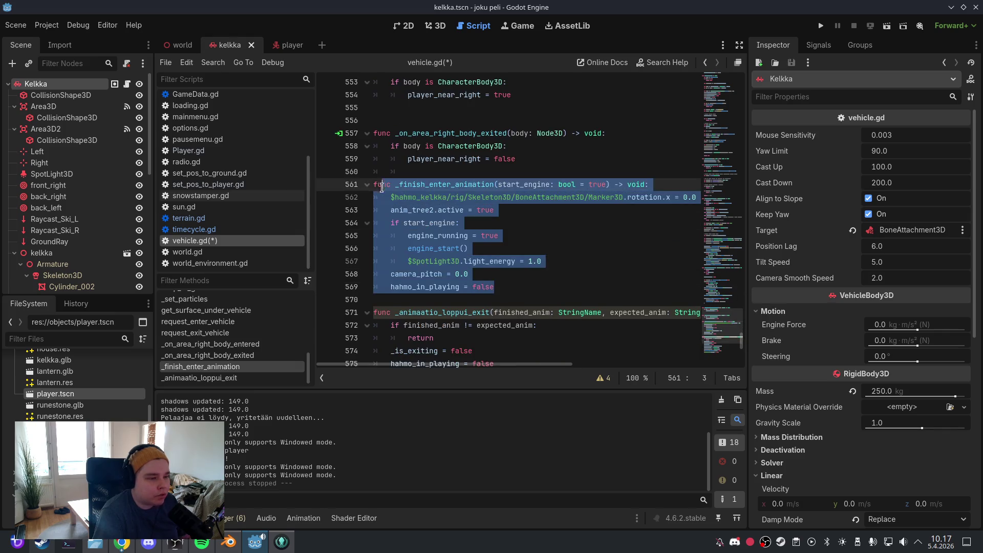
text(func _finish_enter_animation(start_engine: bool = true) -> void: 	$hahmo_kelkka/rig/Skeleton3D/BoneAttachment3D/Marker3D.rotation.x = 0.0 	anim_tree2.active = true 	if start_engine: 		engine_running = true 		engine_start() 		$SpotLight3D.light_energy = 1.0 	camera_pitch = 0.0 	camera_yaw_offset = deg_to_rad(90.0 if entered_from_right else -90.0) 	hahmo_in_playing = false  	var smooth_tween := create_tween() 	smooth_tween.tween_method( 		func(v: float) -> void: 			camera_yaw_offset = v, 		camera_yaw_offset, 0.0, camera_smooth_speed 	).set_ease(Tween.EASE_OUT).set_trans(Tween.TRANS_CUBIC))
click(502, 238)
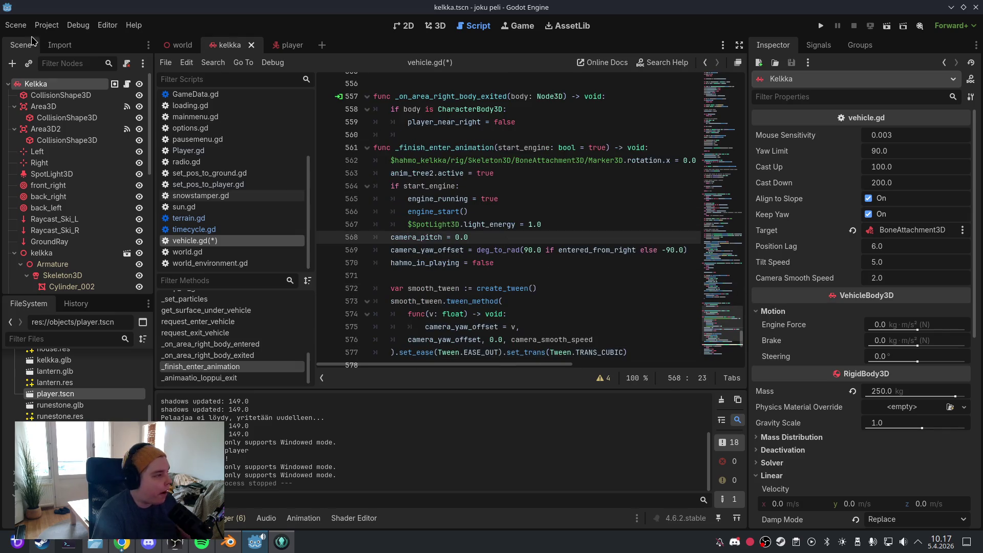
click(16, 25)
click(38, 110)
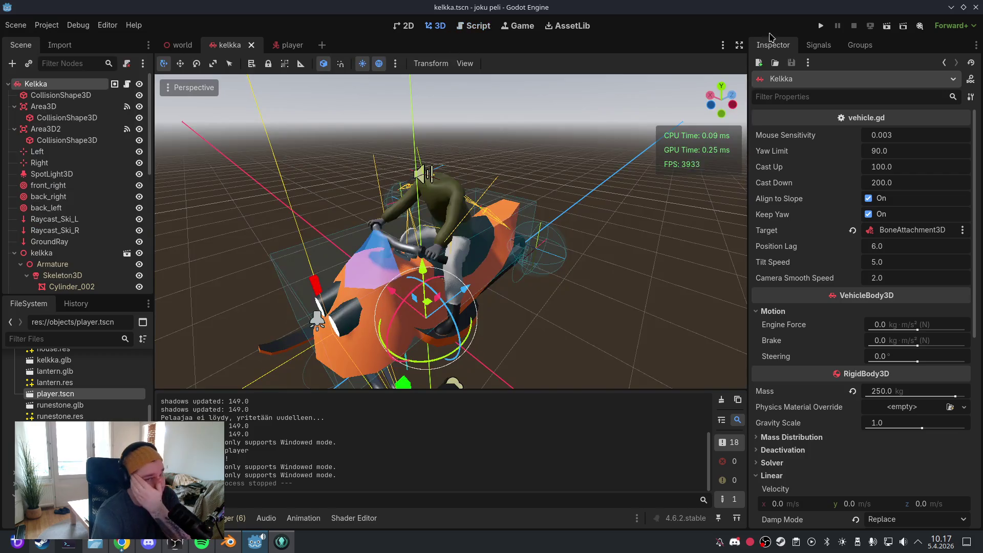
Run the game, start play, board the sled with F, then quit back to the editor
click(821, 25)
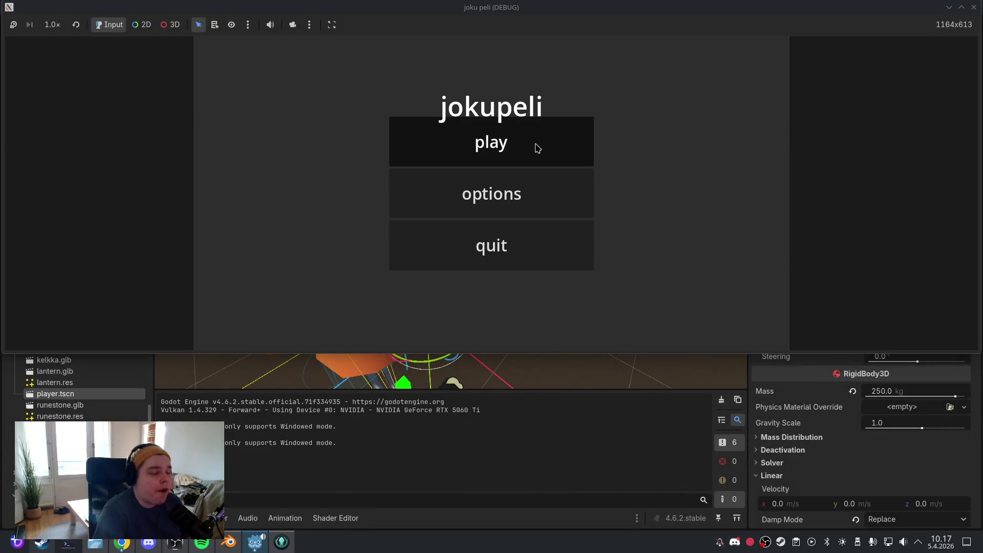
click(535, 147)
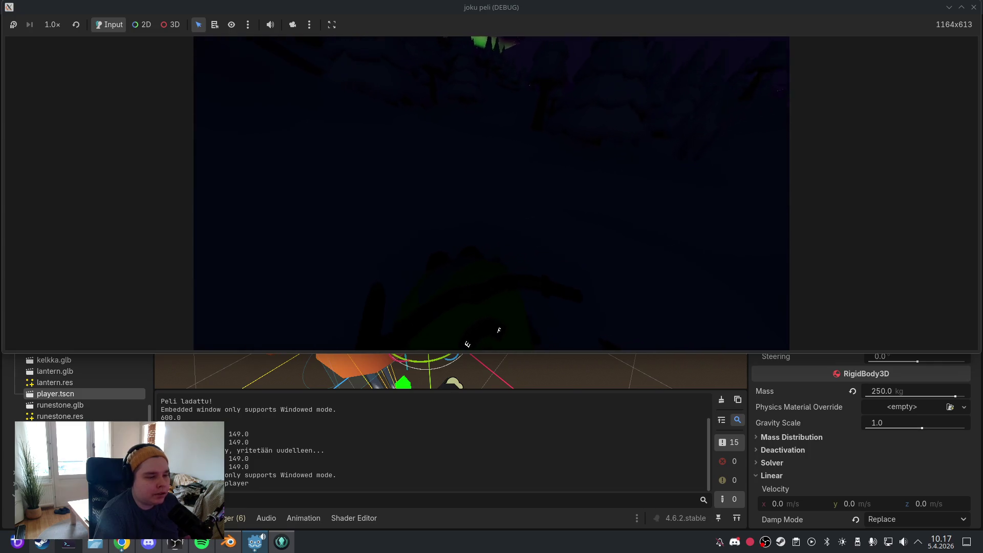
key(f)
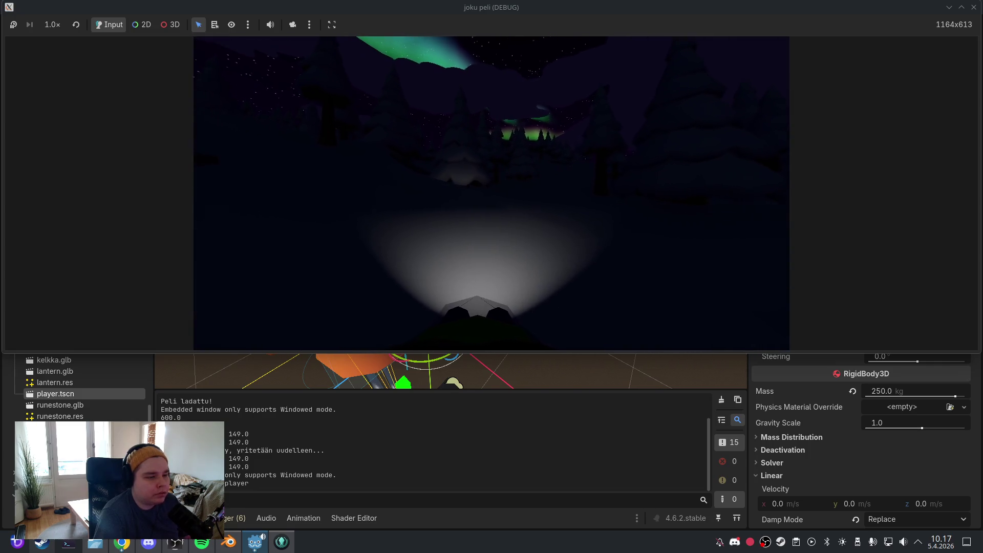
key(Escape)
click(501, 247)
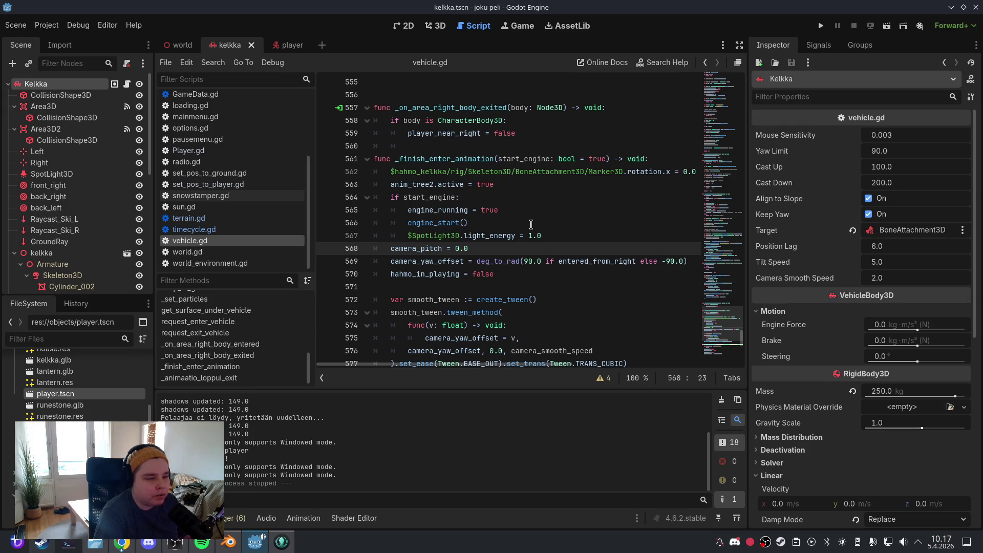
scroll(531, 225, down, 2)
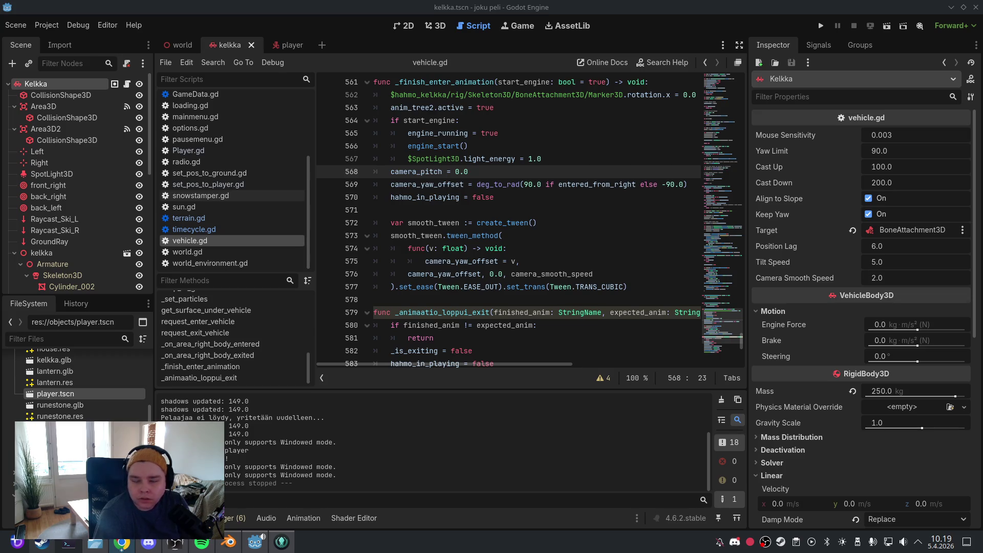
click(528, 251)
Undo the pasted tween code so _finish_enter_animation ends at hahmo_in_playing = false, and save
key(ctrl+z)
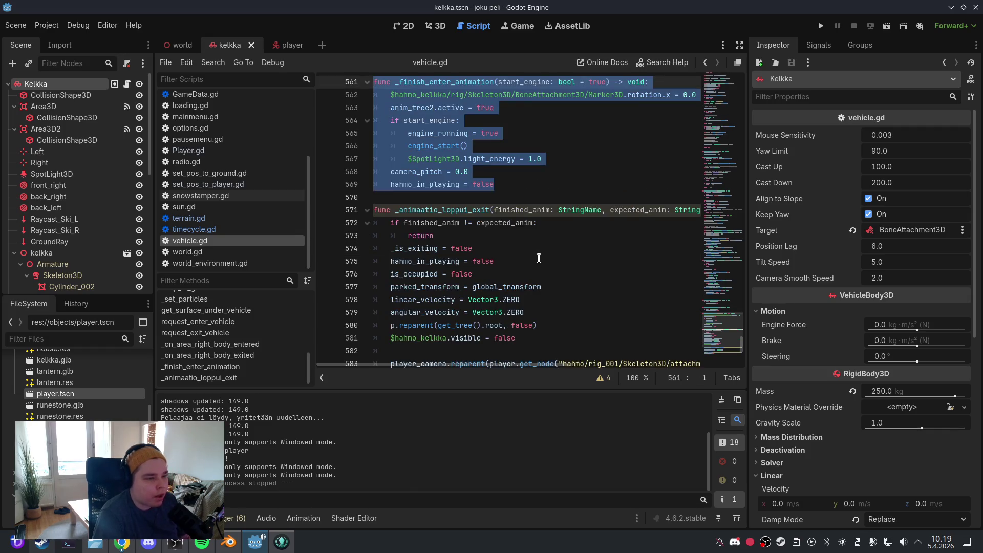
scroll(538, 259, up, 1)
click(531, 222)
click(15, 25)
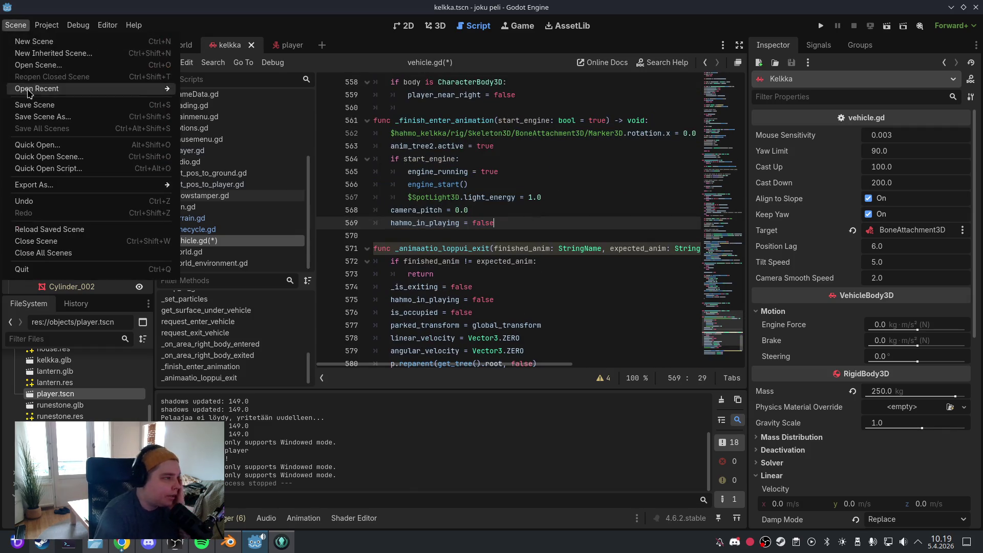
click(32, 105)
click(500, 160)
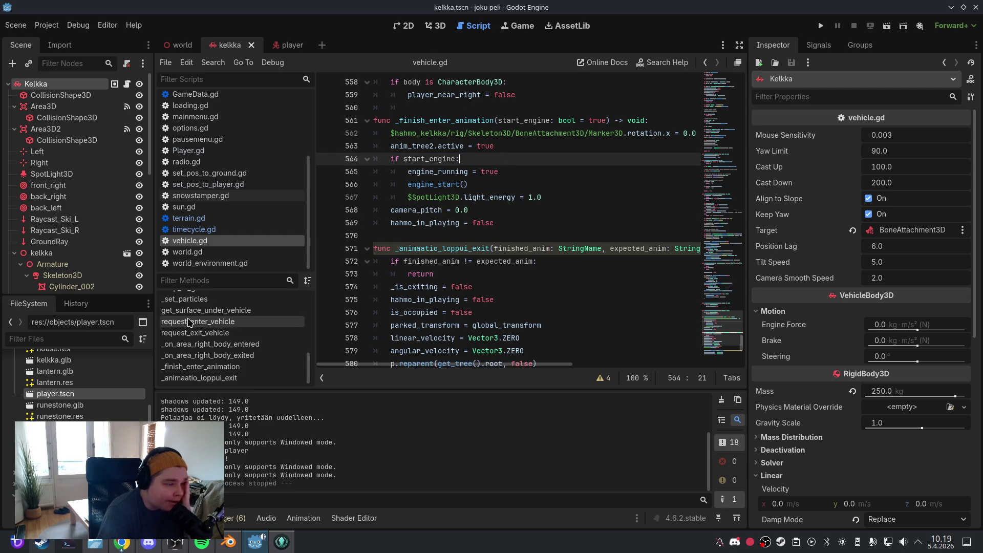
scroll(188, 323, up, 10)
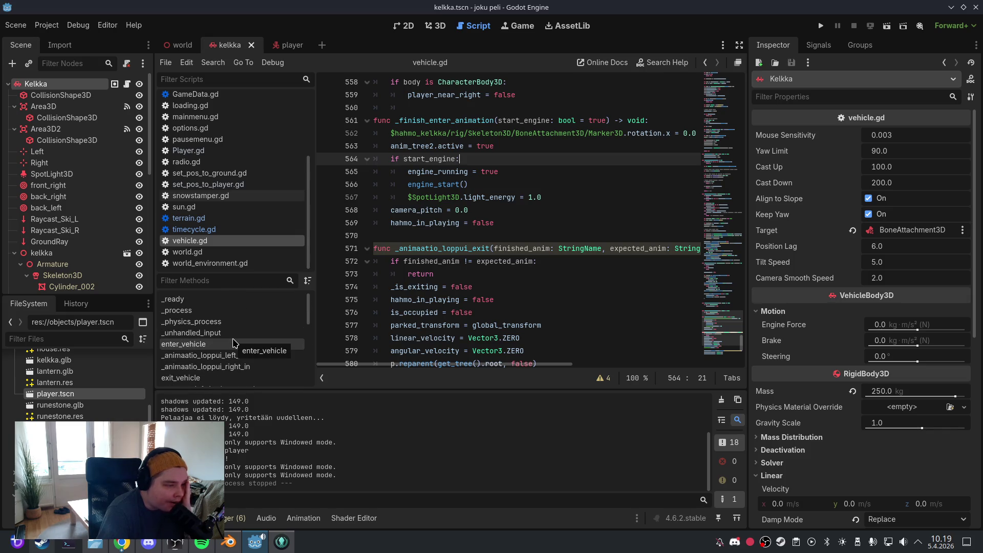
Go via _physics_process to vehicle.gd's _process function, where the player camera rotation is set
click(231, 322)
click(230, 310)
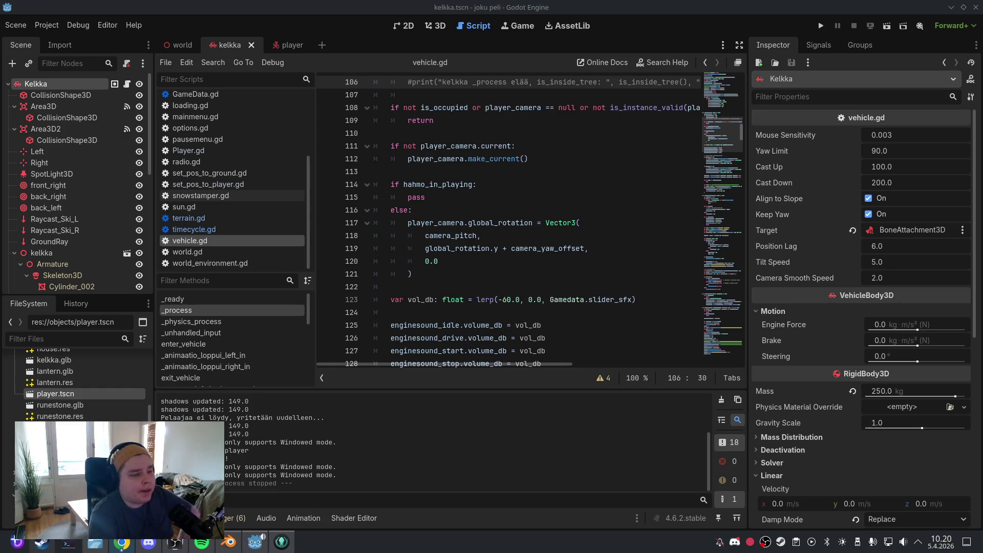
click(450, 174)
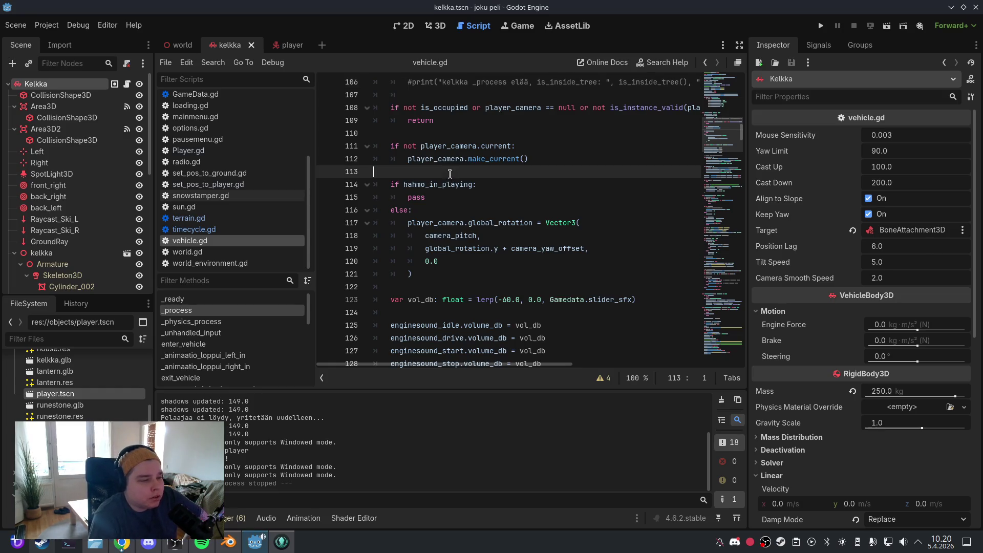
click(516, 197)
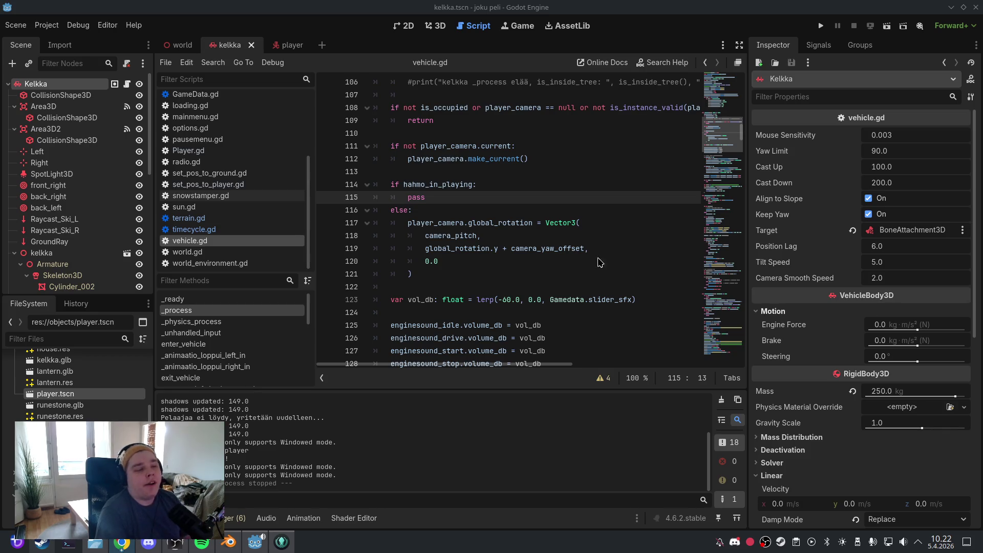
Save the scene with the current vehicle.gd edits
click(467, 170)
click(10, 26)
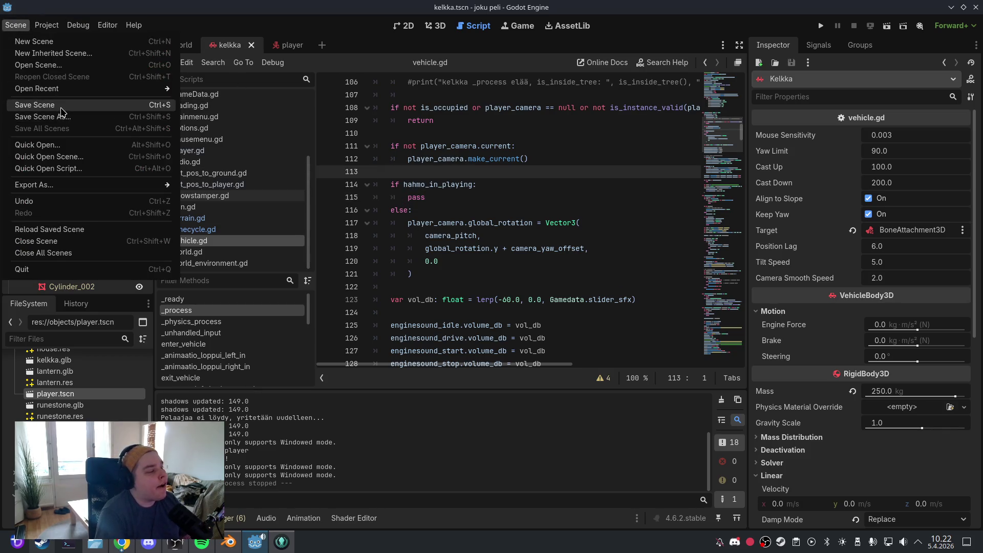
click(41, 105)
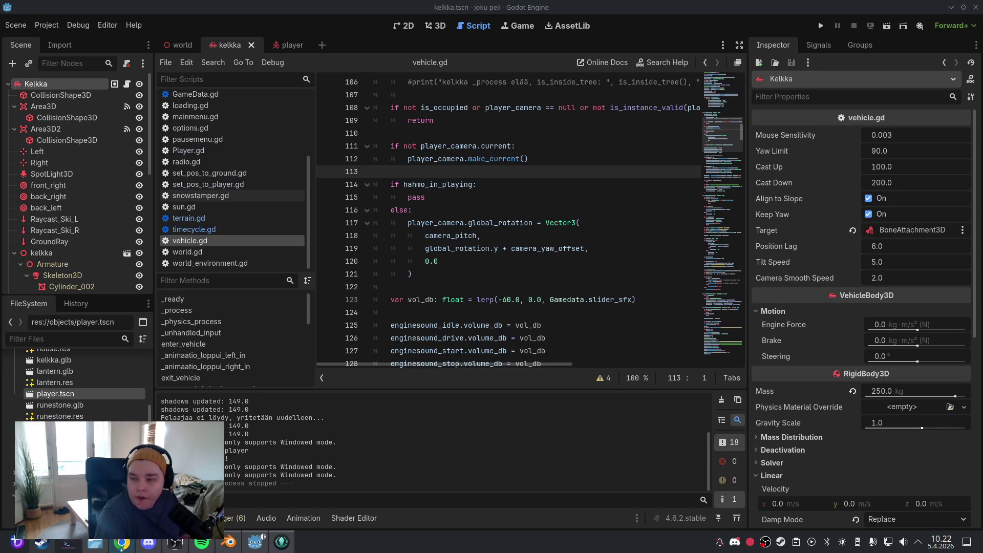
Add 'var _enter_yaw_offset: float = 0.0' just above the camera_smooth_speed export
scroll(589, 169, up, 3)
click(736, 99)
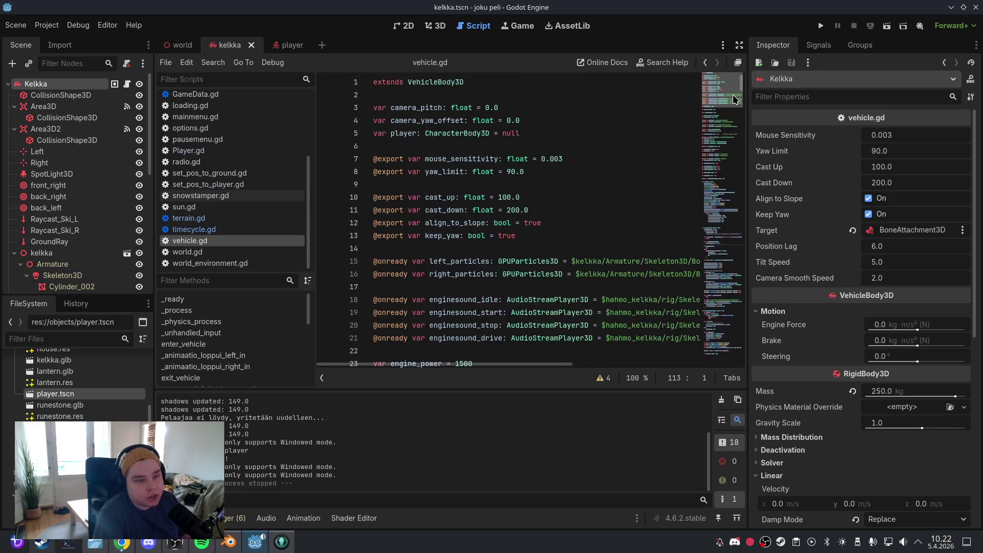
scroll(650, 196, down, 15)
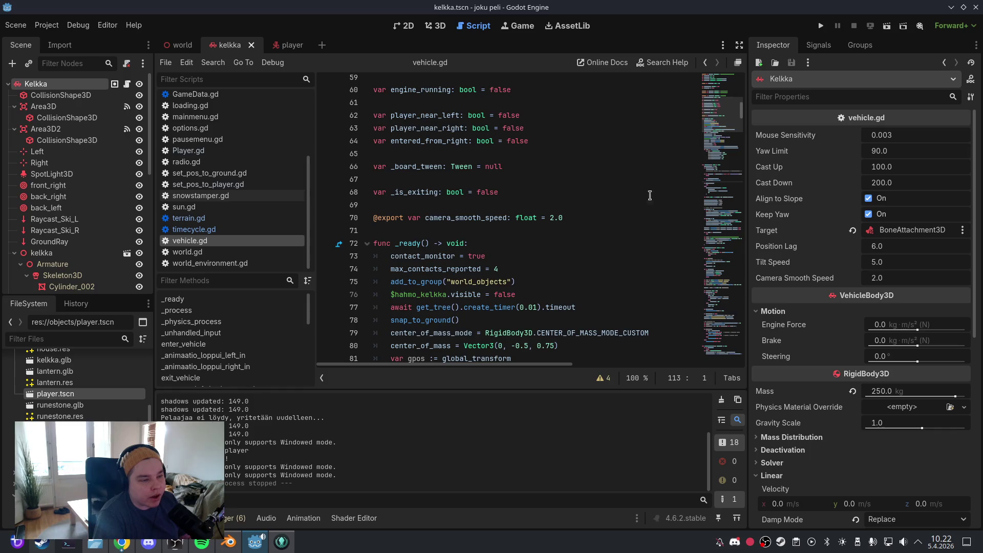
click(604, 218)
key(Home)
text(var _enter_yaw_offset: float = 0.0 @export var camera_smooth_speed: float = 2.0)
click(473, 217)
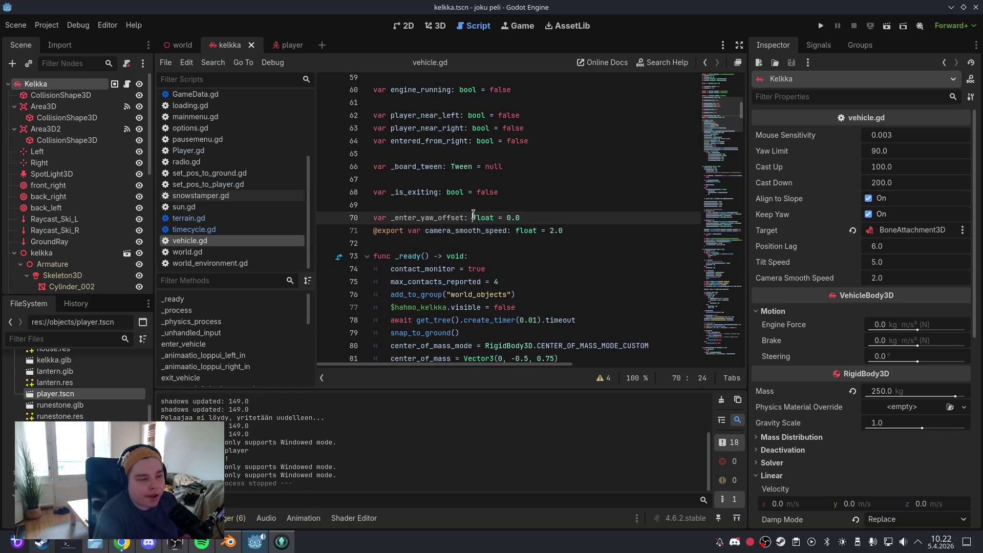
click(587, 209)
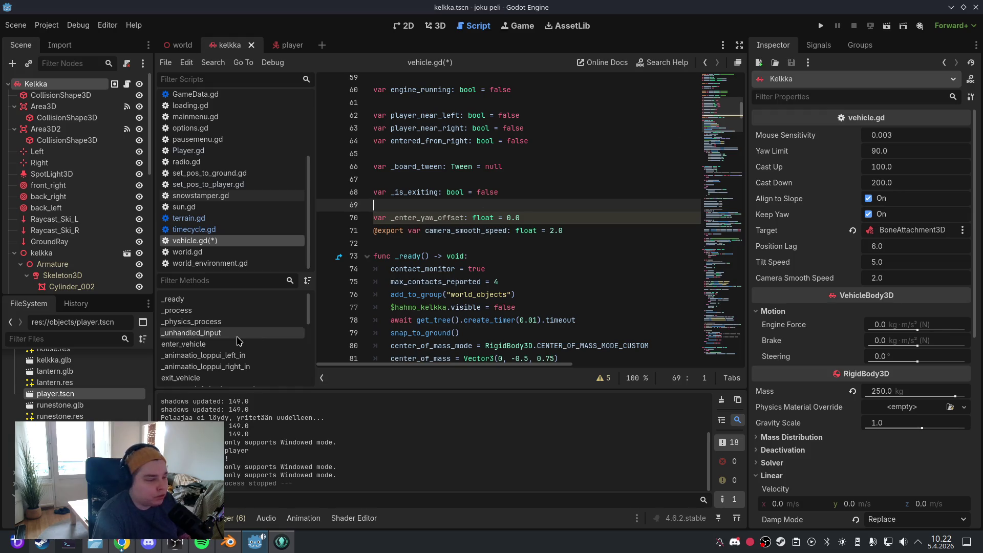
In enter_vehicle, set _enter_yaw_offset to camera global yaw minus vehicle yaw, above the reparent line
scroll(240, 336, down, 6)
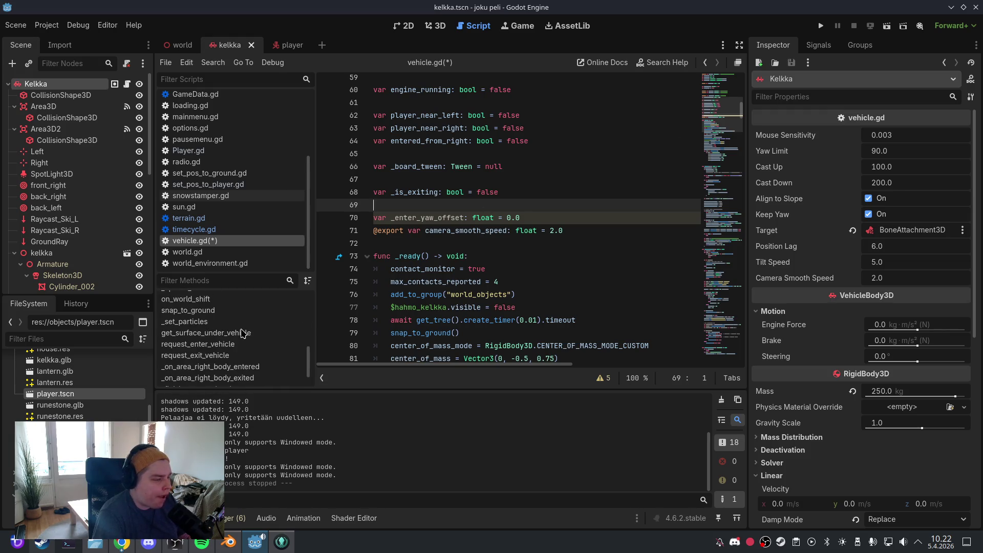
scroll(243, 334, down, 1)
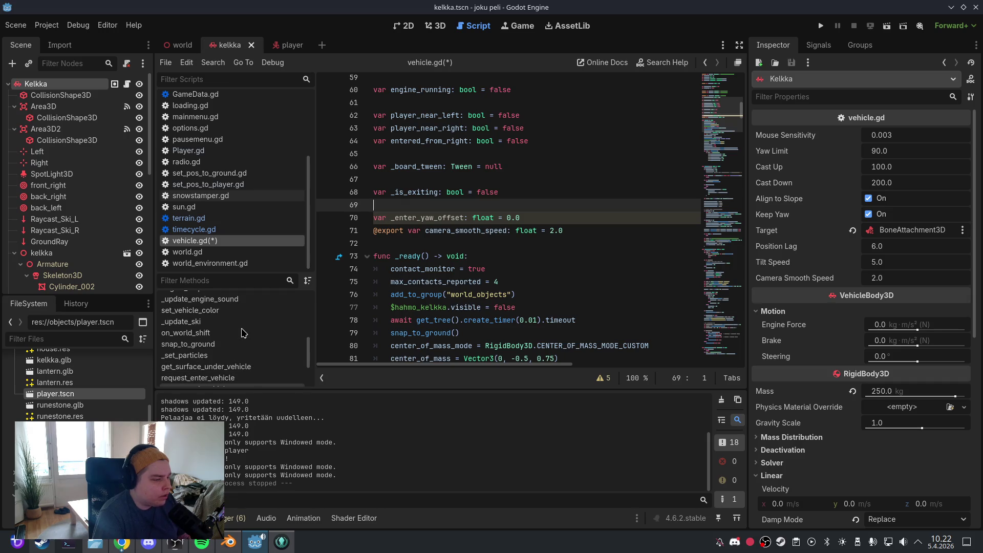
scroll(242, 334, up, 7)
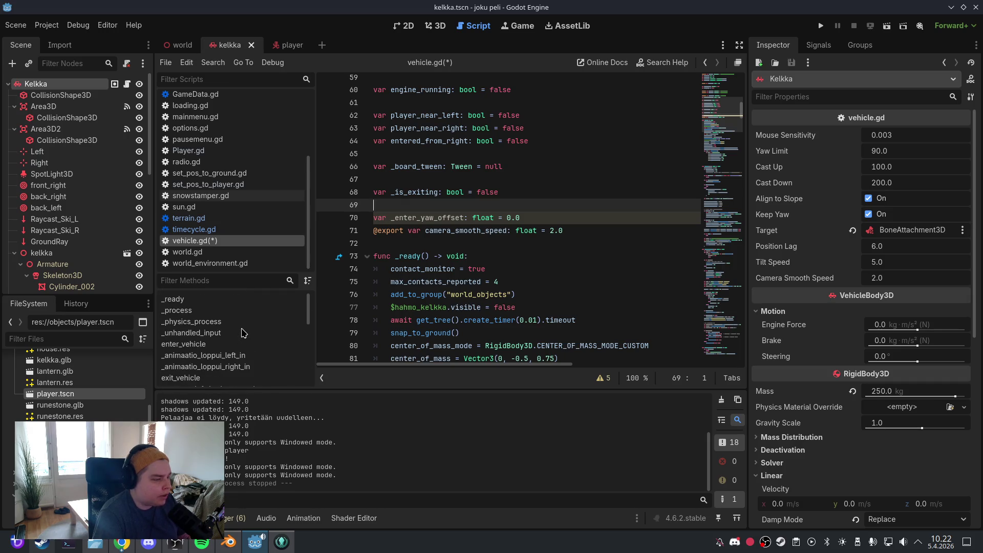
click(241, 344)
click(496, 279)
scroll(513, 284, down, 5)
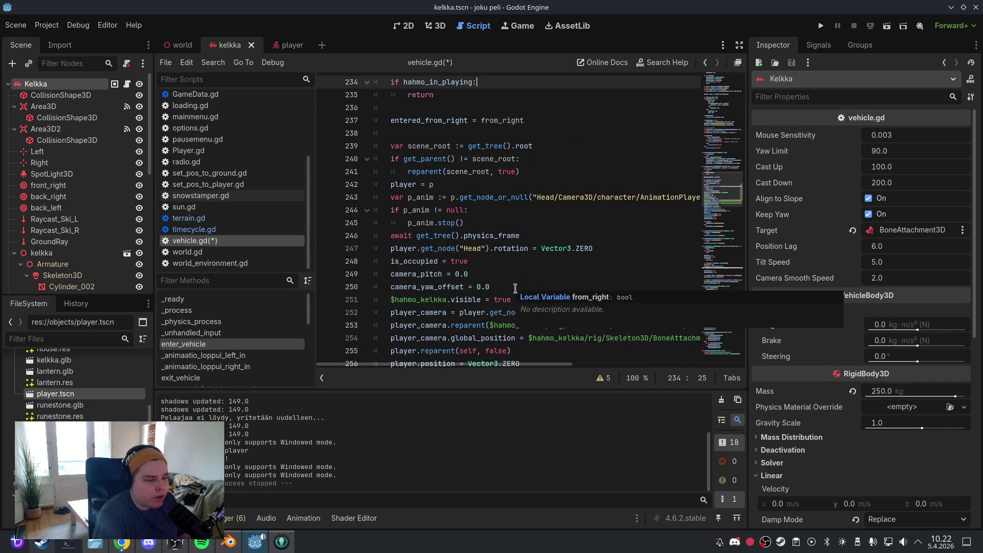
scroll(515, 289, down, 4)
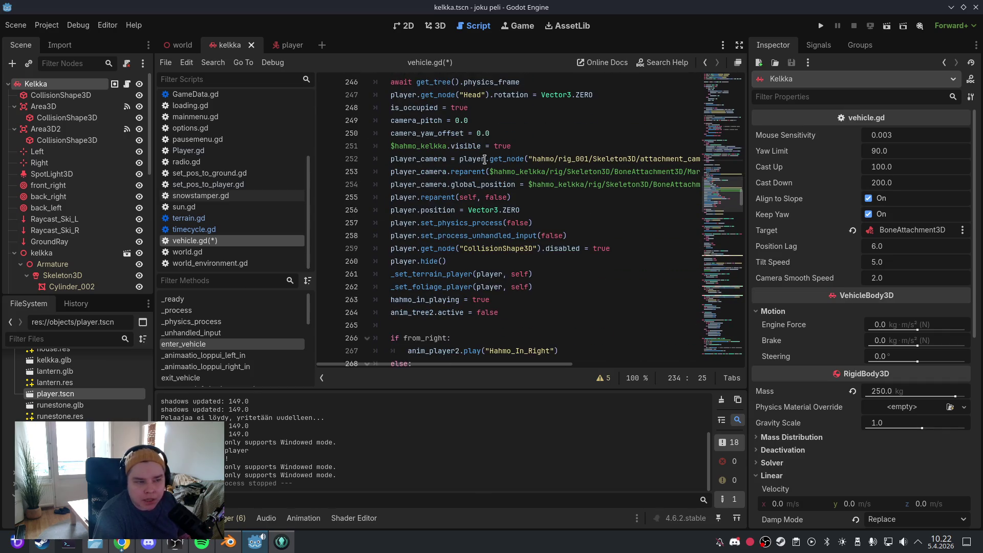
drag(502, 364, 587, 357)
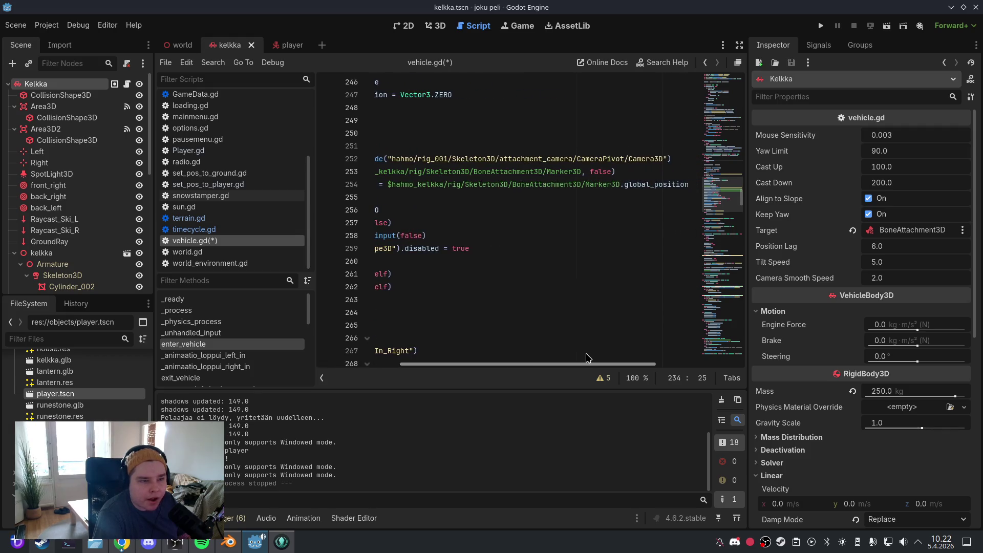
mouse_move(640, 172)
mouse_down()
mouse_move(379, 171)
mouse_move(385, 165)
mouse_up()
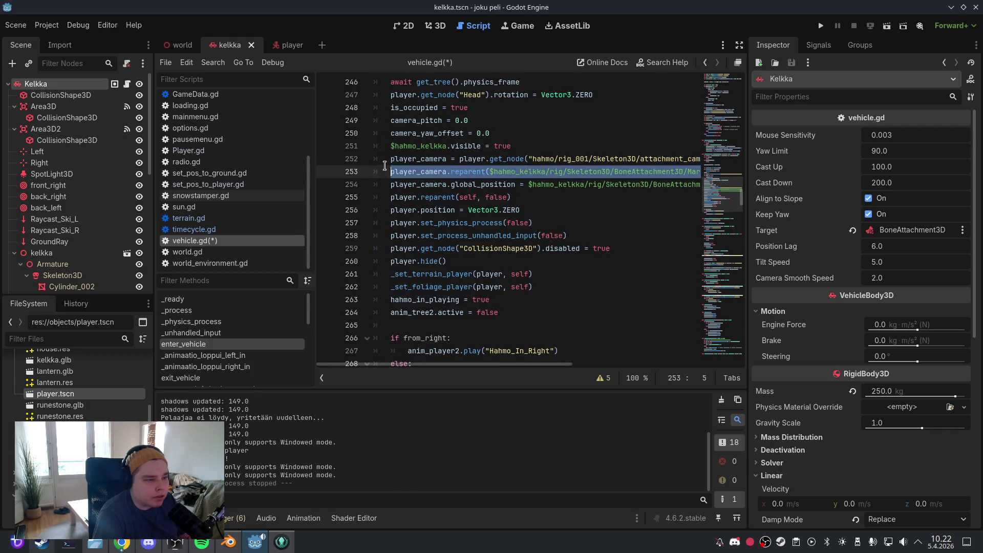
click(384, 166)
key(ctrl+v)
drag(688, 185, 417, 184)
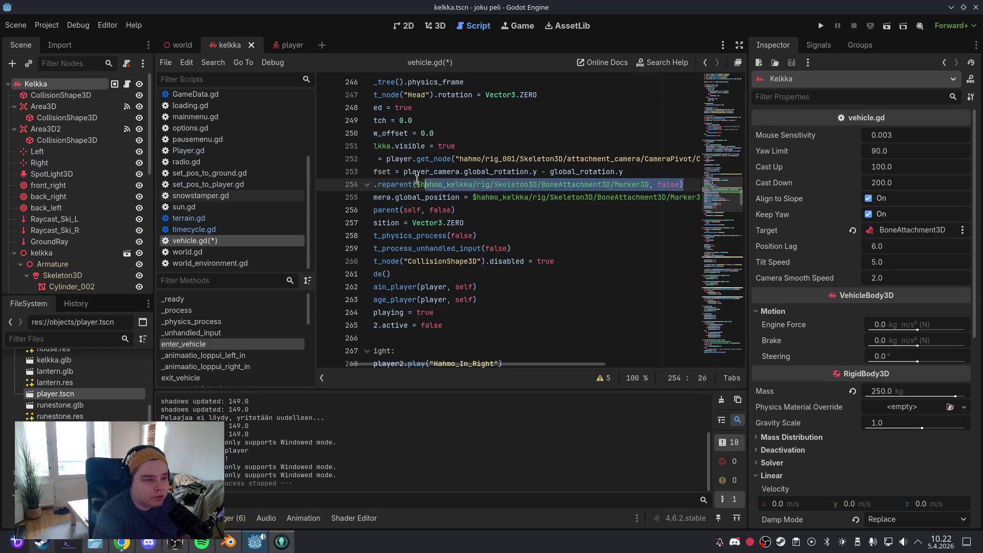
click(453, 210)
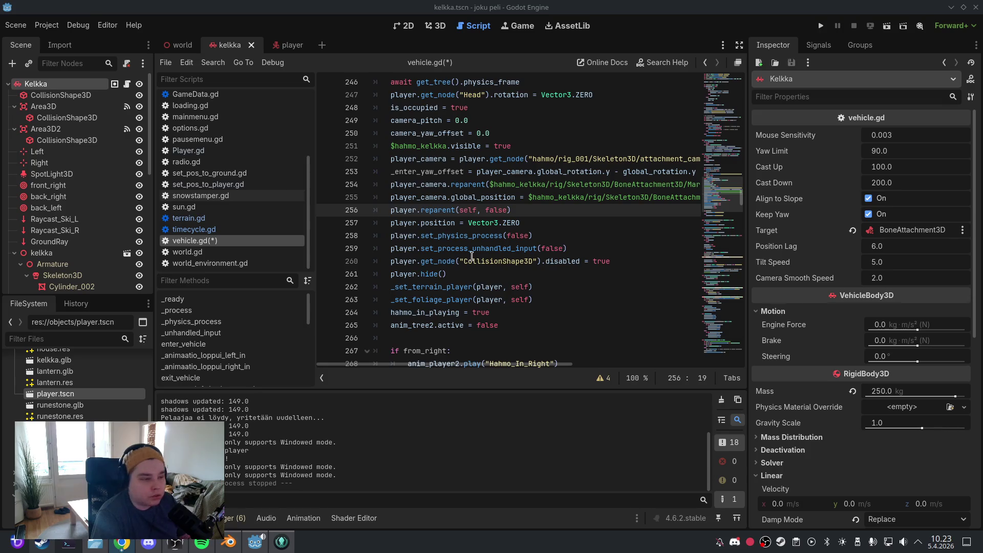
Navigate to the _finish_enter_animation function in vehicle.gd
scroll(230, 361, down, 2)
scroll(230, 361, down, 4)
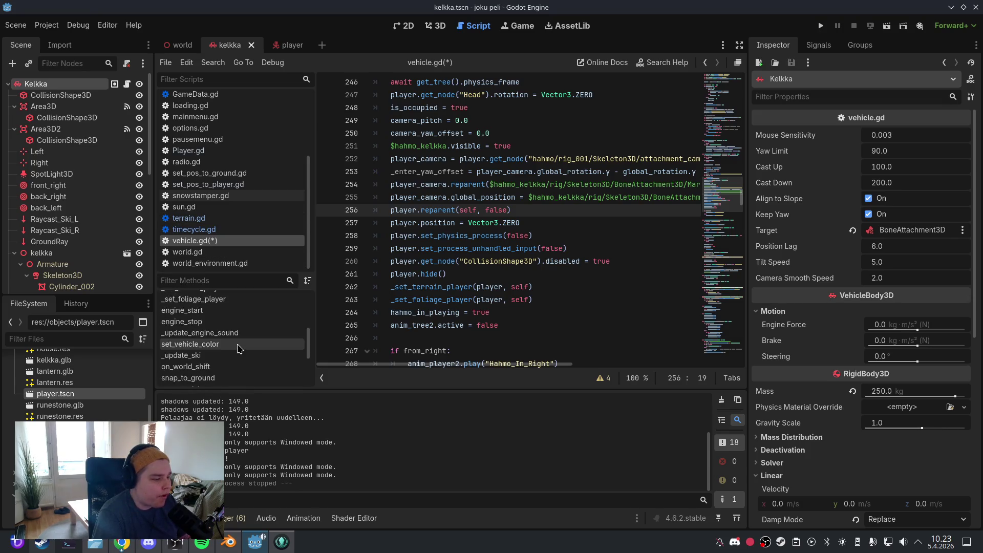
click(229, 366)
click(479, 263)
scroll(479, 263, down, 1)
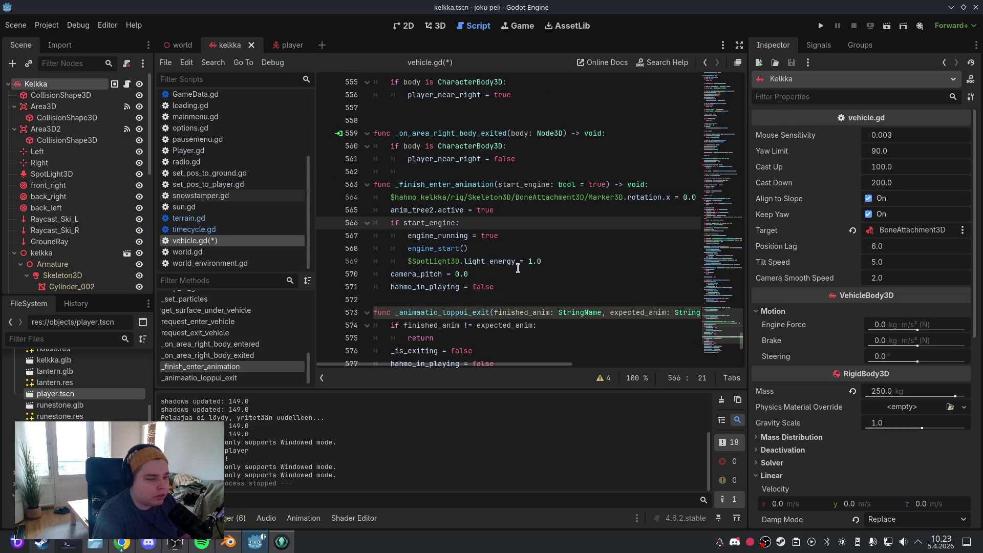
Replace _finish_enter_animation's body with a tween from _enter_yaw_offset to 0.0, save, and run with F5
mouse_move(495, 287)
mouse_down()
mouse_move(400, 274)
mouse_move(367, 185)
mouse_up()
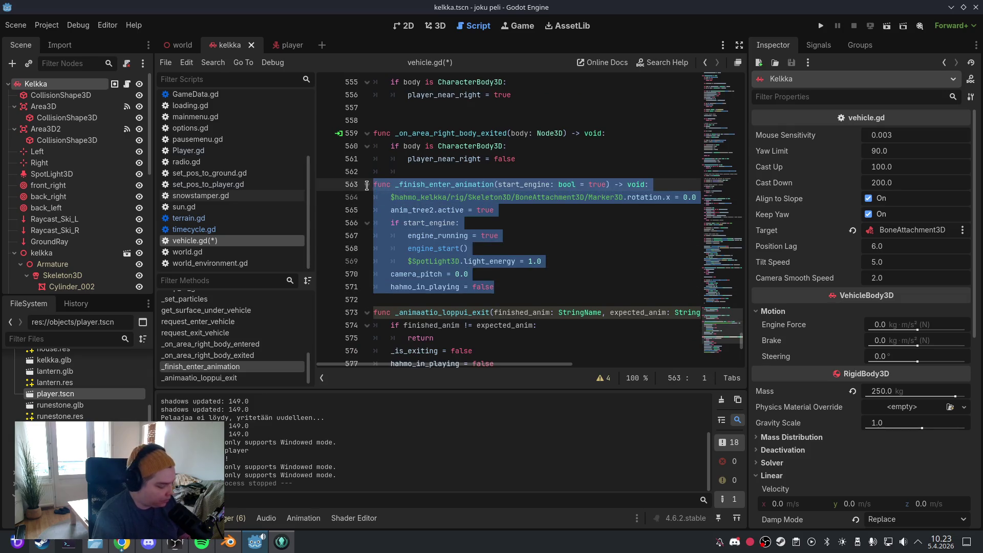
key(ctrl+v)
click(575, 239)
click(23, 28)
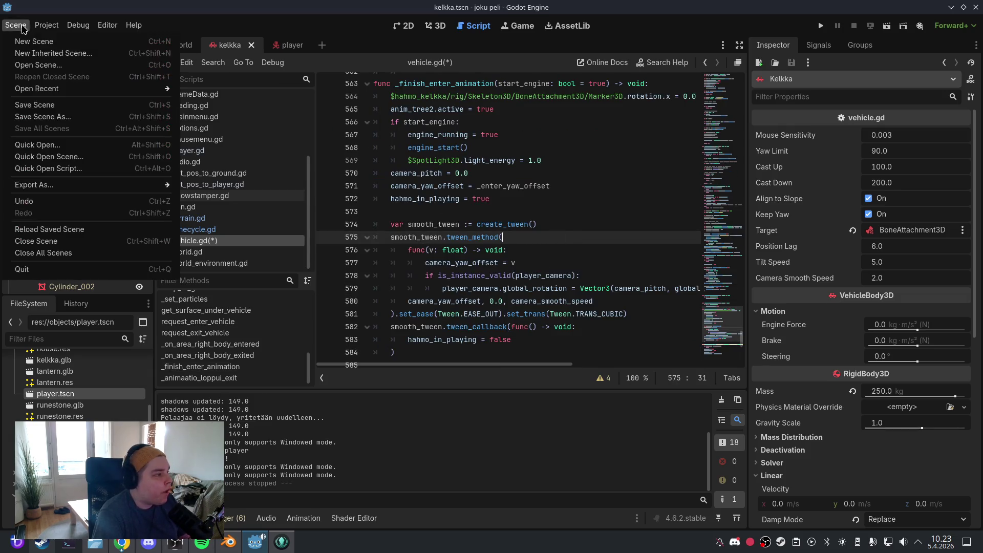
click(32, 105)
click(440, 33)
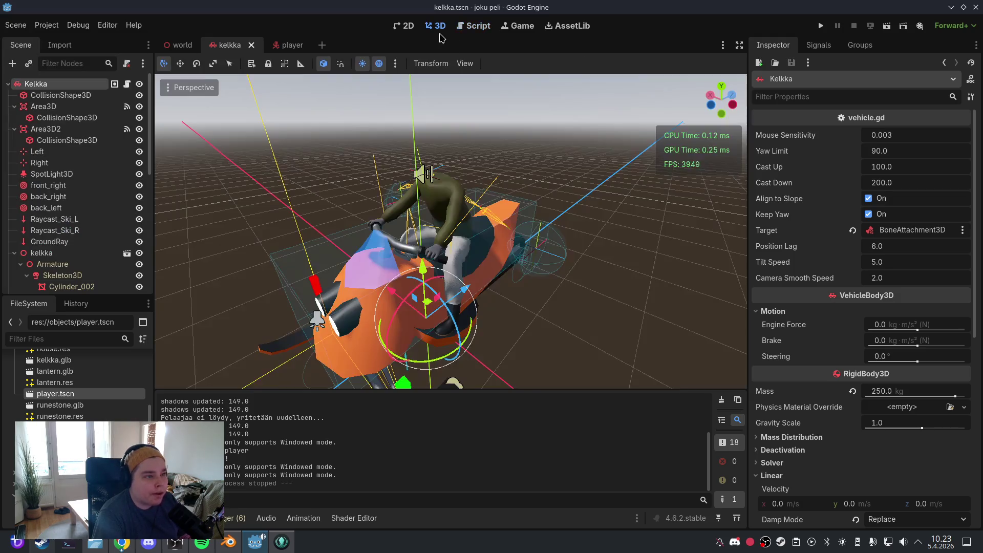
key(F5)
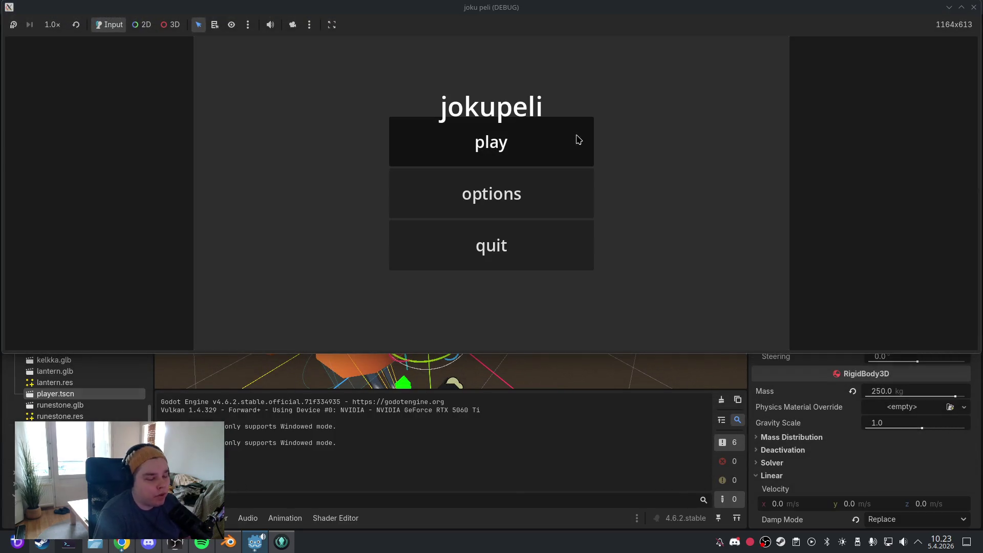
Start the game, board the sled with F, then quit via the pause menu back to the editor
click(578, 139)
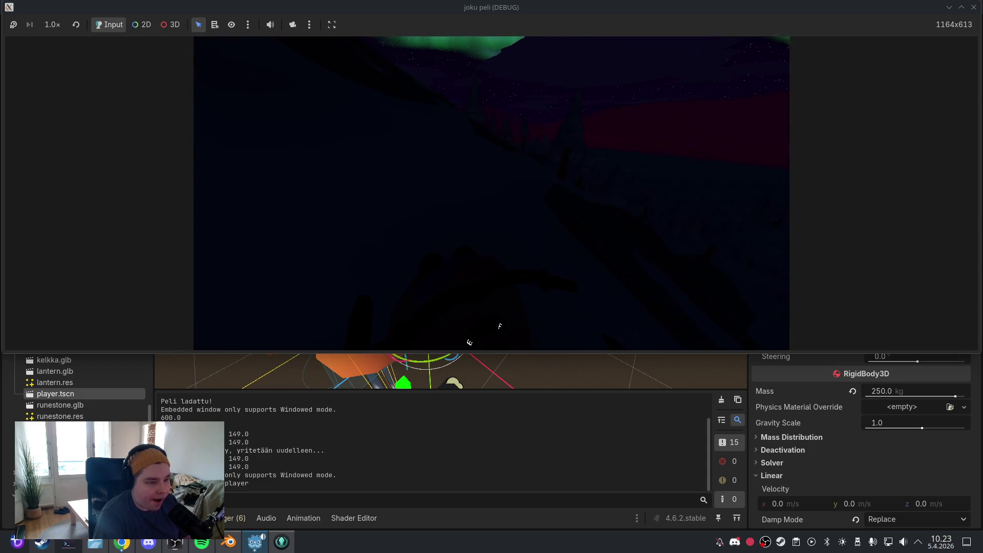
key(f)
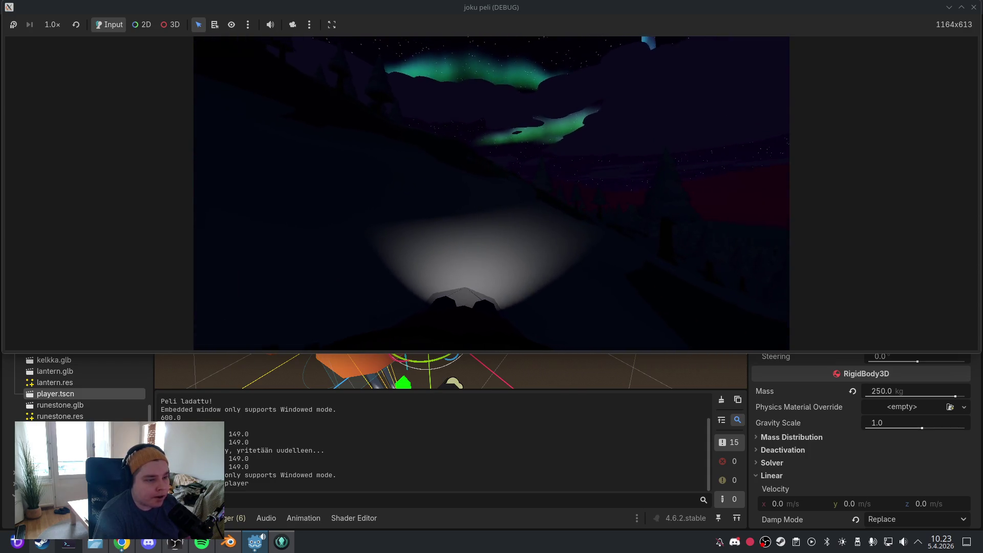
key(Escape)
click(506, 248)
click(503, 244)
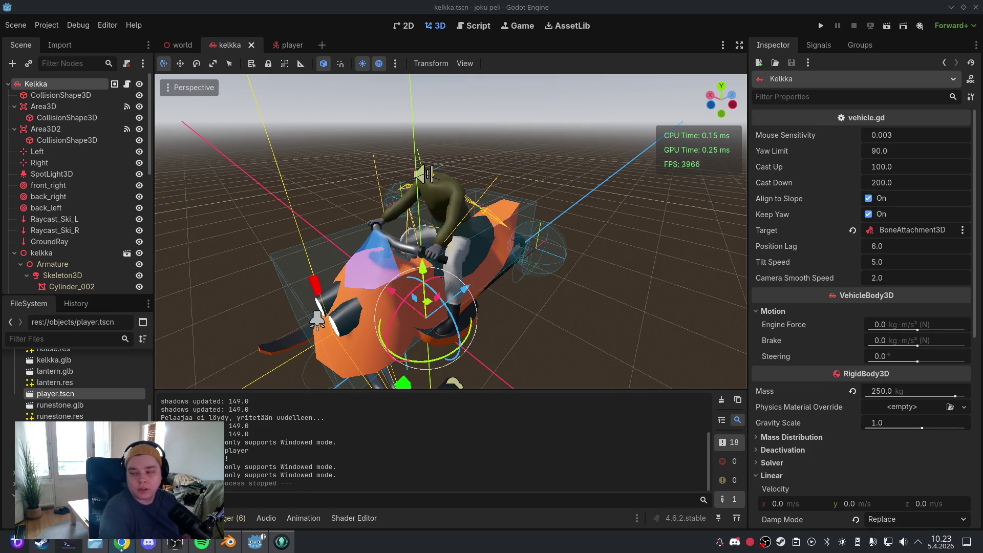
Select SpotLight3D, then BoneAttachment3D and its Marker3D in the Scene dock to inspect them
click(99, 175)
scroll(98, 180, down, 4)
scroll(99, 181, down, 6)
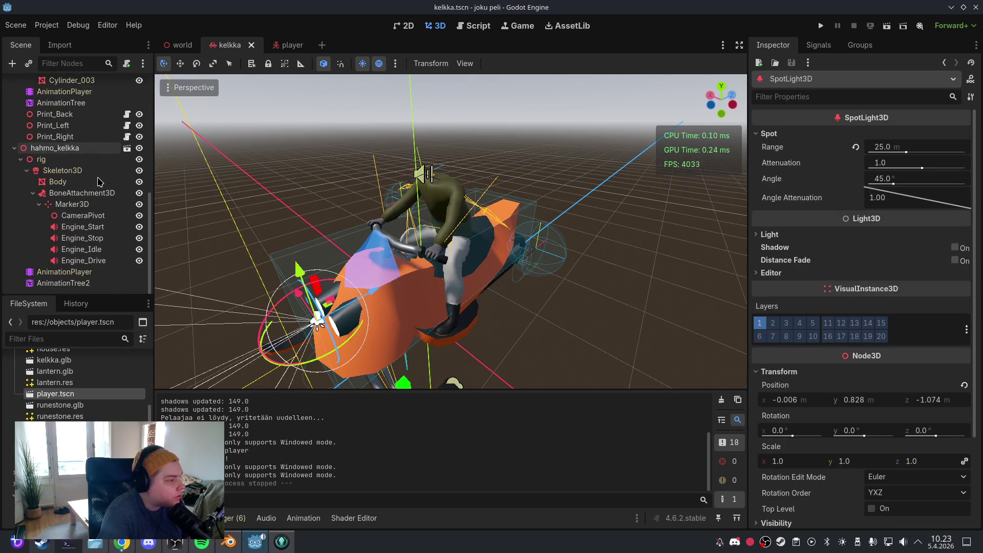
click(96, 193)
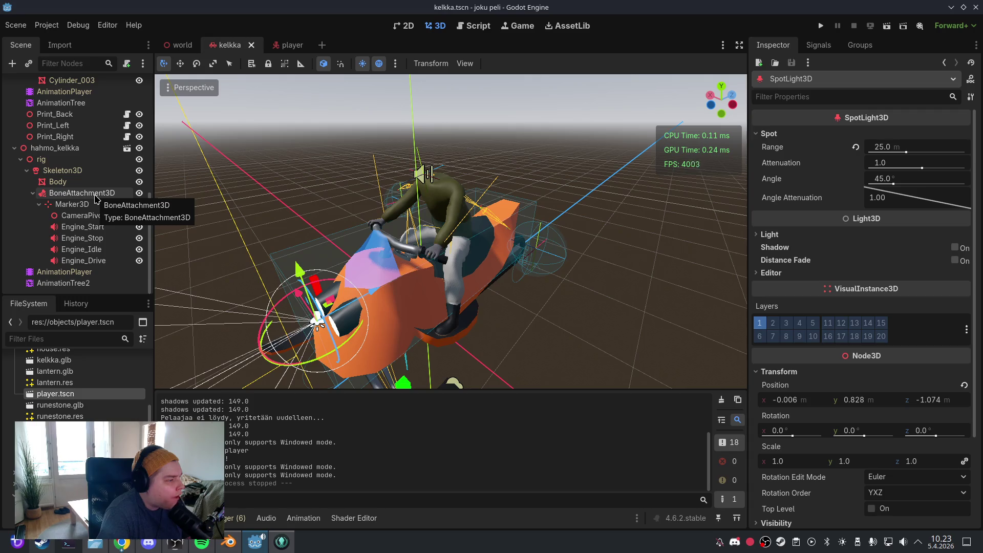
click(97, 204)
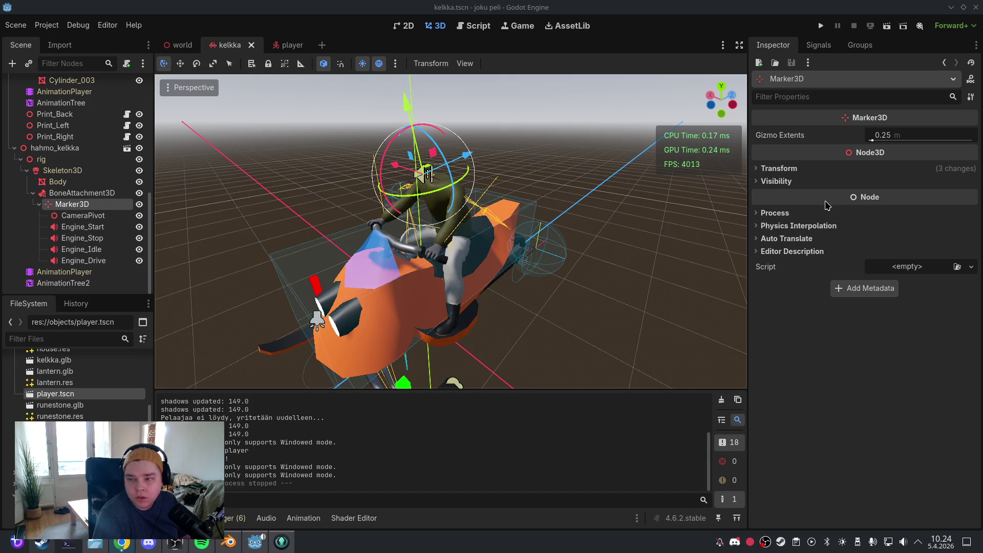
click(468, 26)
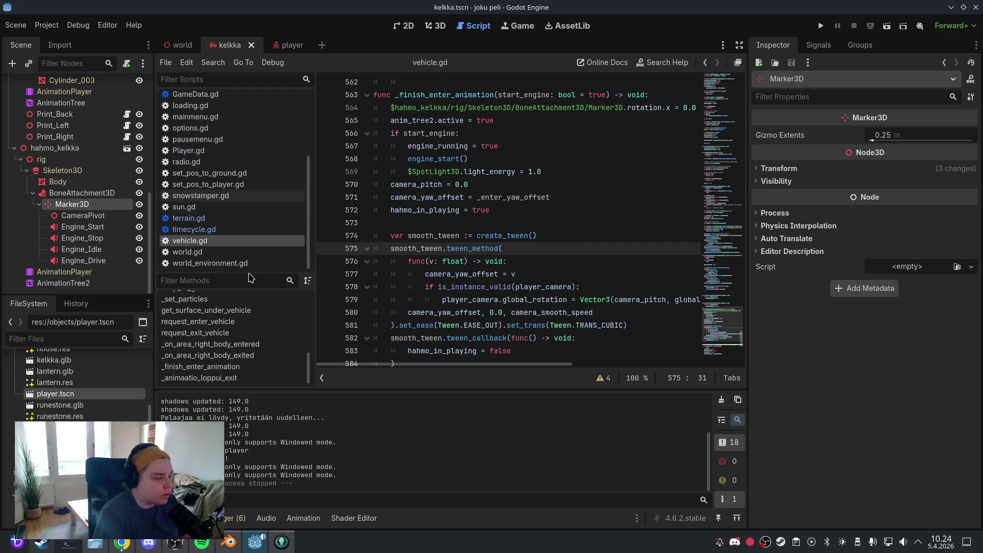
In _finish_enter_animation, restore the start yaw offset to player_camera.global_rotation.y - global_rotation.y
click(200, 367)
click(471, 274)
scroll(530, 273, down, 4)
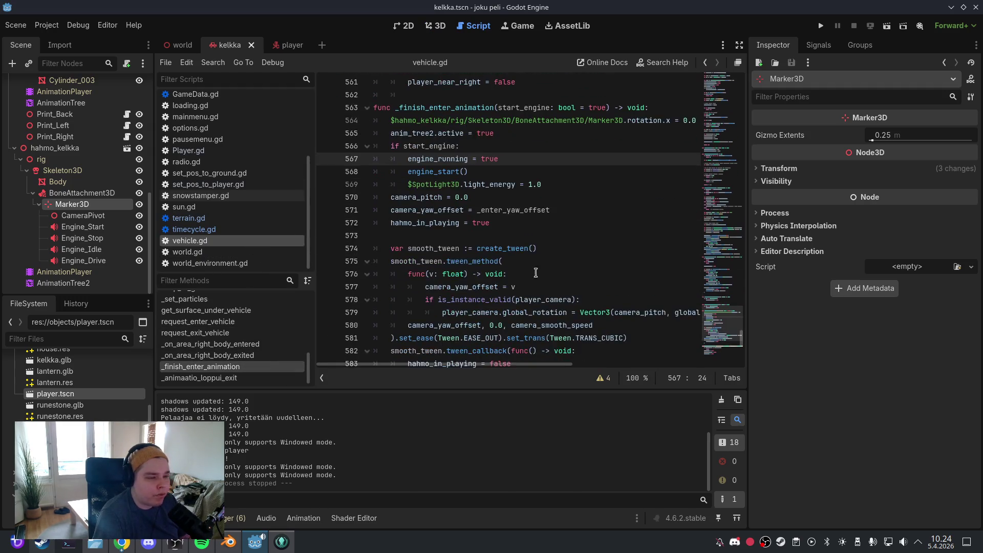
mouse_move(512, 325)
mouse_down()
mouse_move(451, 275)
mouse_move(472, 261)
mouse_up()
mouse_move(422, 338)
mouse_down()
mouse_move(389, 159)
mouse_move(365, 108)
mouse_up()
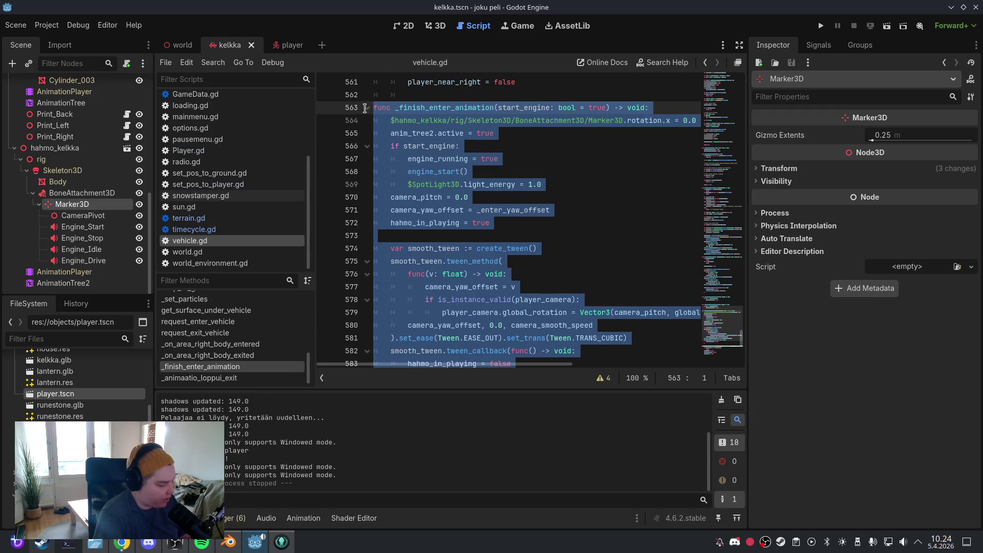
key(ctrl+z)
Save the scene and run the project again
click(15, 25)
click(160, 84)
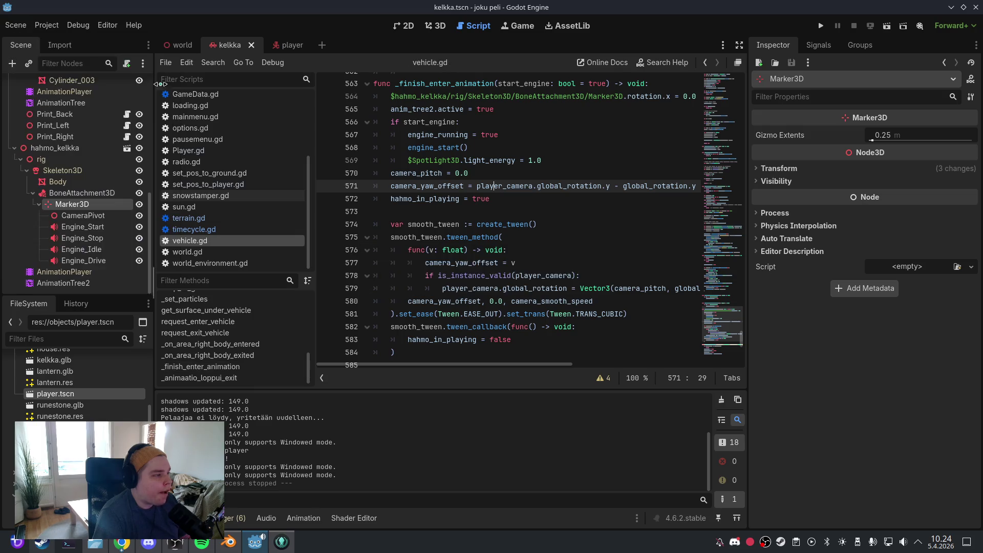
click(435, 26)
click(821, 25)
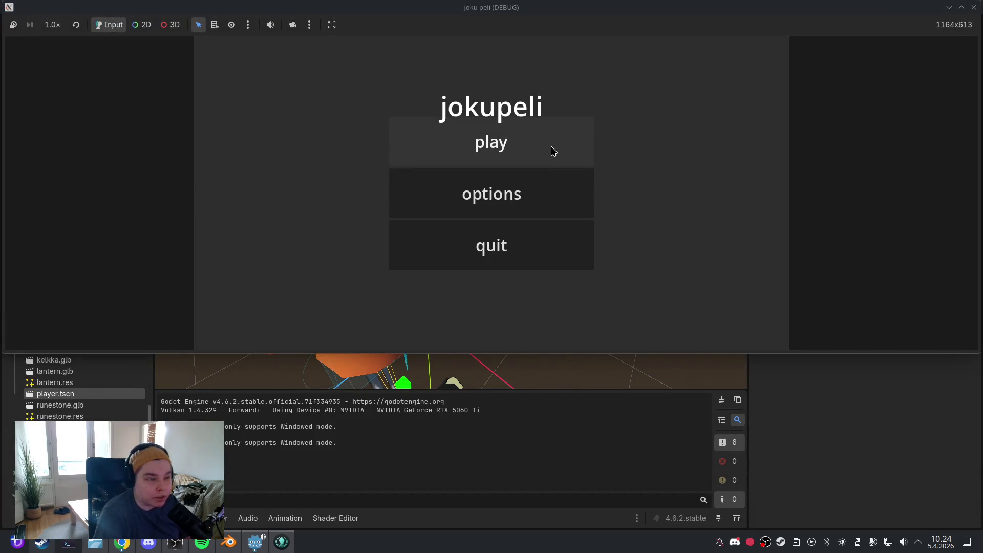
Test-play the new camera entry by taking the lantern, then quit back to the editor via the main menu
click(552, 150)
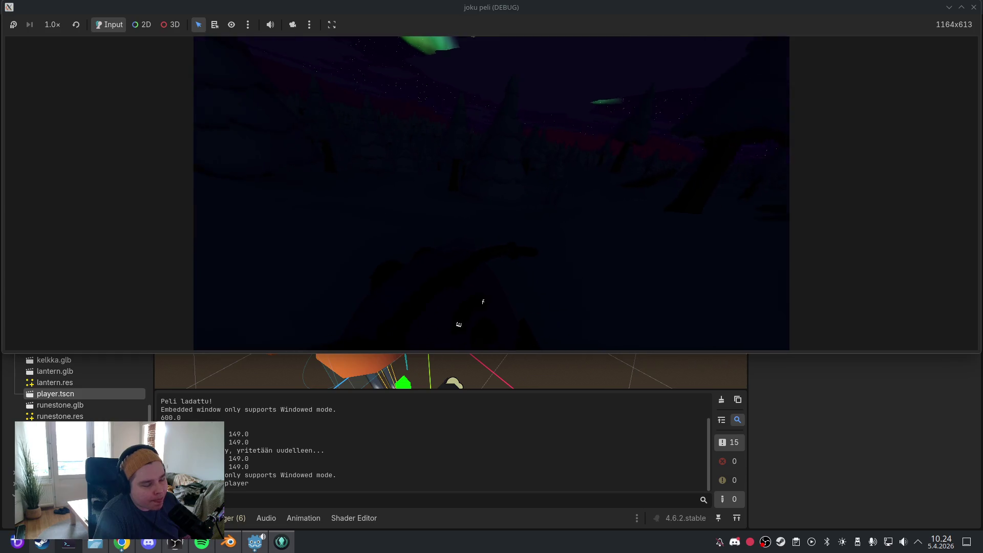
key(f)
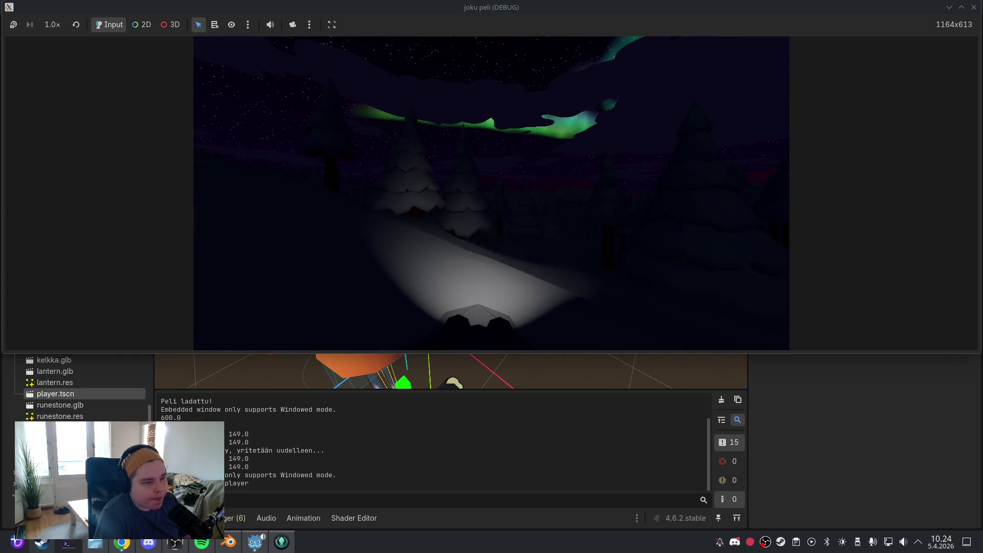
key(Escape)
click(495, 243)
click(496, 243)
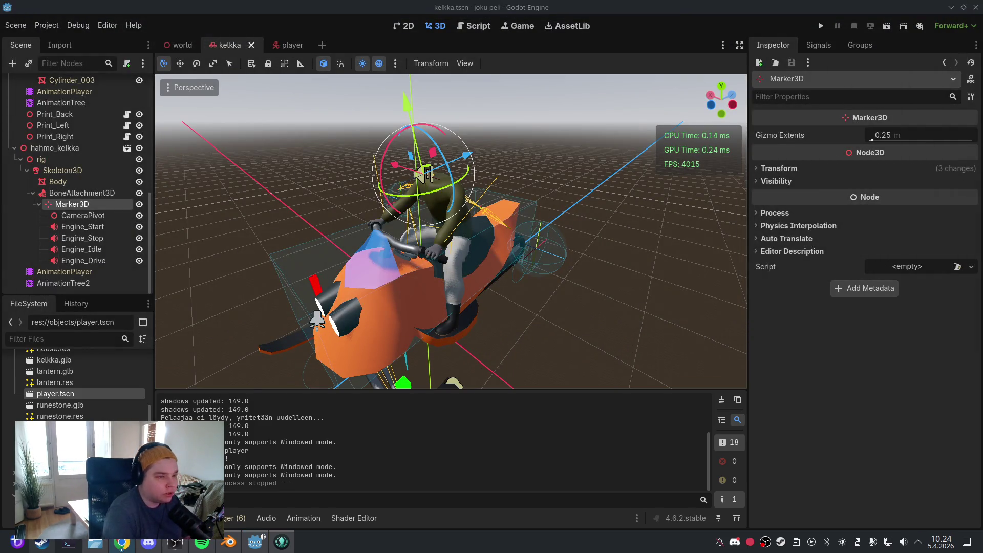
click(822, 27)
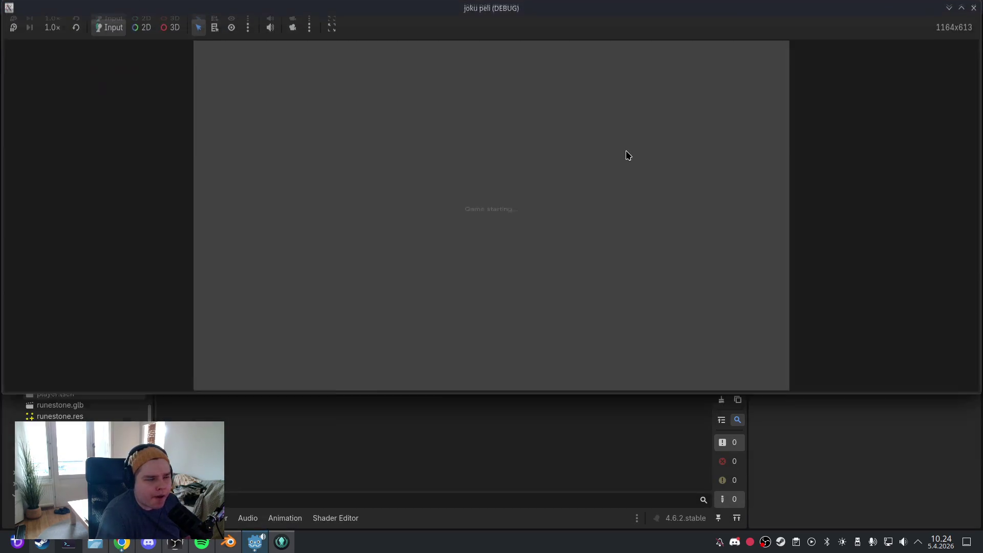
click(572, 141)
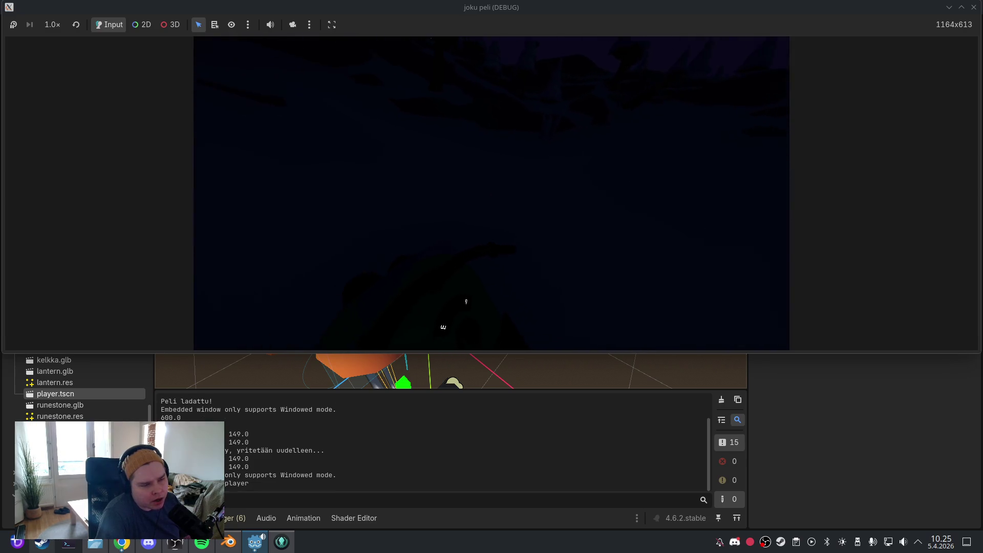
key(e)
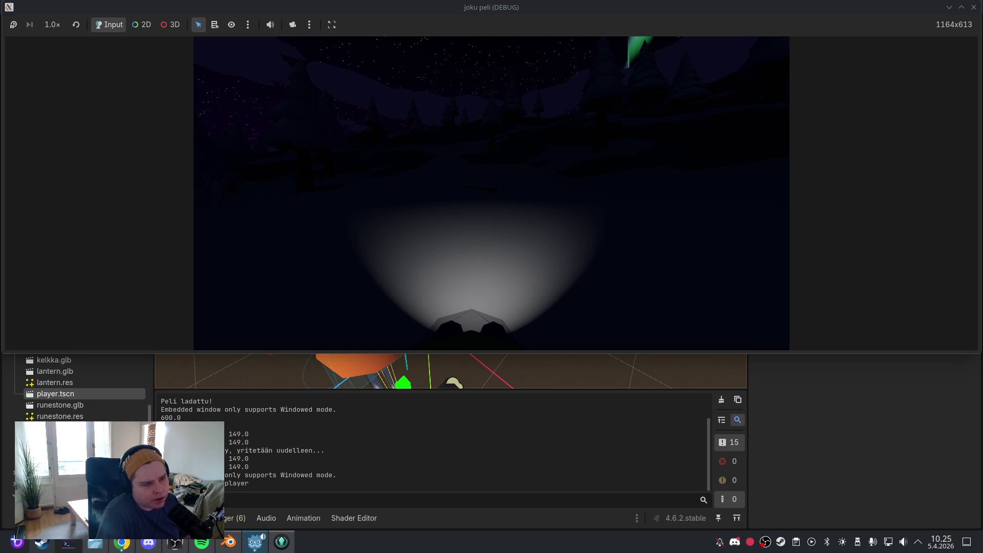
key(Escape)
click(509, 248)
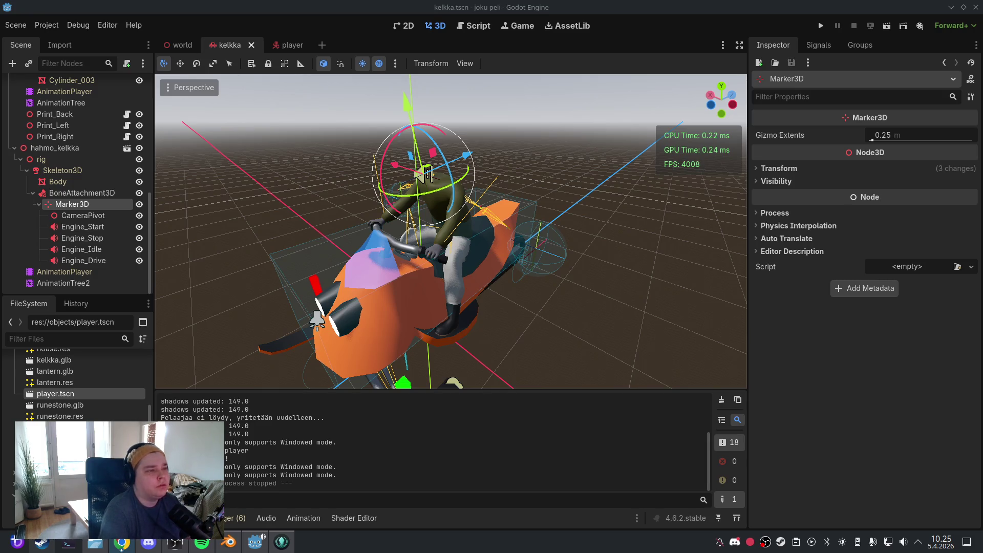
Switch to the script editor showing vehicle.gd's _finish_enter_animation tween code
click(452, 25)
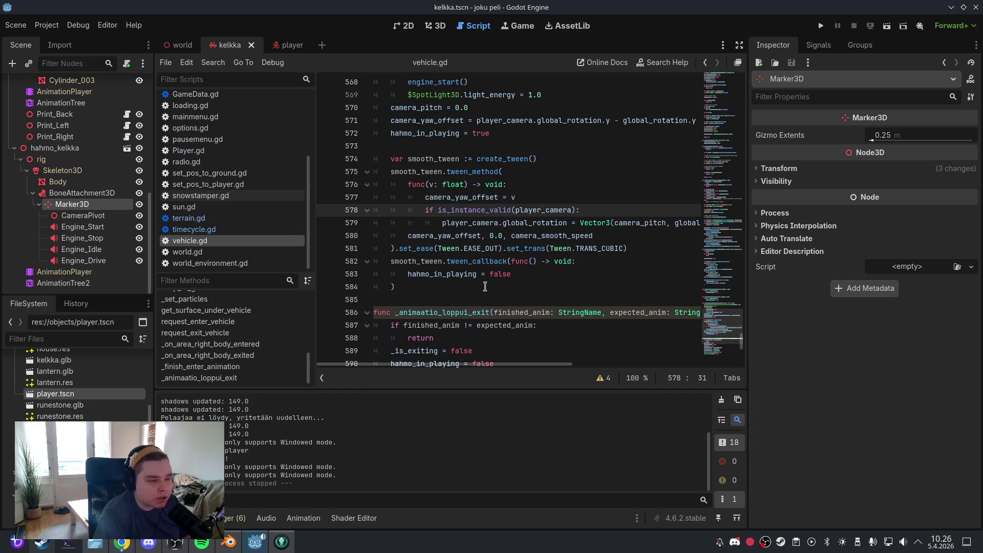
Replace the tail of the smooth_tween block with the shorter camera_yaw_offset-only version
mouse_move(395, 287)
mouse_down()
mouse_move(438, 236)
mouse_move(389, 169)
mouse_move(374, 96)
mouse_up()
text(func _finish_enter_animation(start_engine: bool = true) -> void: 	$hahmo_kelkka/rig/Skeleton3D/BoneAttachment3D/Marker3D.rotation.x = 0.0 	anim_tree2.active = true 	if start_engine: 		engine_running = true 		engine_start() 		$SpotLight3D.light_energy = 1.0 	camera_pitch = 0.0 	camera_yaw_offset = player_camera.global_rotation.y - global_rotation.y 	hahmo_in_playing = false  	var smooth_tween := create_tween() 	smooth_tween.tween_method( 		func(v: float) -> void: 			camera_yaw_offset = v, 		camera_yaw_offset, 0.0, camera_smooth_speed 	).set_ease(Tween.EASE_OUT).set_trans(Tween.TRANS_CUBIC))
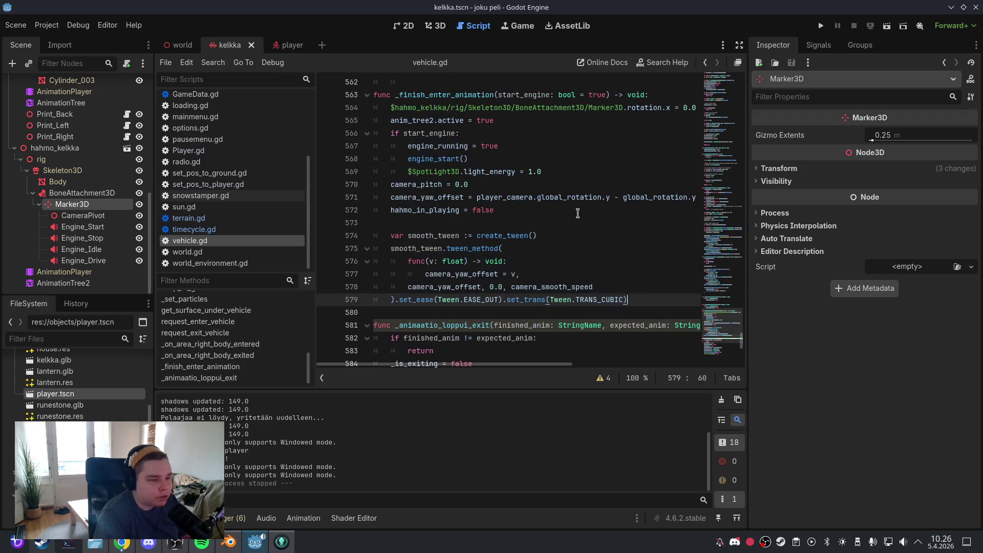
click(578, 211)
Save the scene and script, then launch a test run from the 3D view
click(16, 26)
click(44, 104)
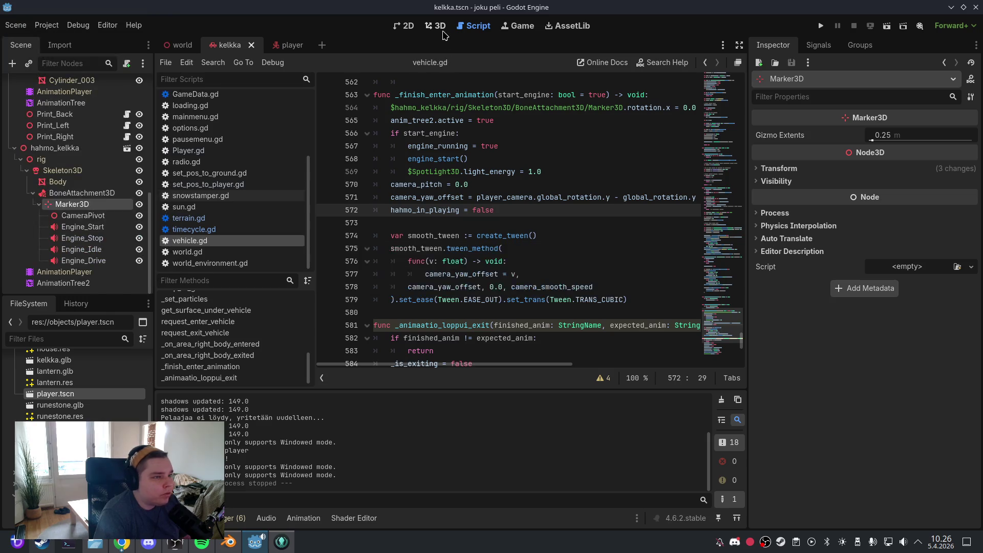
click(436, 26)
click(821, 26)
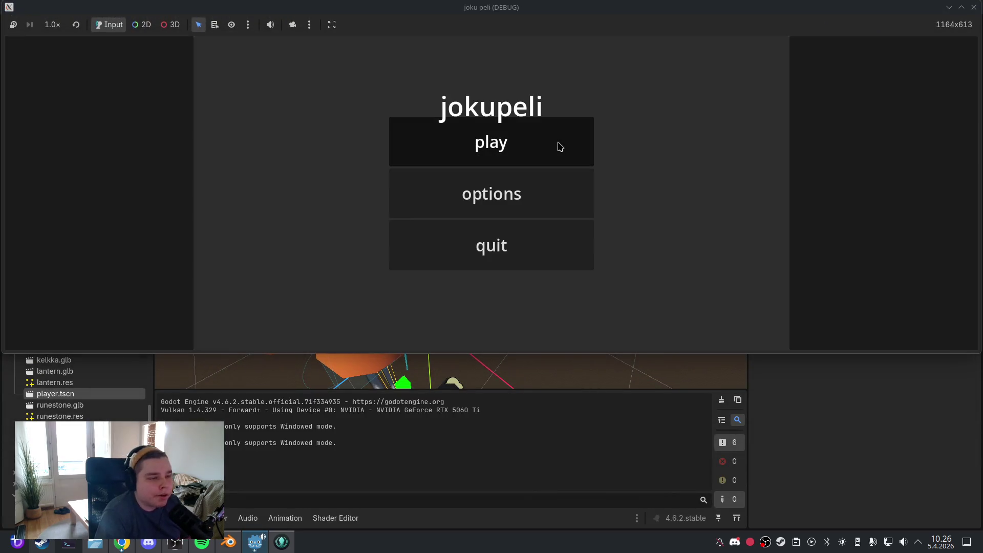
click(558, 145)
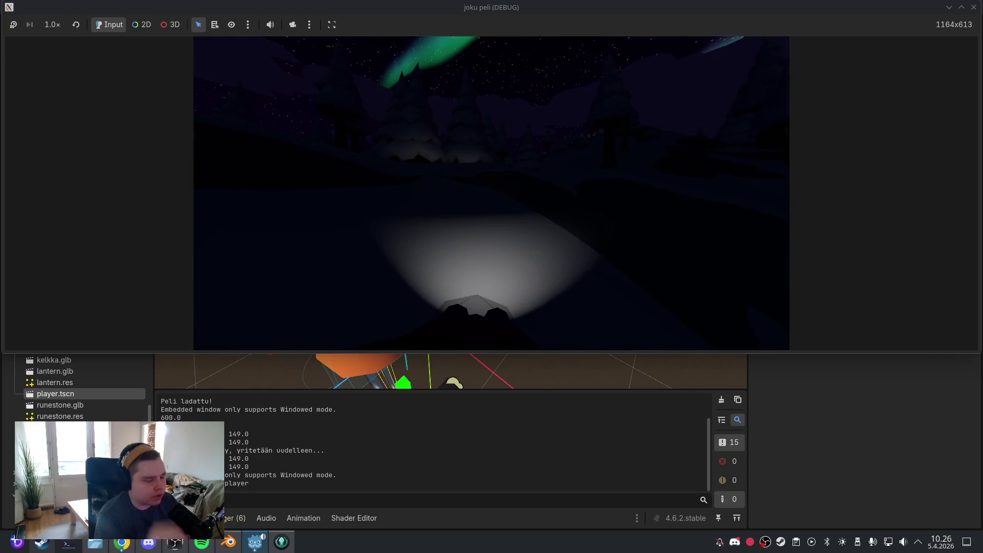
key(Escape)
click(568, 259)
click(566, 145)
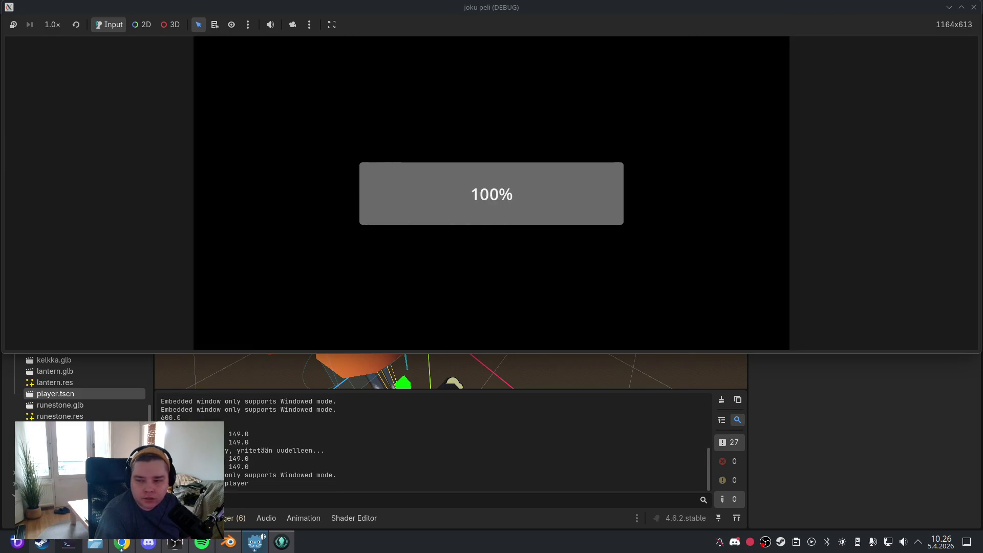
key(Escape)
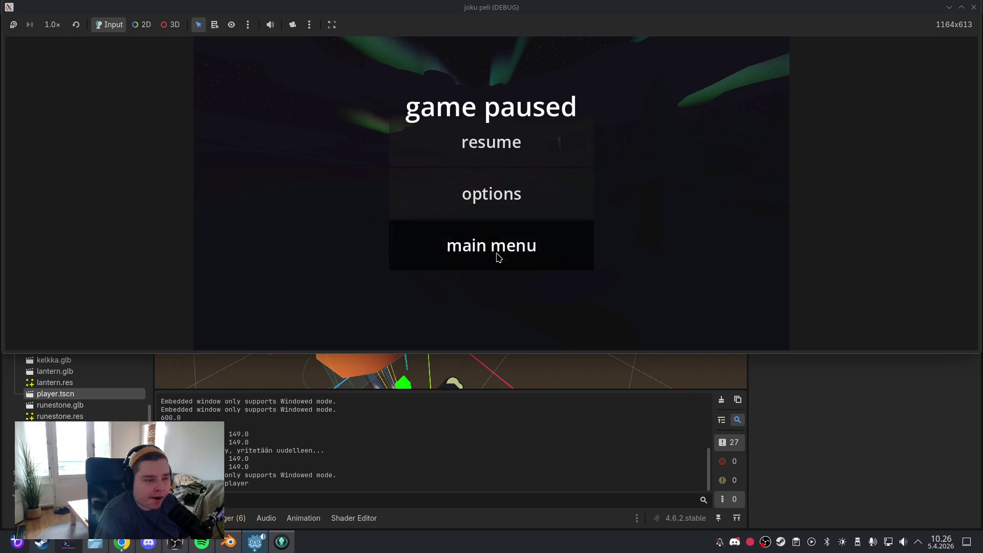
click(498, 252)
click(501, 247)
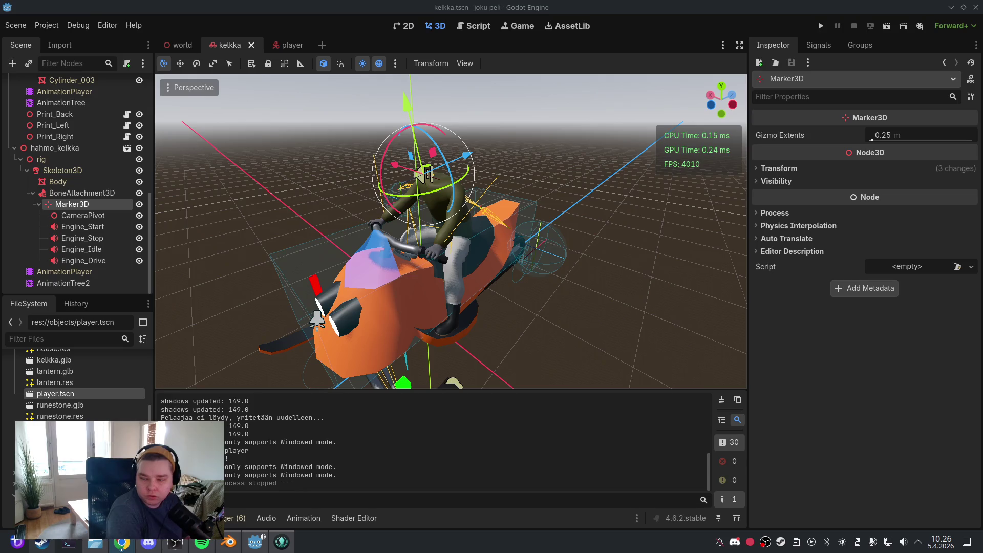
click(821, 25)
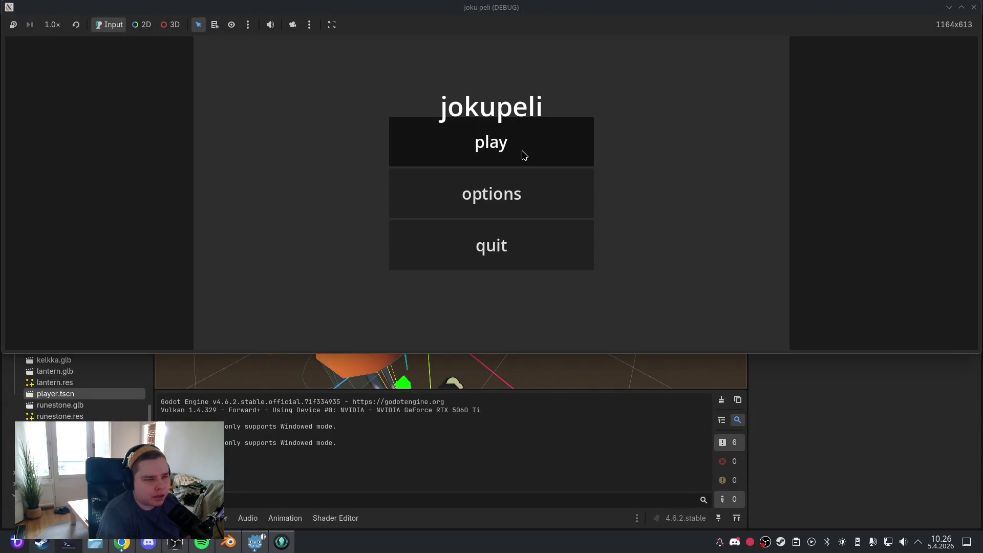
click(522, 153)
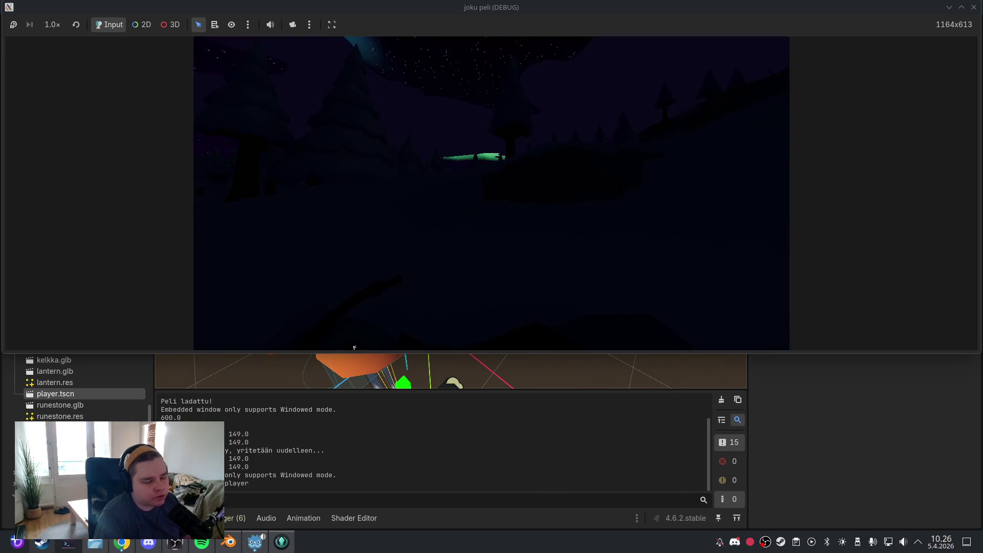
key(f)
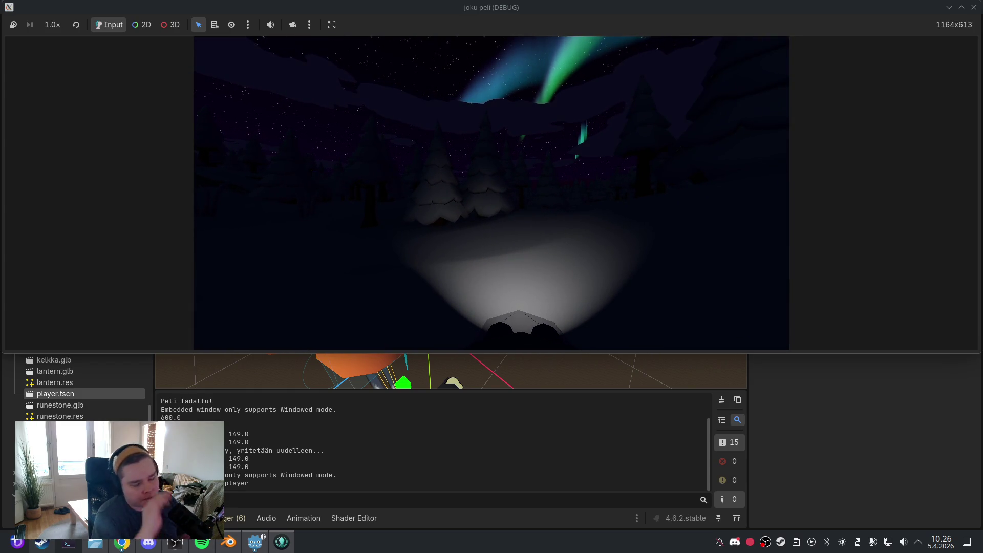
key(Escape)
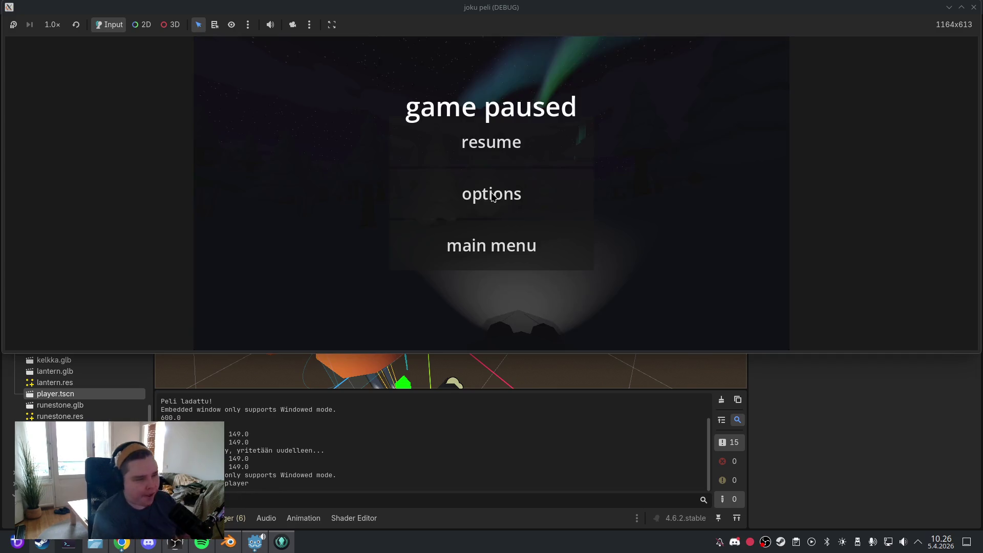
click(528, 244)
click(529, 244)
click(480, 26)
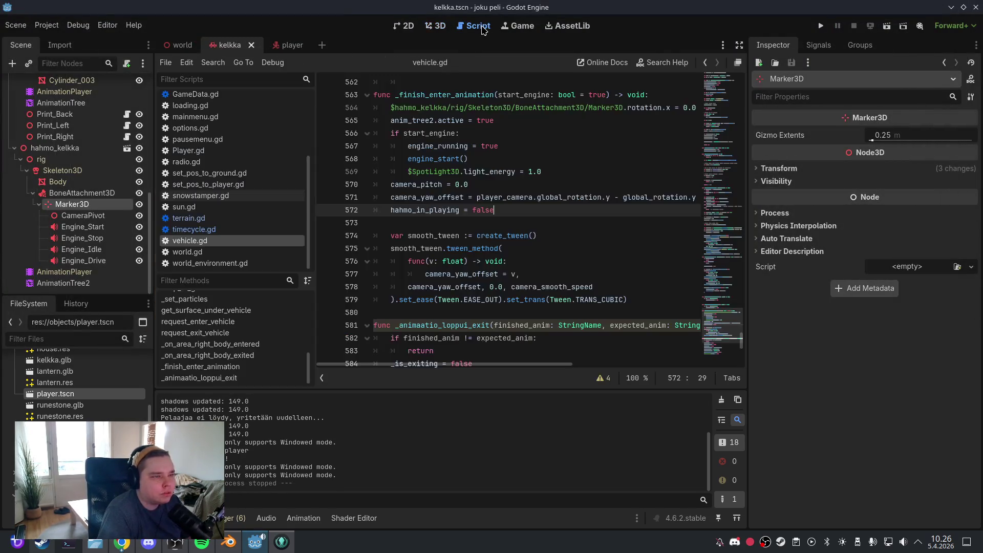
Delete and then restore the _enter_yaw_offset declaration line to clear the undeclared-identifier error
scroll(616, 247, up, 20)
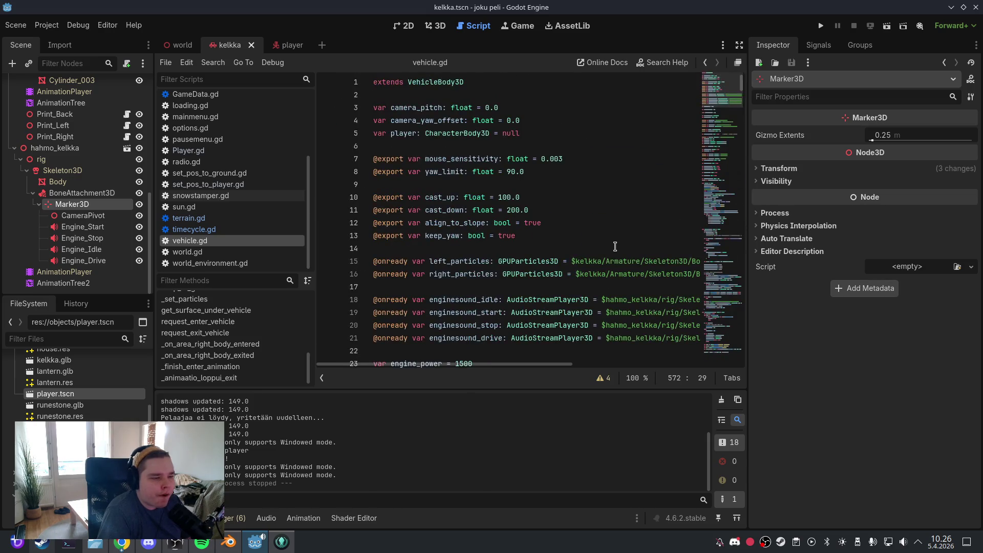
scroll(615, 247, down, 20)
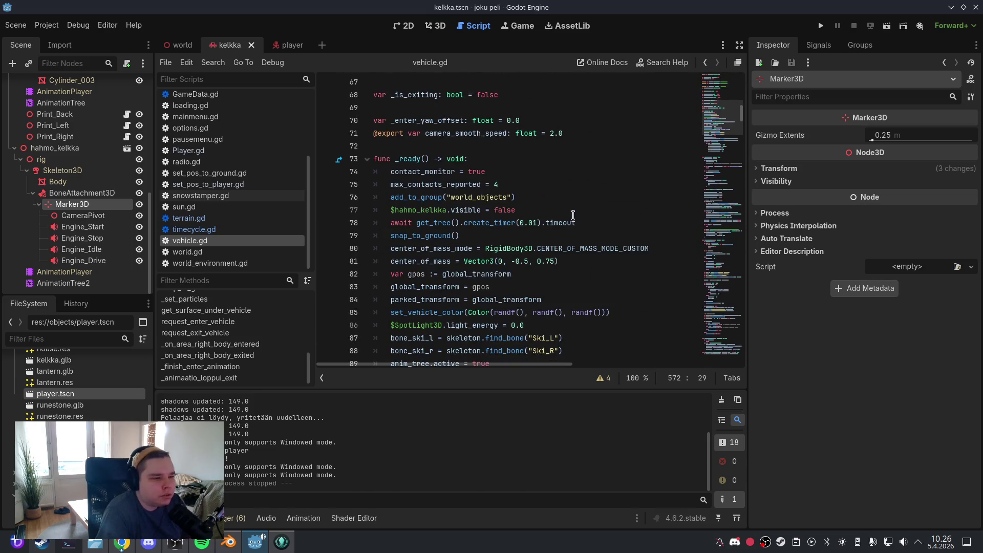
scroll(574, 216, up, 2)
triple_click(512, 197)
key(BackSpace)
key(BackSpace)
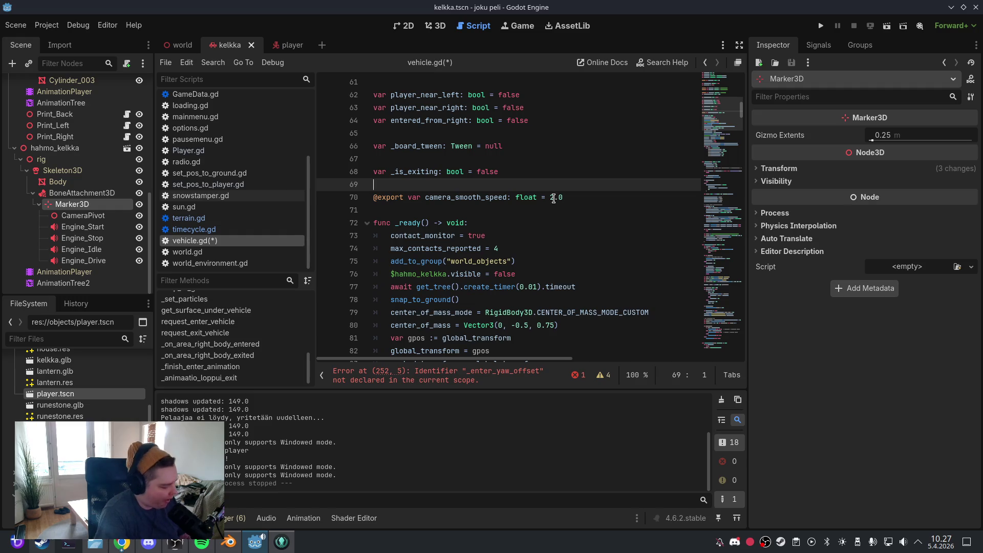
key(ctrl+z)
click(554, 198)
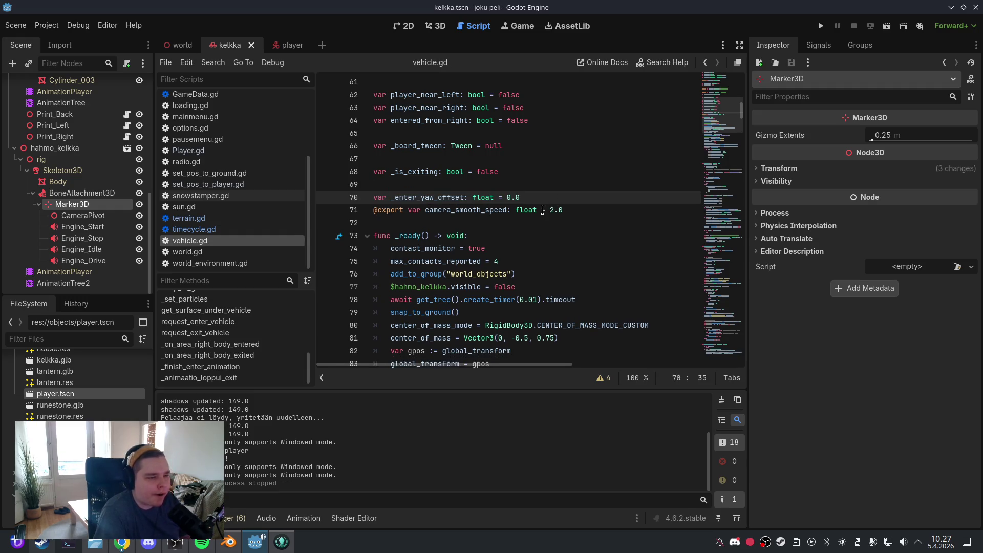
Change camera_smooth_speed from 1.0 to 0.5, save, and return to the 3D view
click(553, 209)
text(1)
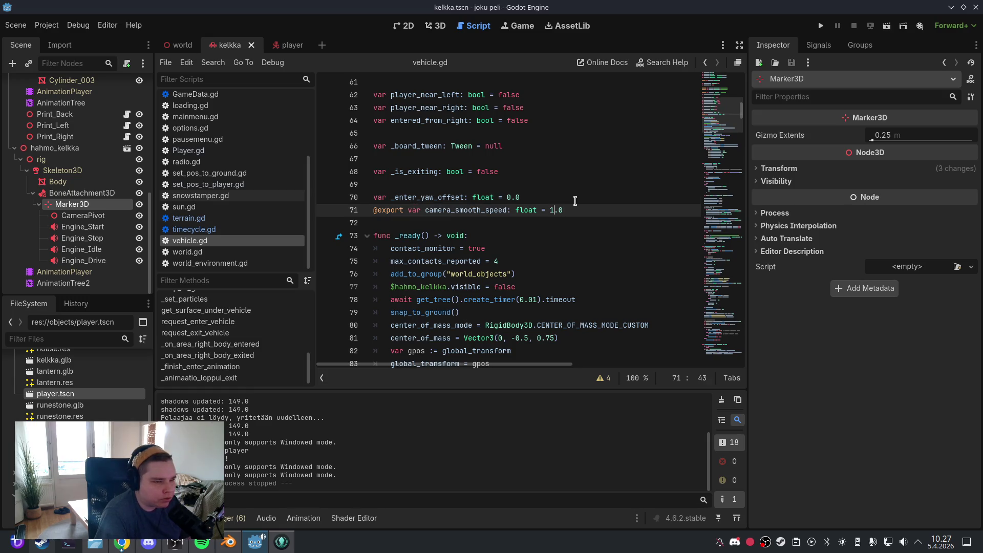
drag(563, 210, 552, 210)
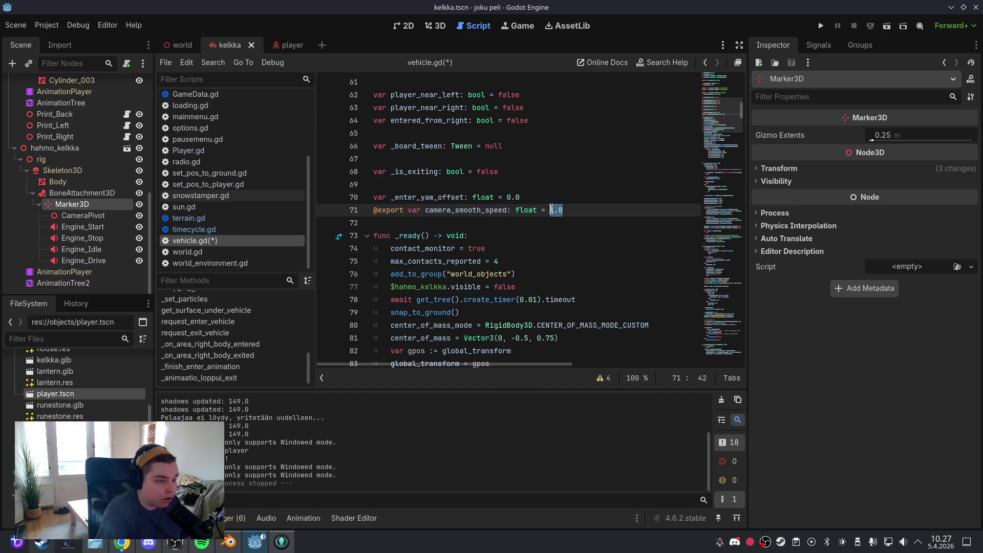
text(0.5)
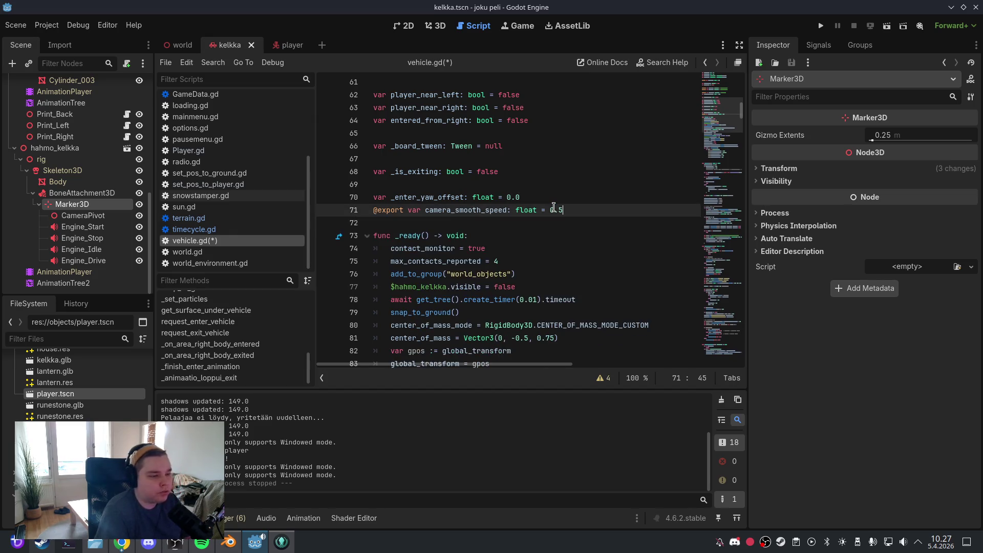
click(16, 25)
click(436, 26)
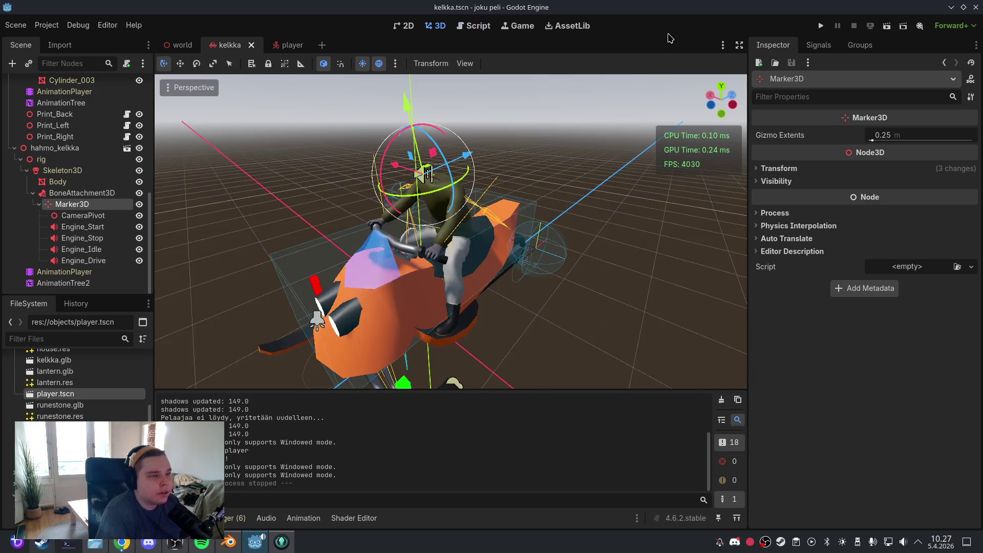
click(821, 25)
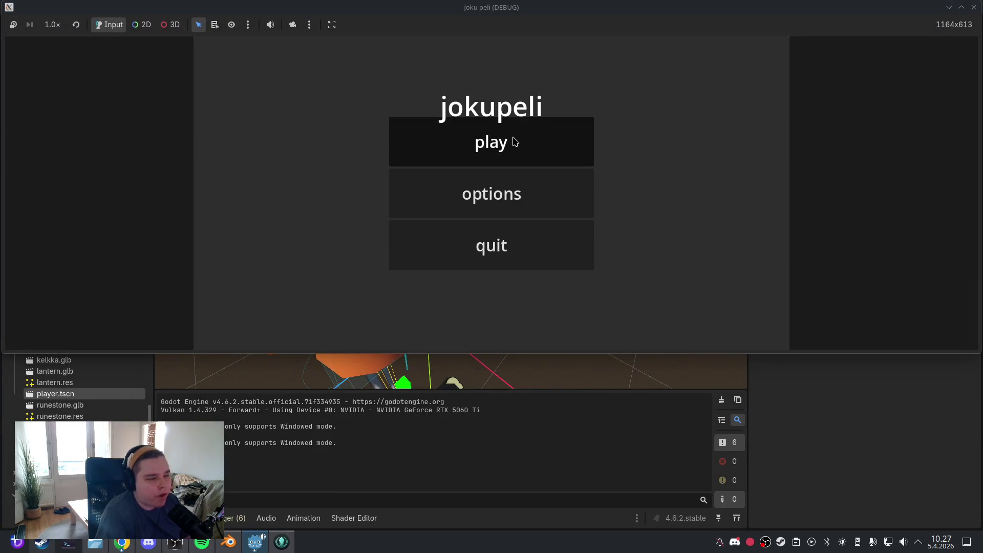
click(514, 145)
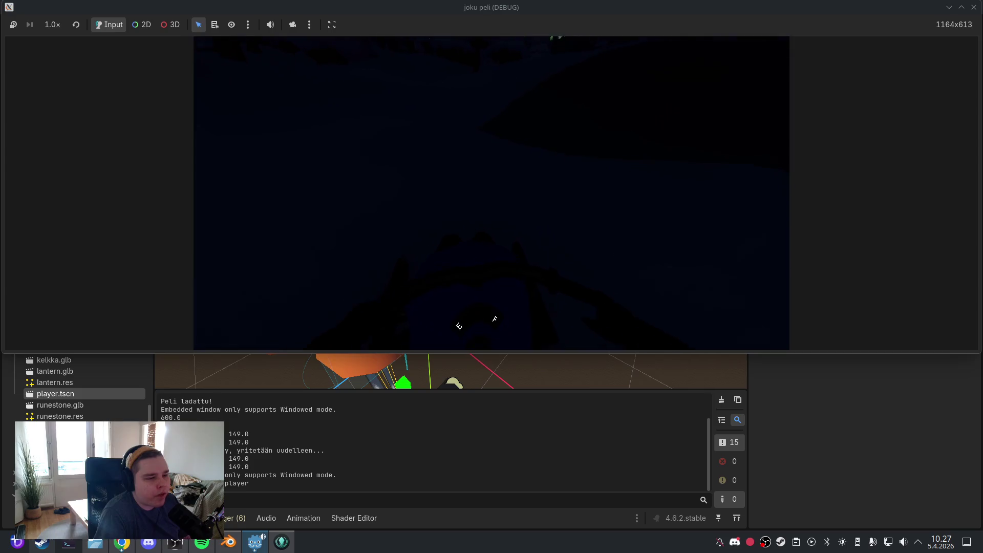
key(f)
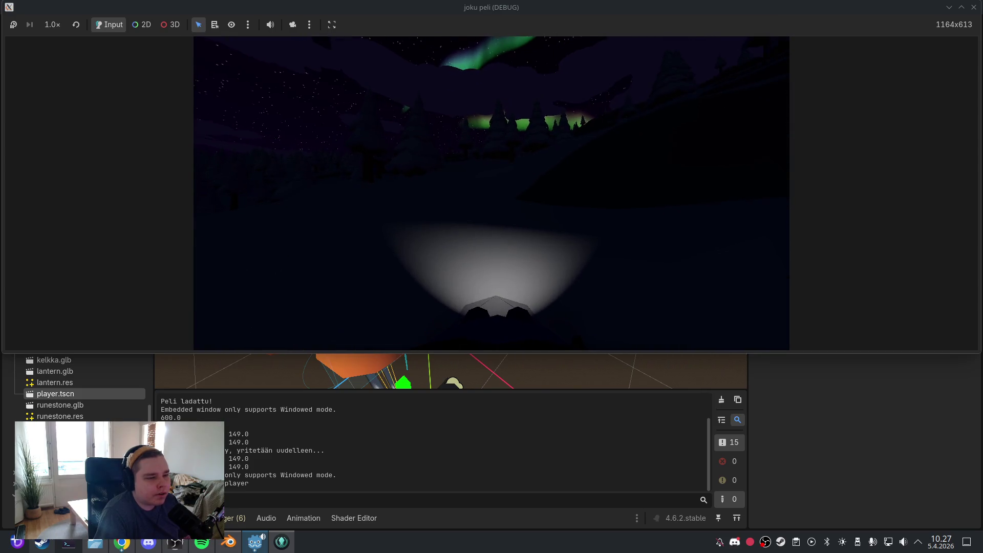
key(Escape)
click(497, 244)
click(501, 241)
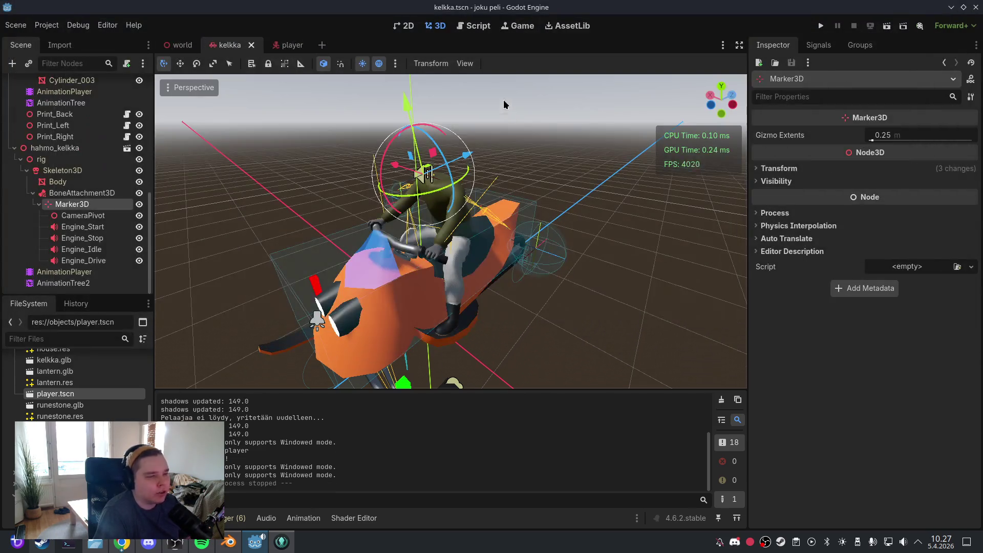
click(458, 23)
Cut the _enter_yaw_offset and camera_smooth_speed variable lines 70–71
click(555, 156)
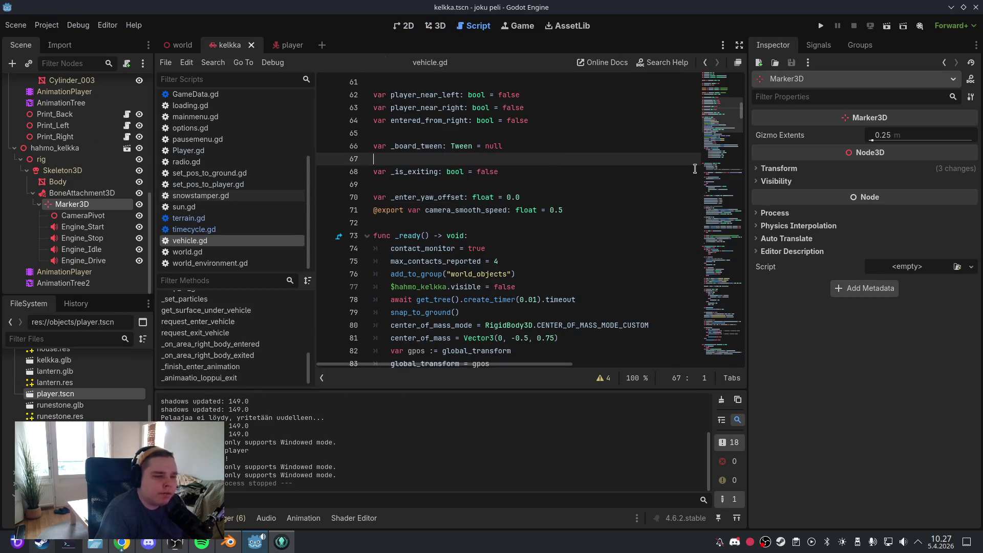
mouse_move(715, 114)
mouse_down()
mouse_move(721, 103)
mouse_move(718, 111)
mouse_up()
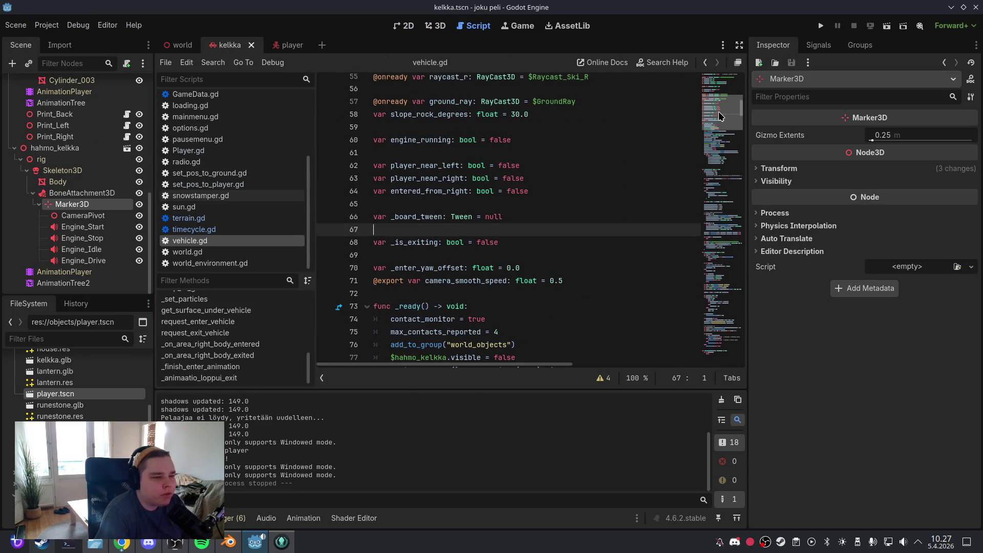
drag(585, 291, 374, 268)
key(ctrl+x)
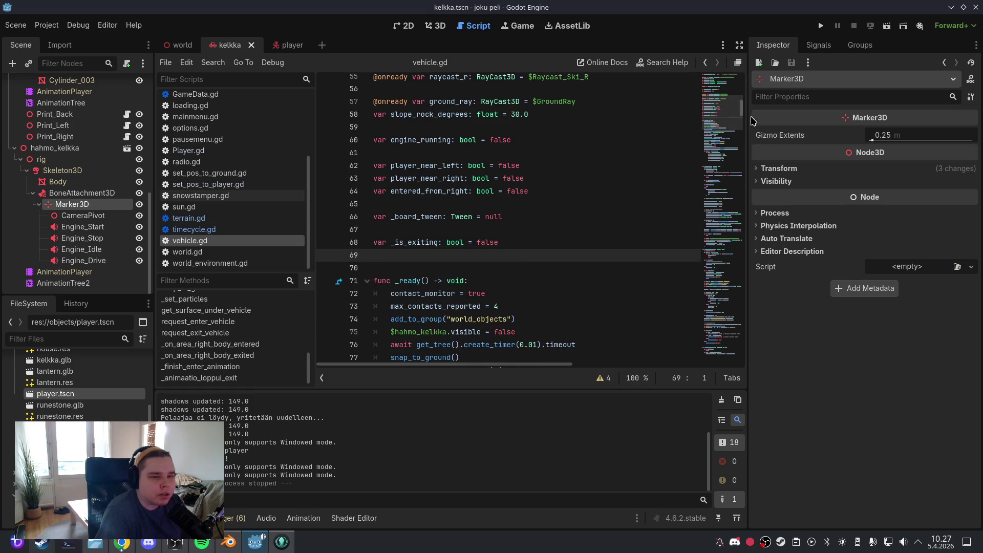
Delete line 251, which assigns _enter_yaw_offset
drag(726, 192, 730, 374)
click(492, 373)
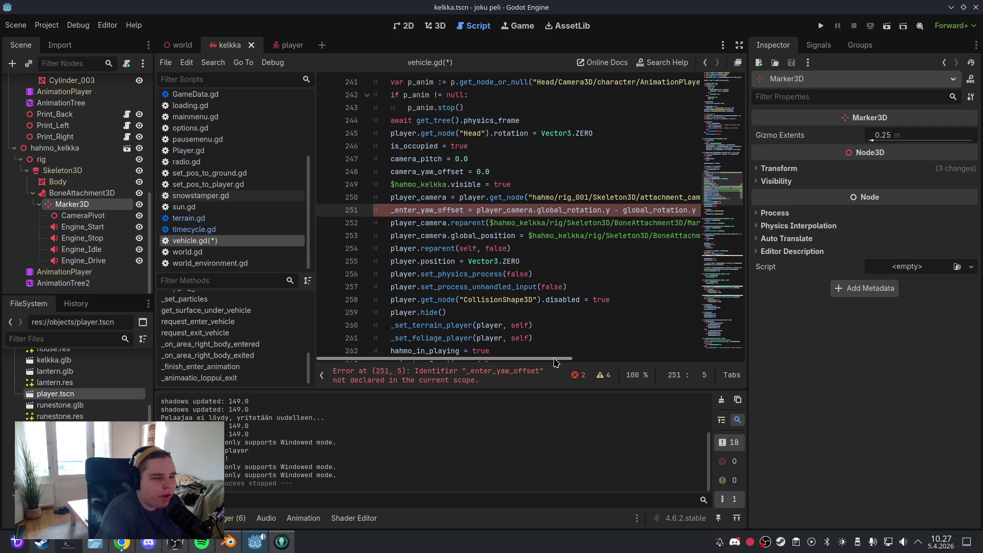
drag(661, 210, 353, 216)
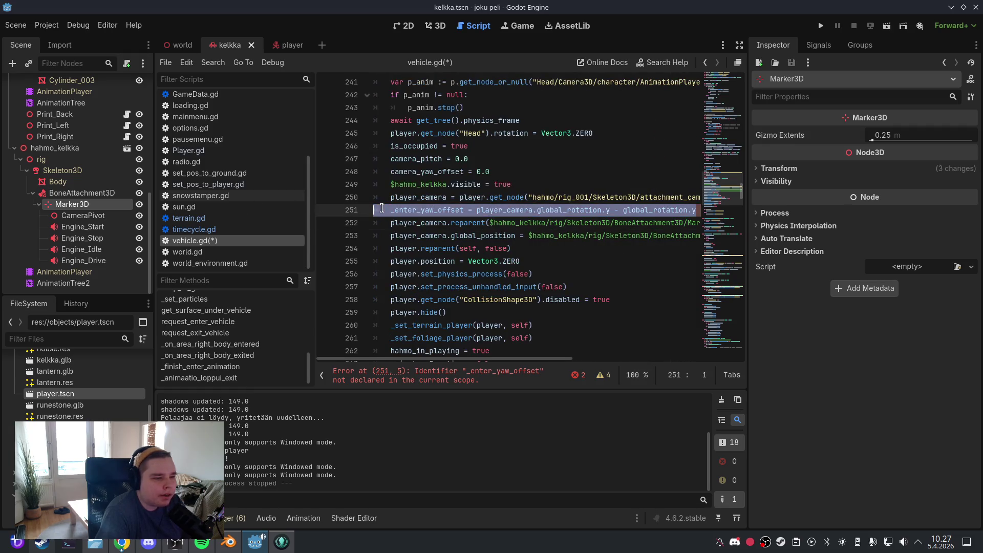
key(BackSpace)
key(BackSpace)
Delete the leftover smooth_tween lines around line 575 that cause the error
click(480, 368)
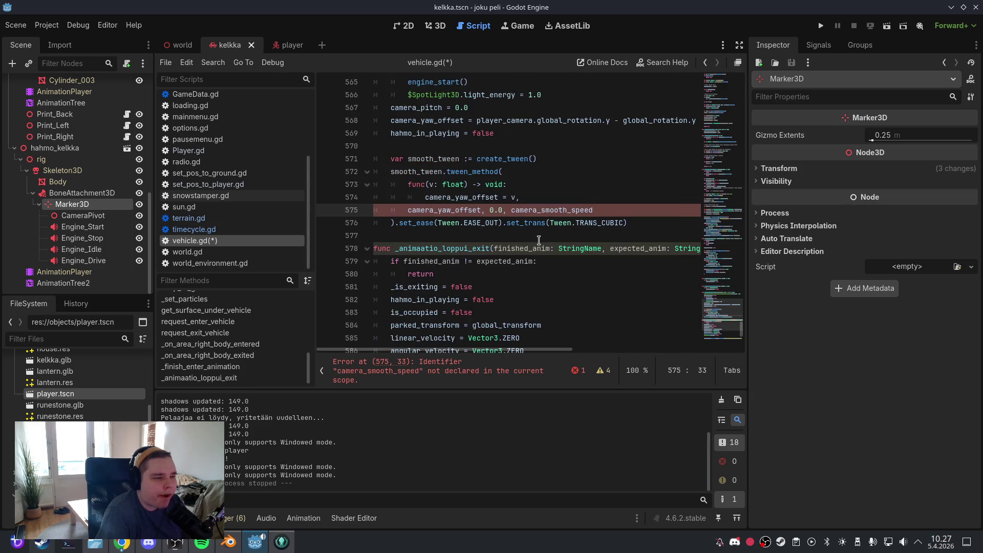
mouse_move(629, 224)
mouse_down()
mouse_move(553, 214)
mouse_move(376, 147)
mouse_up()
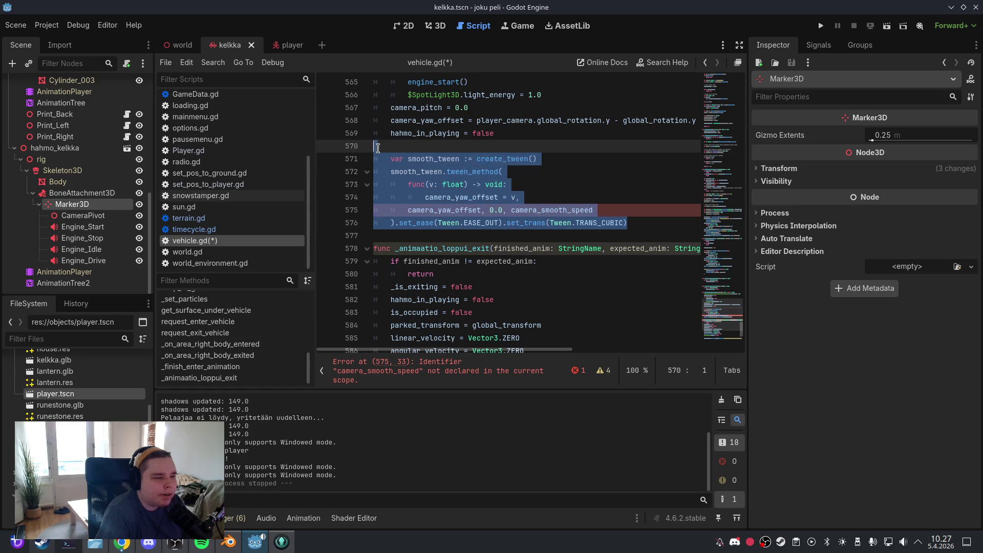
key(BackSpace)
scroll(492, 200, up, 3)
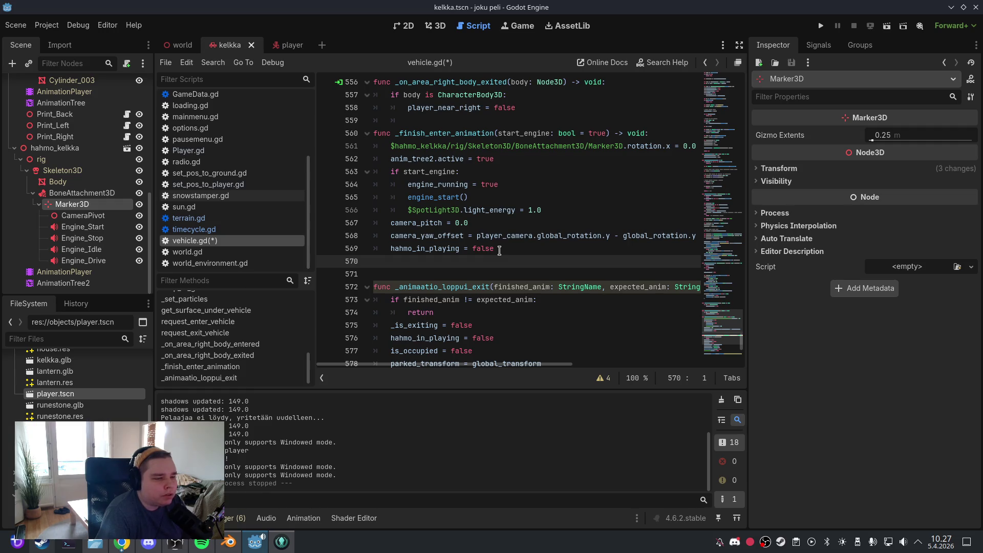
Save vehicle.gd and delete the unused vehicle_y line 294 from the warnings list
click(17, 25)
click(31, 118)
click(602, 378)
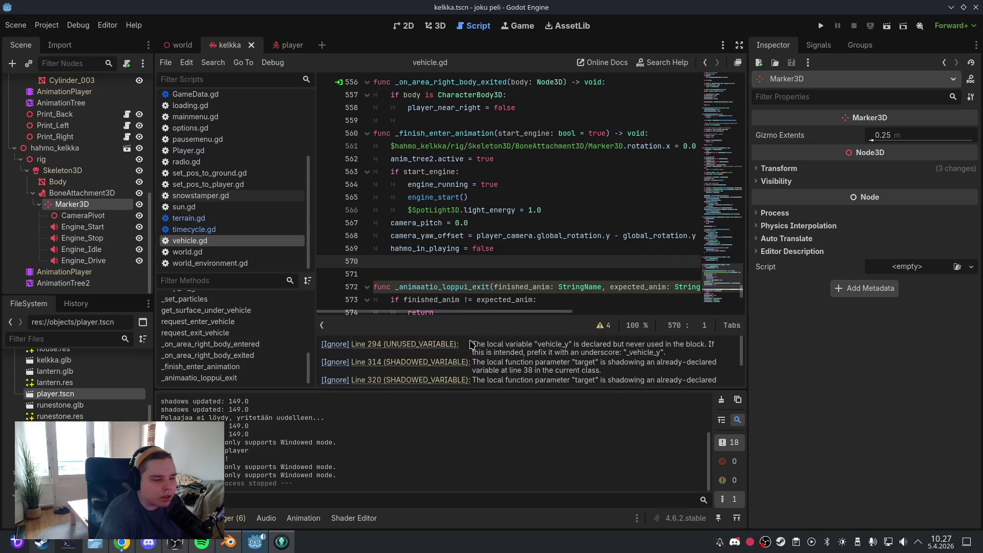
click(450, 347)
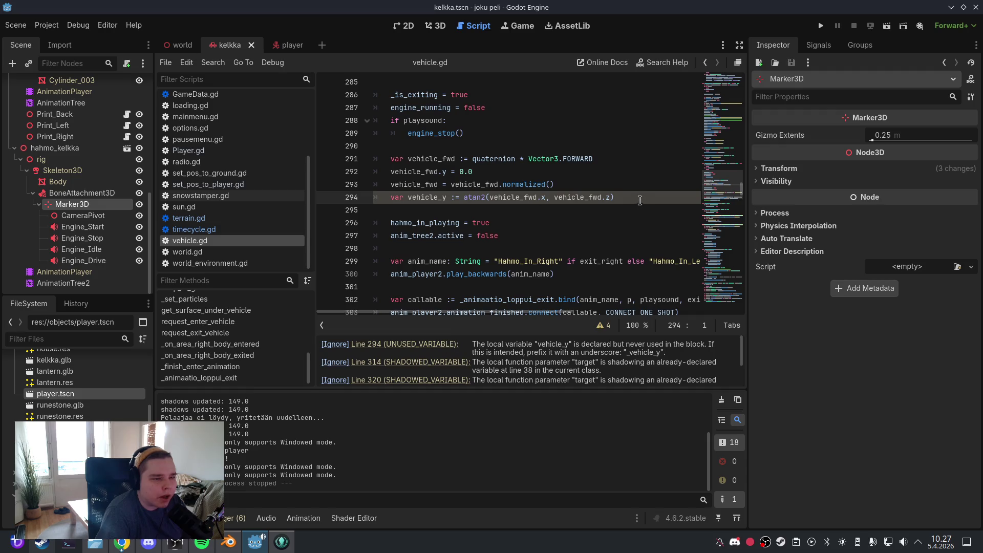
drag(640, 201, 372, 198)
key(BackSpace)
key(BackSpace)
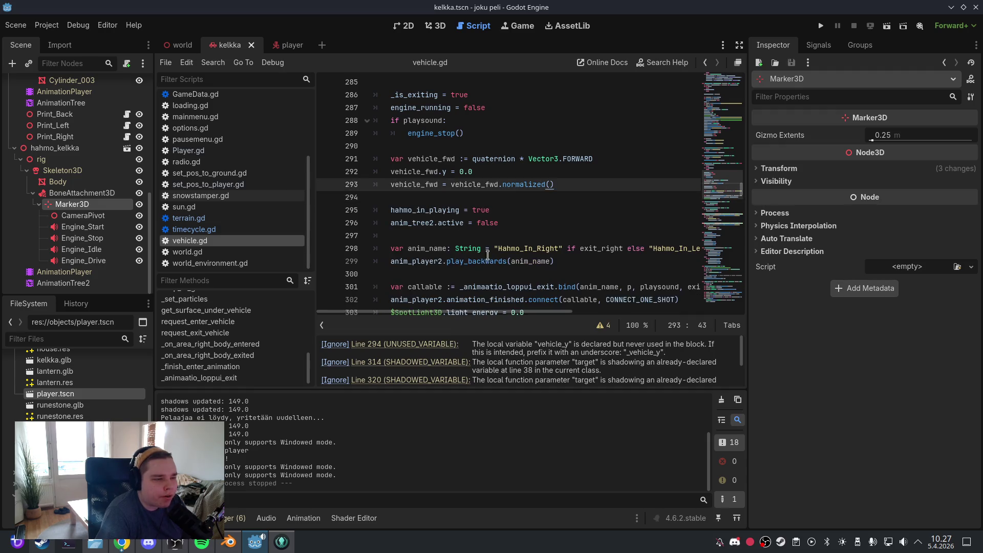
Review the line 313 and 319 shadowing warnings and locate the playsound parameter on line 571
click(456, 345)
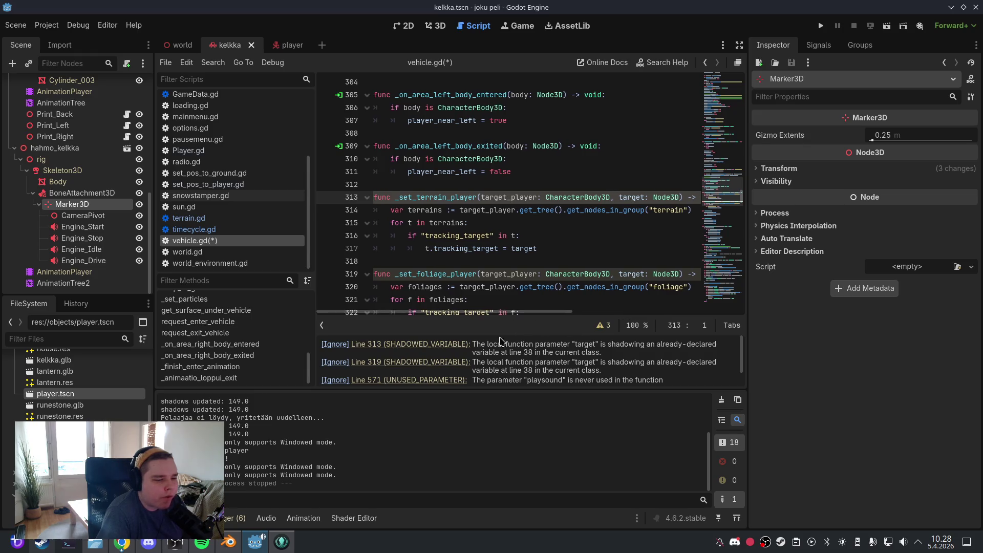
click(441, 362)
click(444, 381)
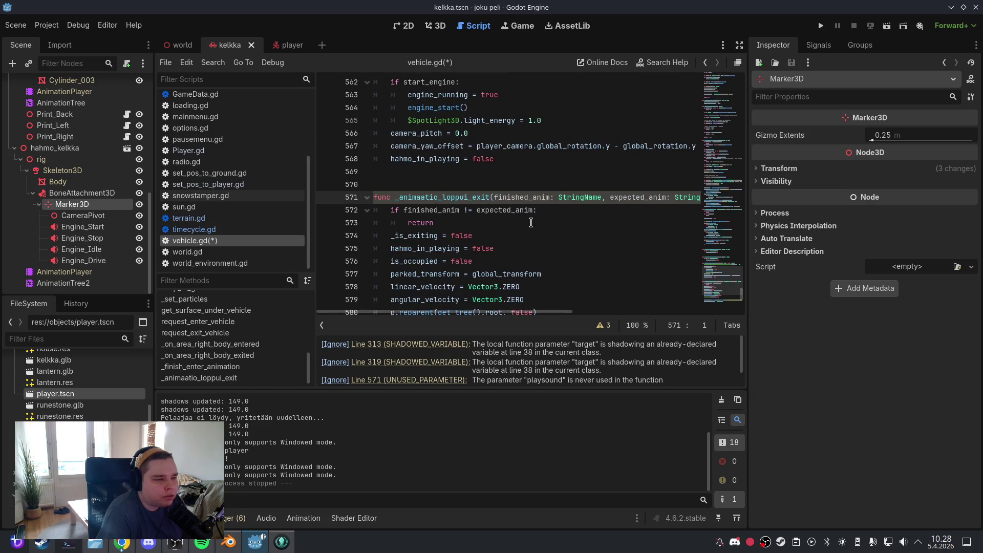
scroll(531, 222, down, 2)
scroll(530, 222, down, 6)
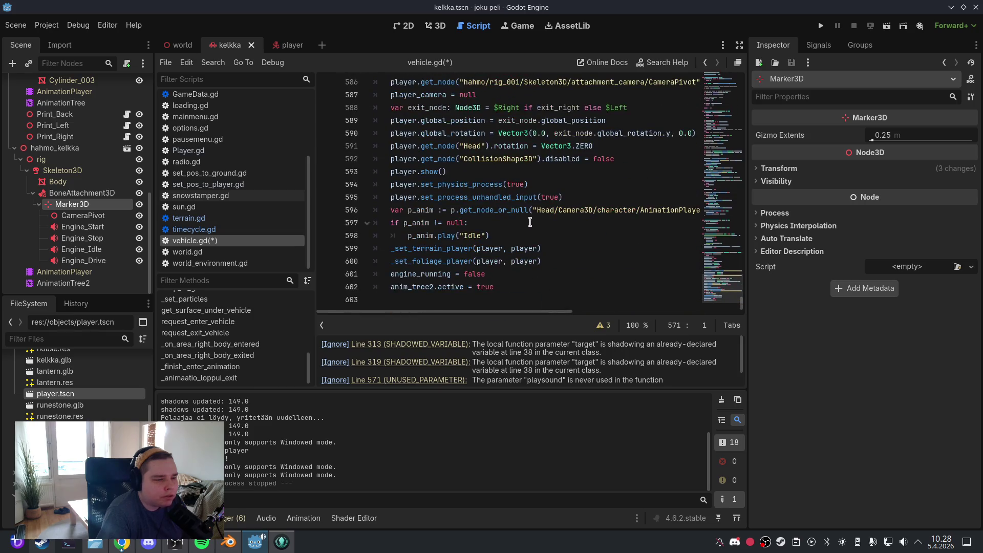
scroll(530, 223, up, 7)
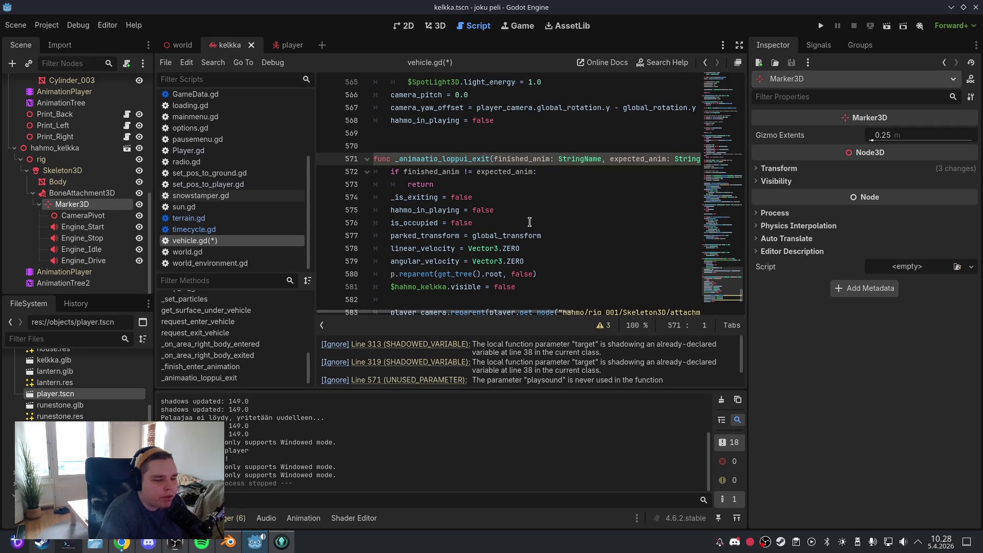
scroll(531, 218, down, 2)
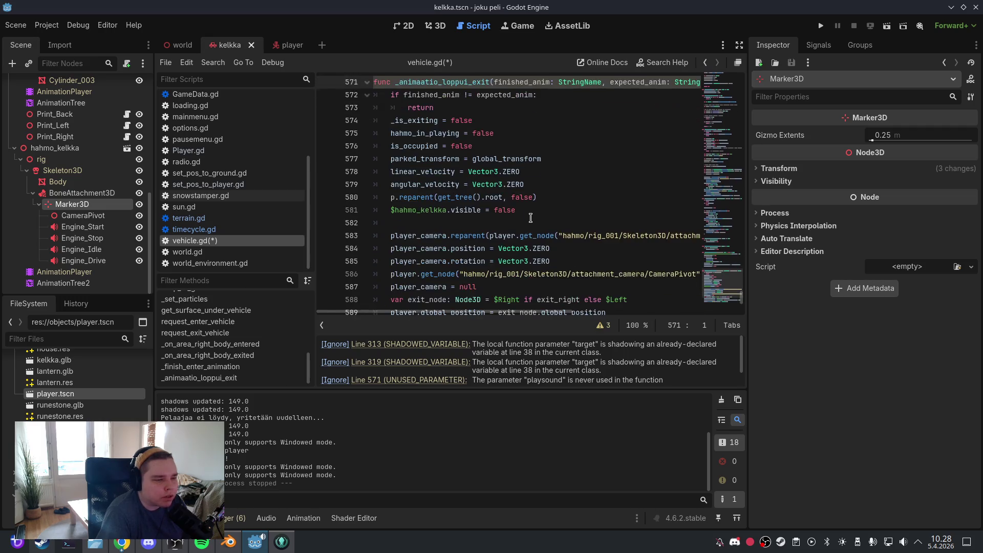
scroll(530, 218, down, 5)
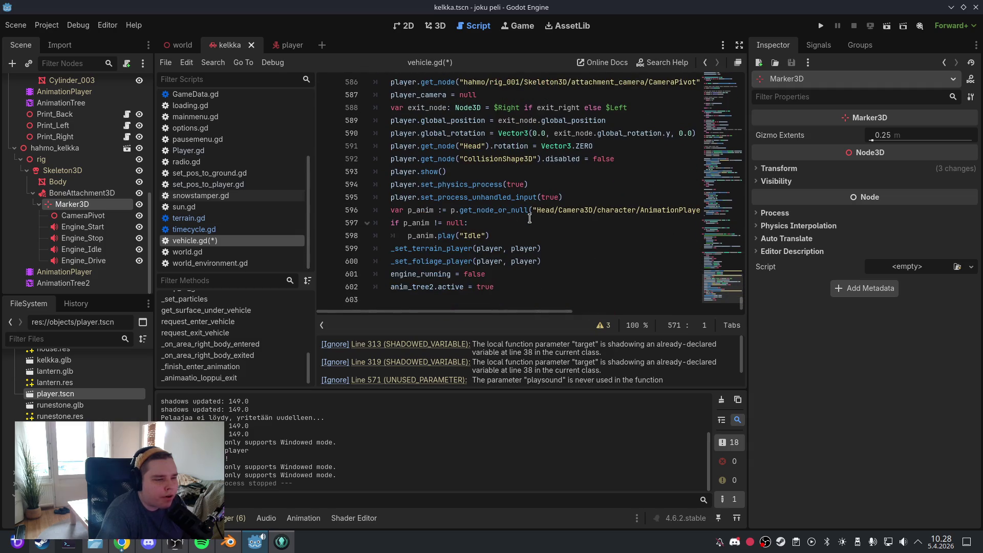
scroll(530, 219, up, 9)
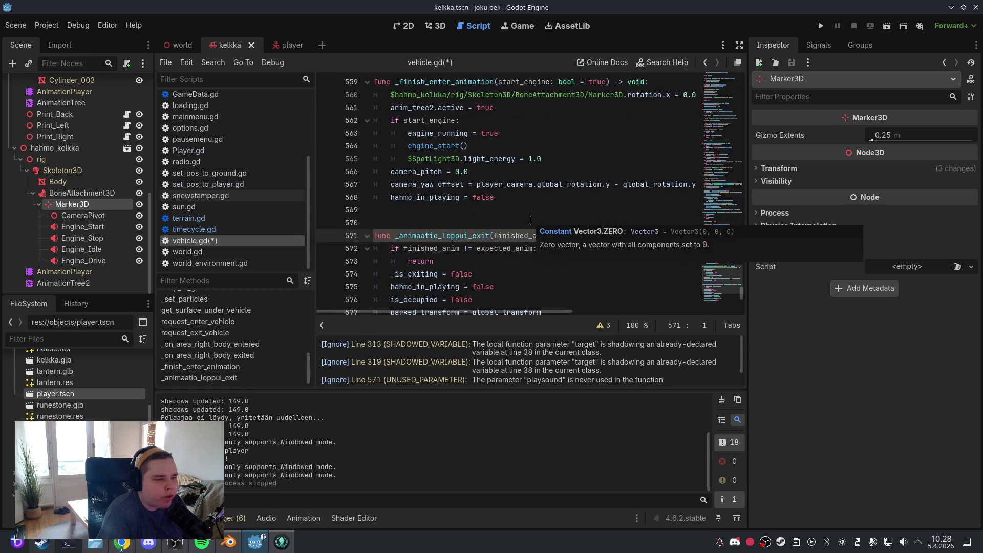
scroll(530, 219, down, 3)
click(443, 381)
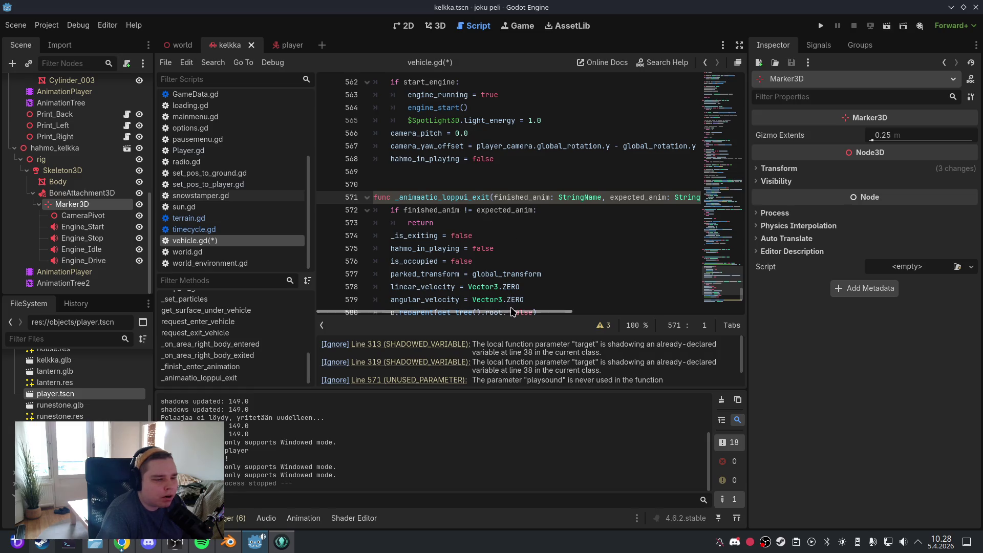
Remove ', playsound: bool' from the function signature and save vehicle.gd
drag(514, 311, 656, 312)
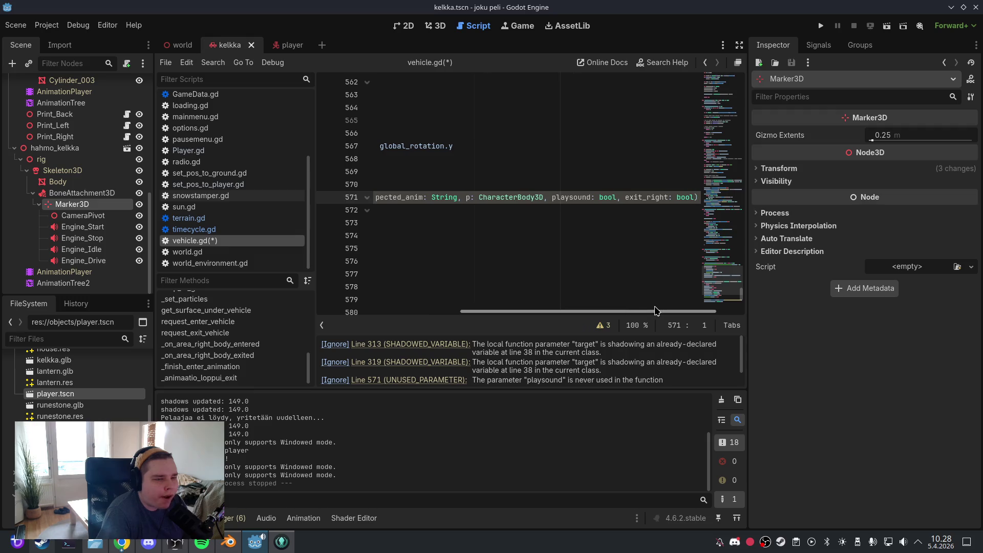
click(616, 197)
drag(616, 198, 546, 198)
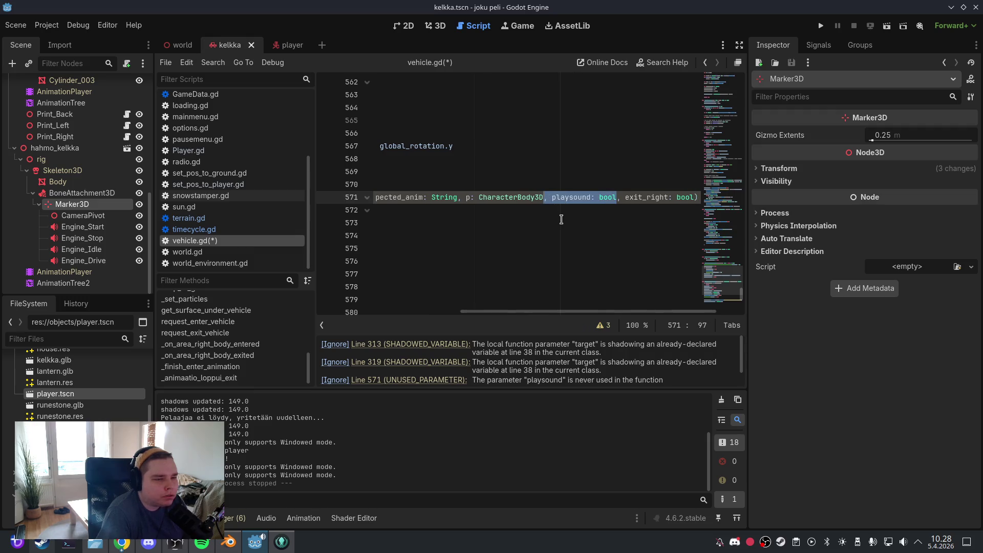
key(BackSpace)
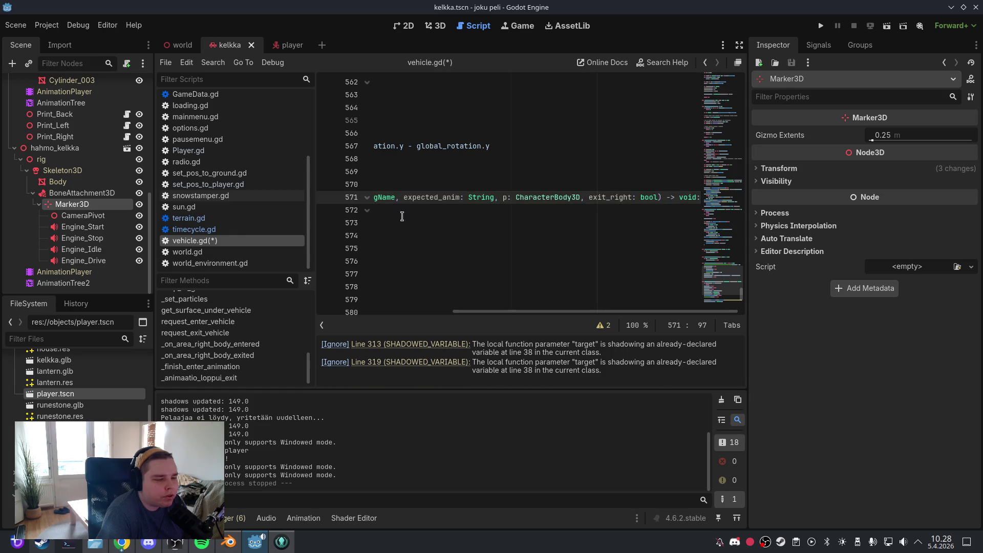
click(15, 25)
click(30, 103)
click(437, 26)
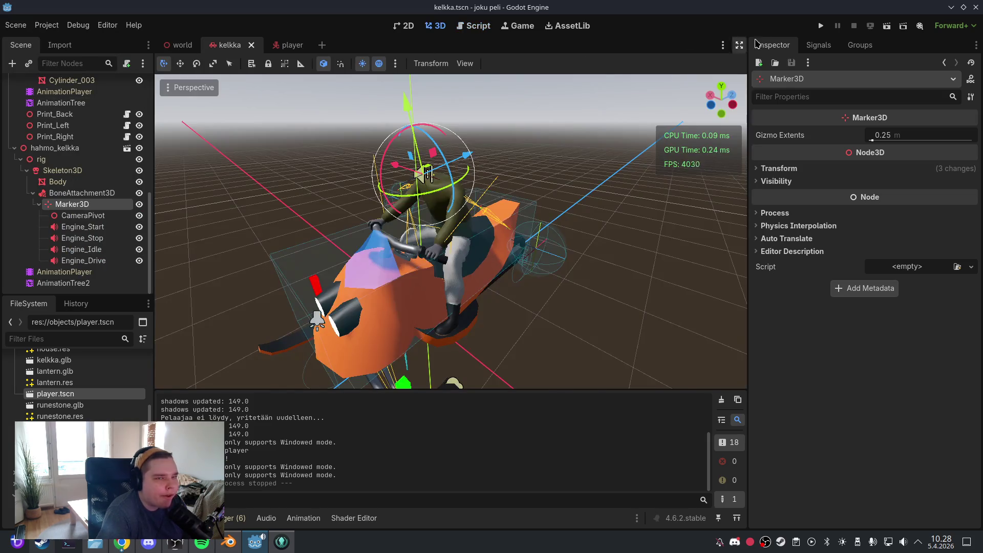
click(821, 25)
click(562, 145)
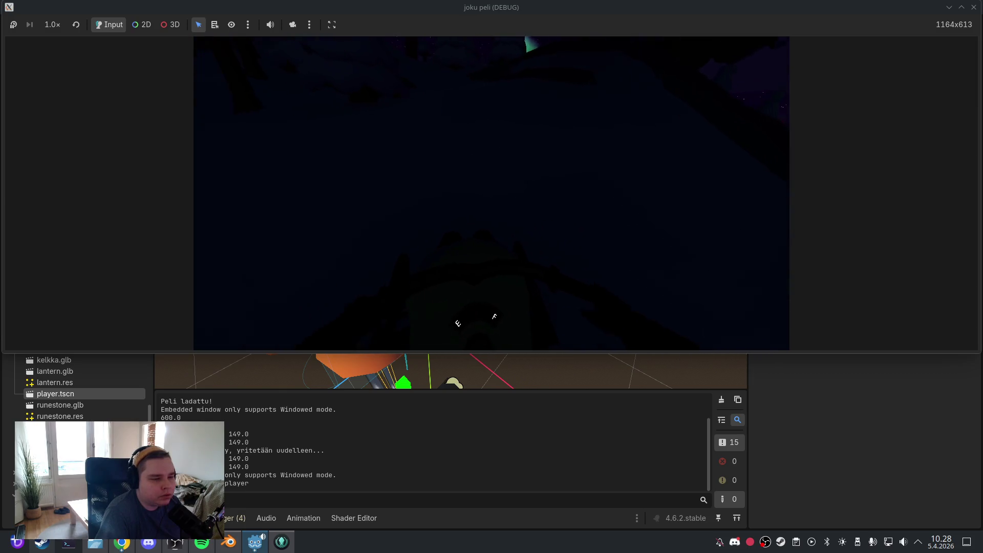
key(f)
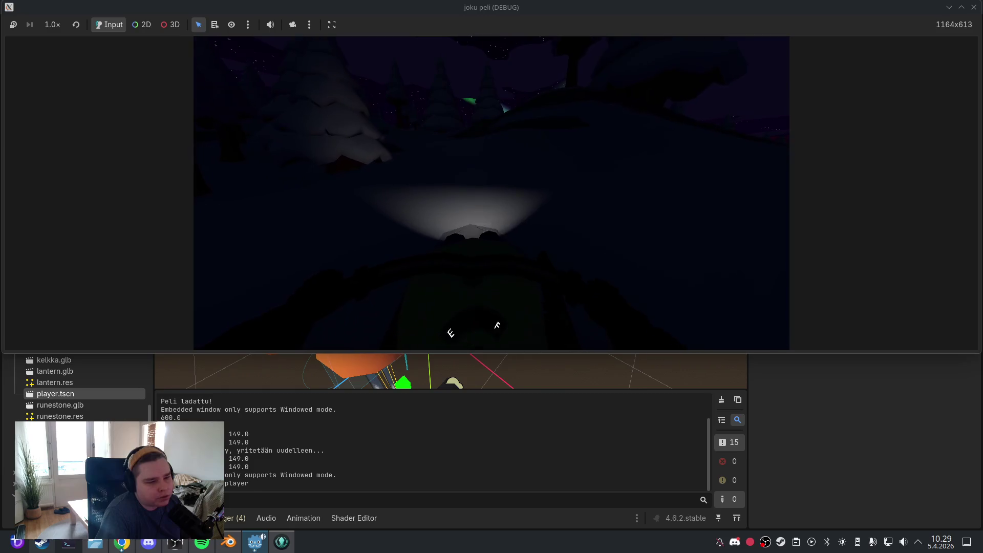
key(f)
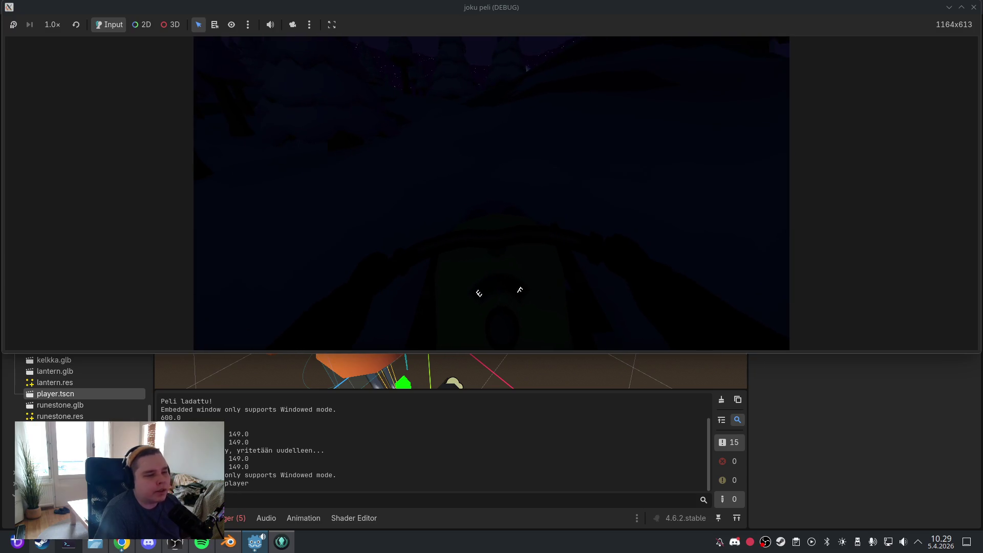
key(Escape)
click(538, 237)
click(538, 237)
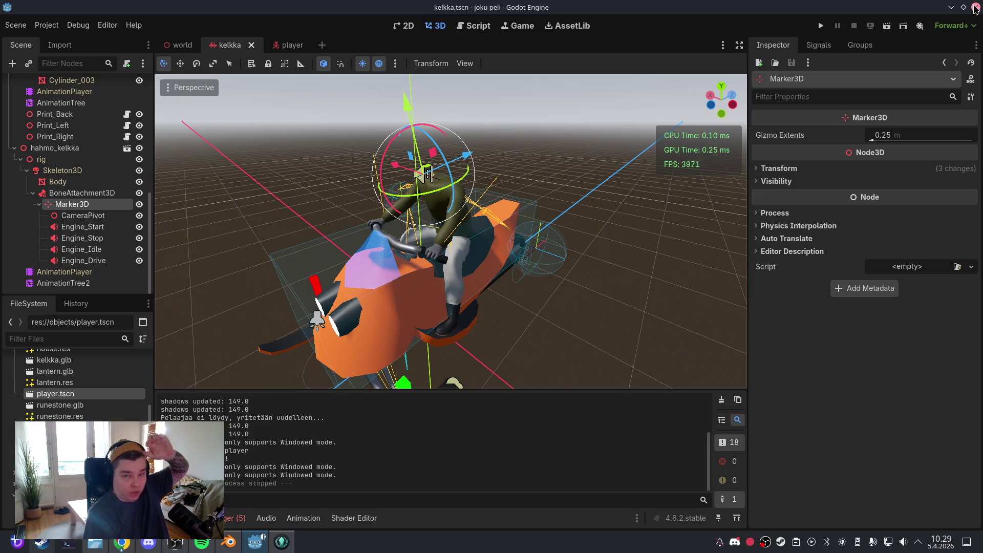
click(976, 9)
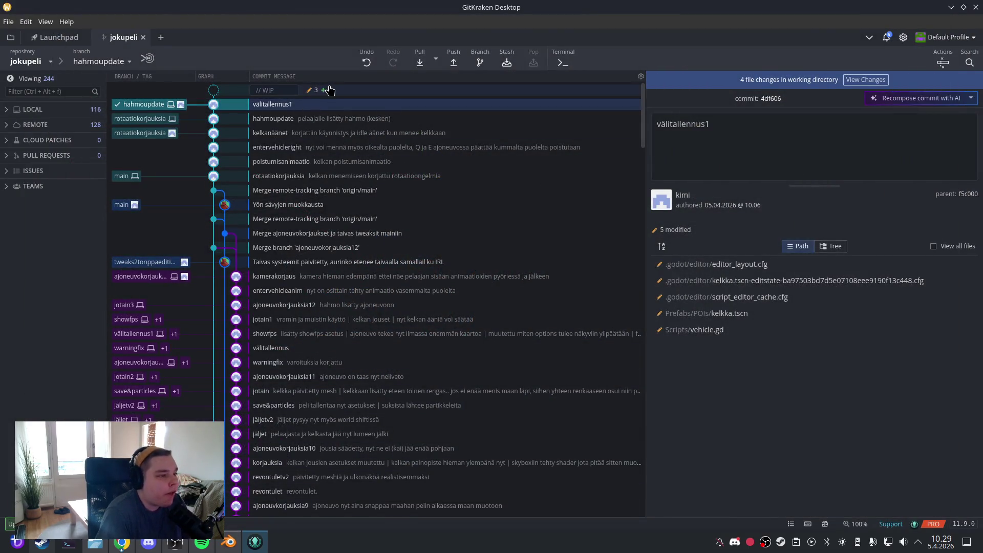
Cancel the discard prompt and open the välitallennus1 commit's Scripts/vehicle.gd diff
click(657, 79)
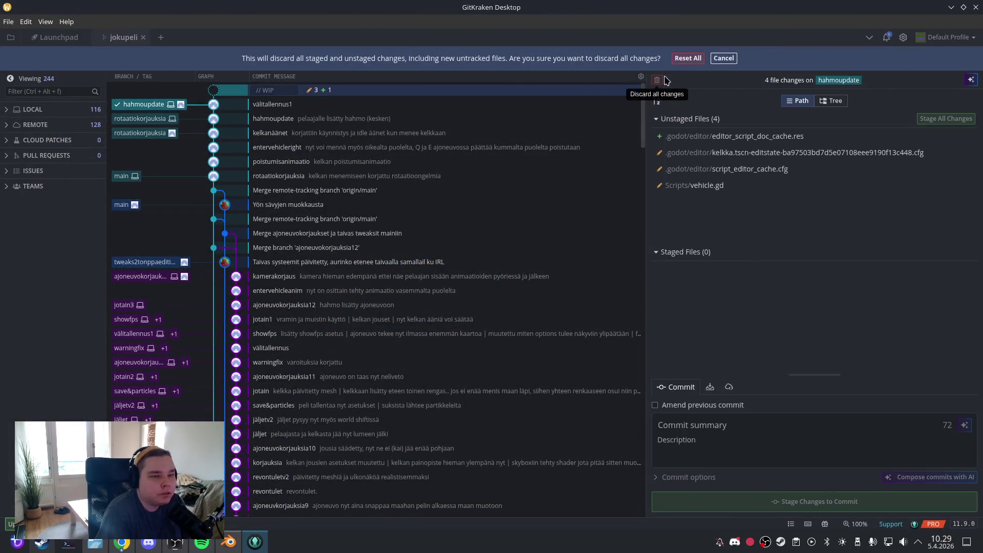
key(Escape)
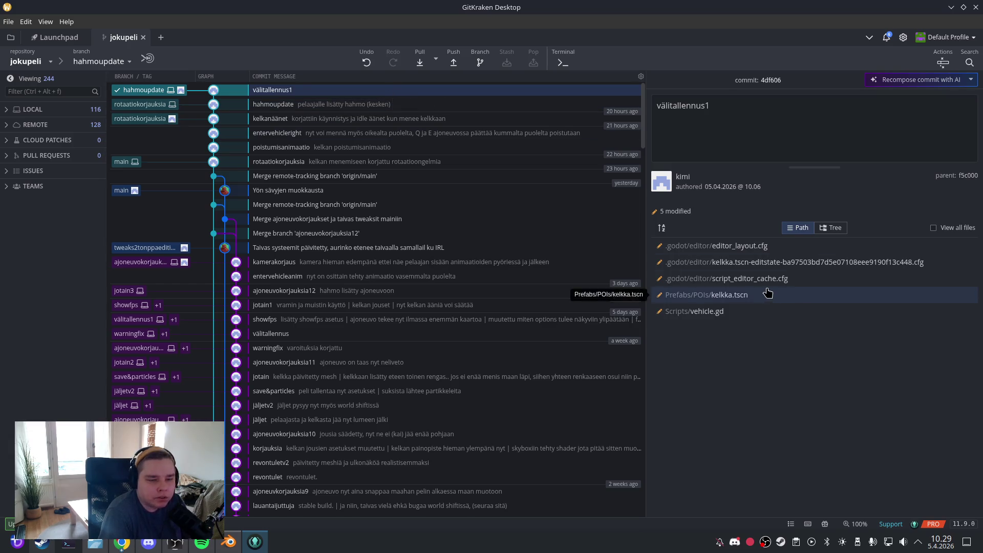
click(748, 313)
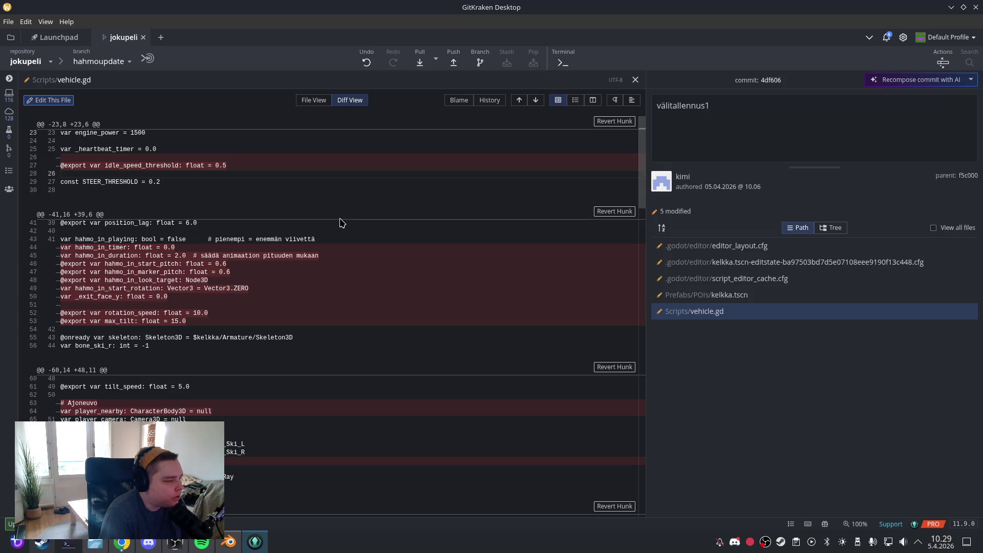
scroll(341, 221, down, 5)
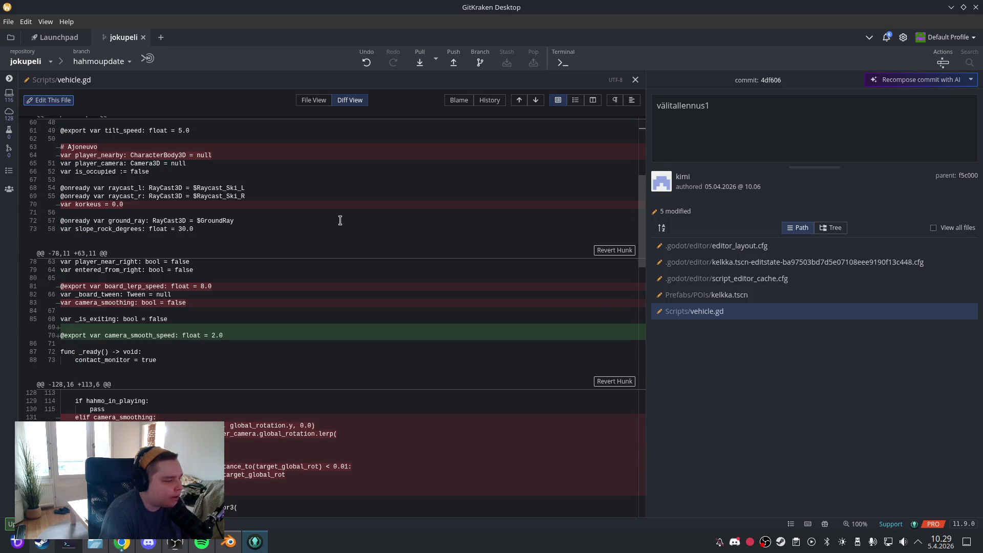
scroll(340, 221, down, 20)
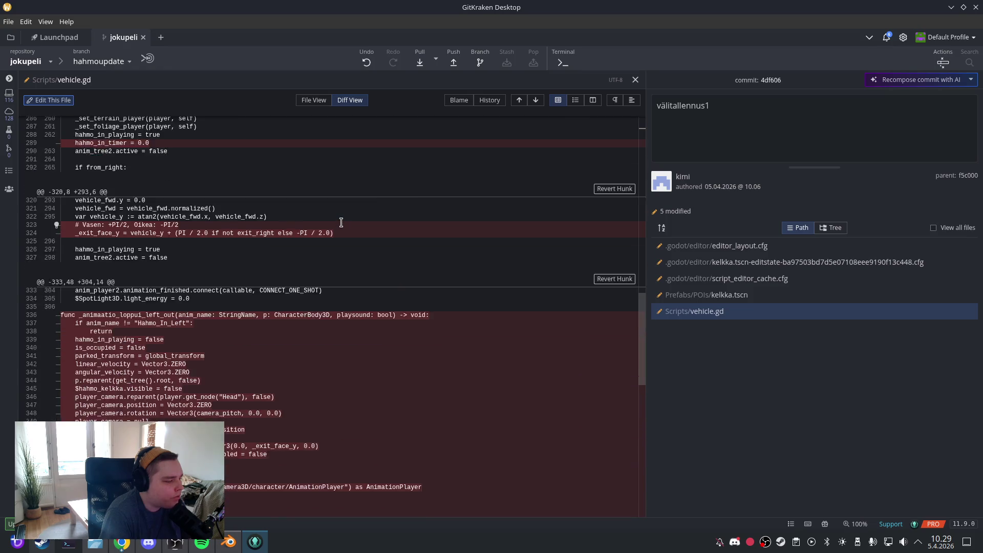
scroll(341, 222, down, 3)
scroll(340, 223, down, 4)
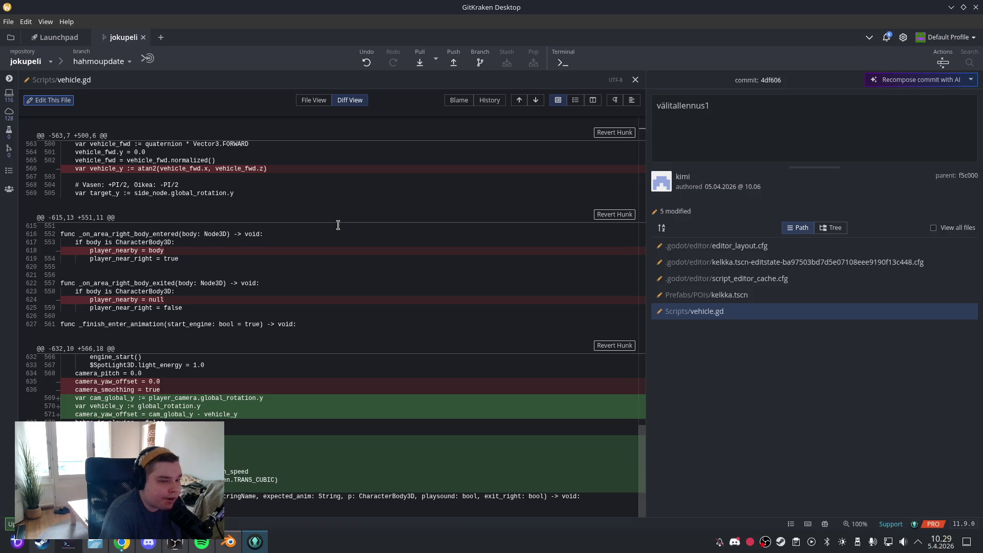
scroll(338, 225, up, 7)
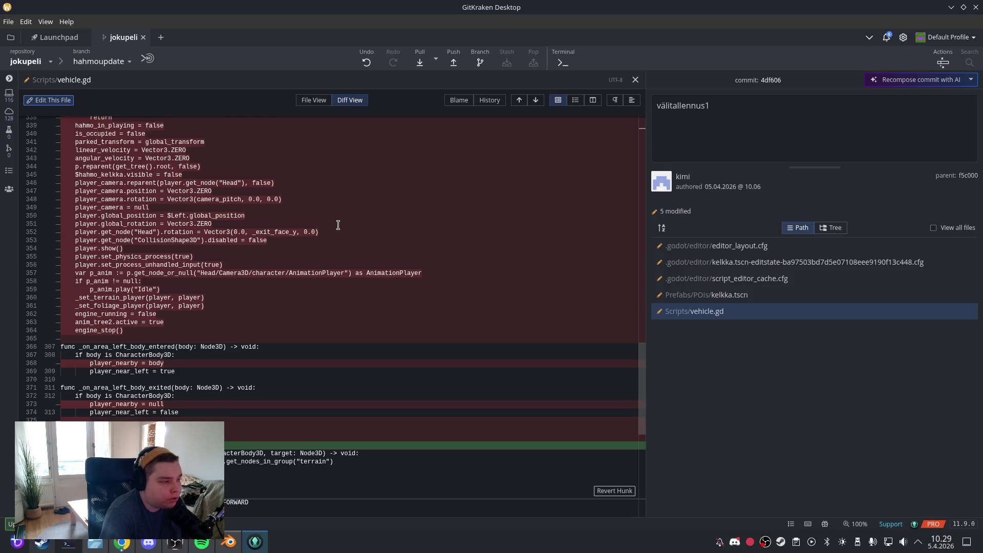
scroll(338, 225, down, 2)
scroll(338, 226, down, 2)
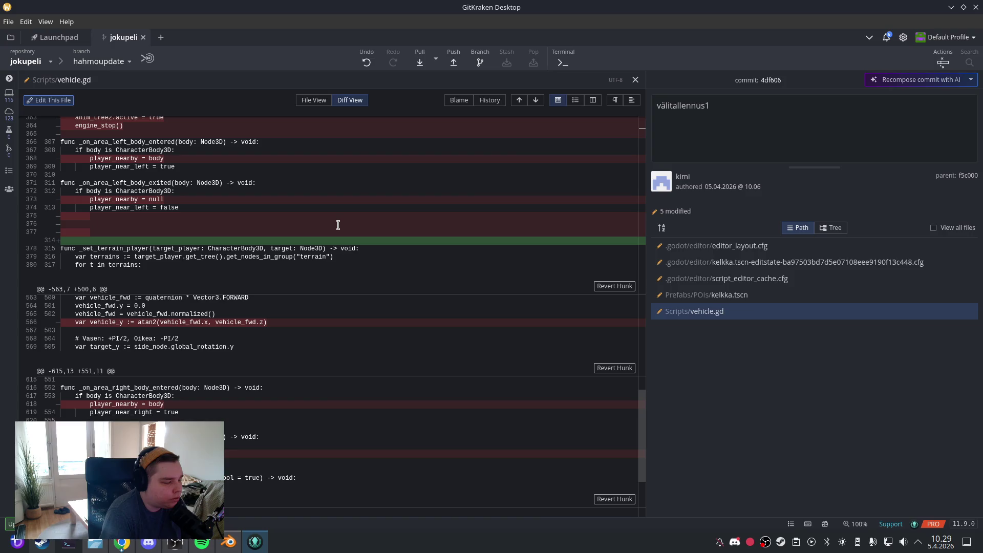
scroll(338, 226, up, 20)
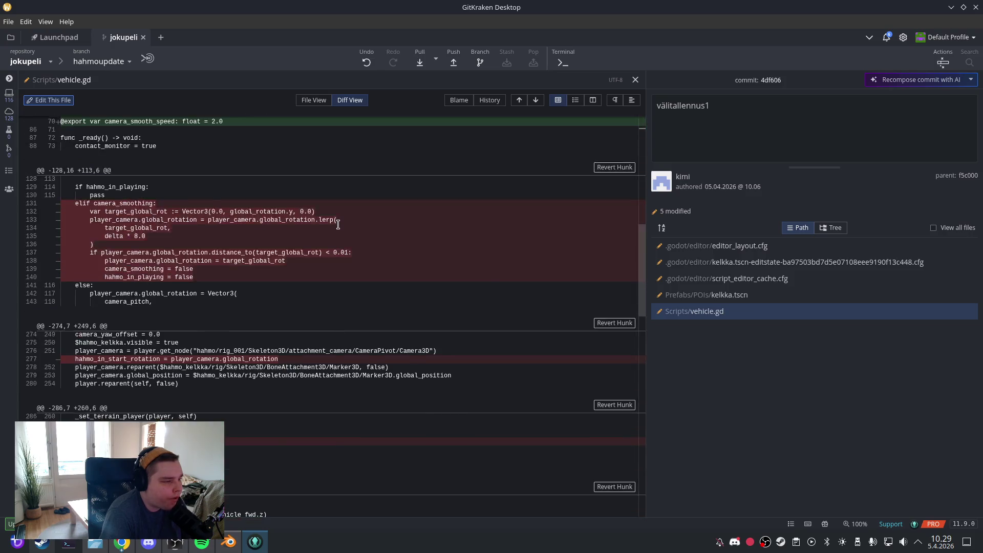
scroll(338, 225, up, 4)
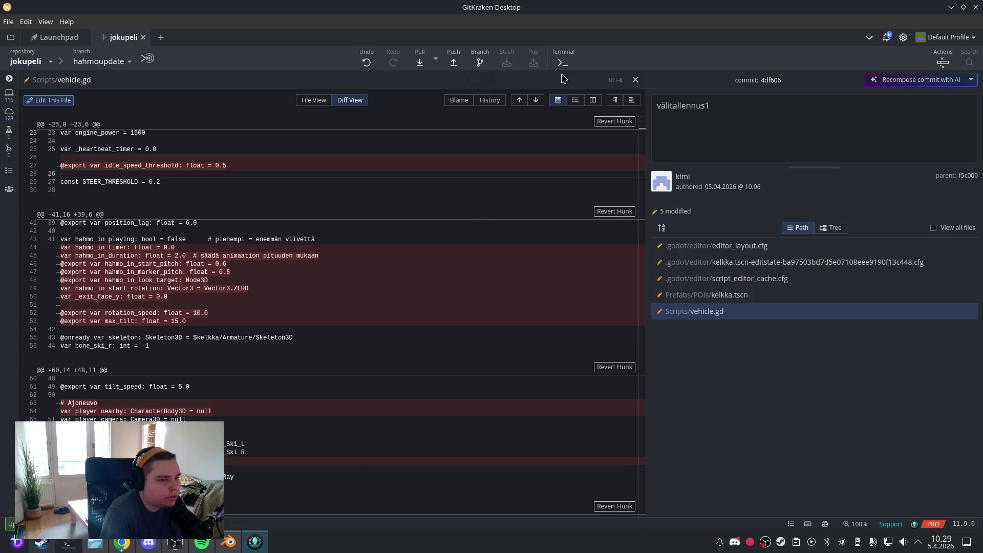
click(636, 80)
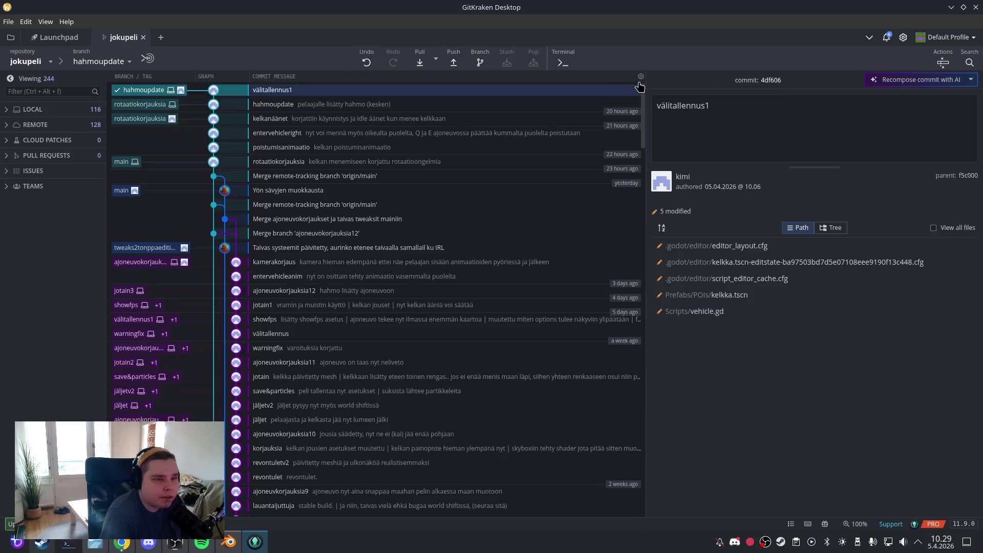
Pull the latest changes and launch Godot Engine from Steam's library
click(426, 65)
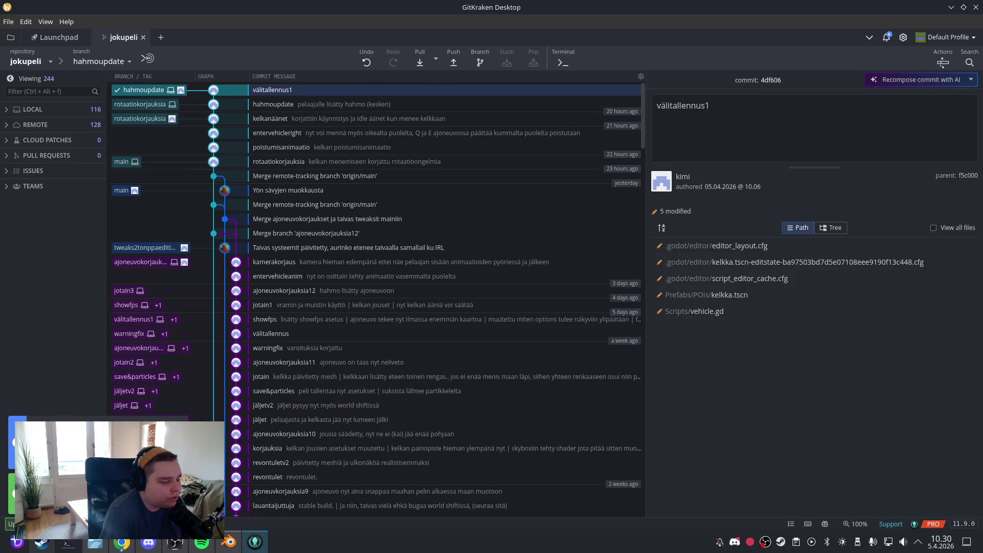
click(41, 543)
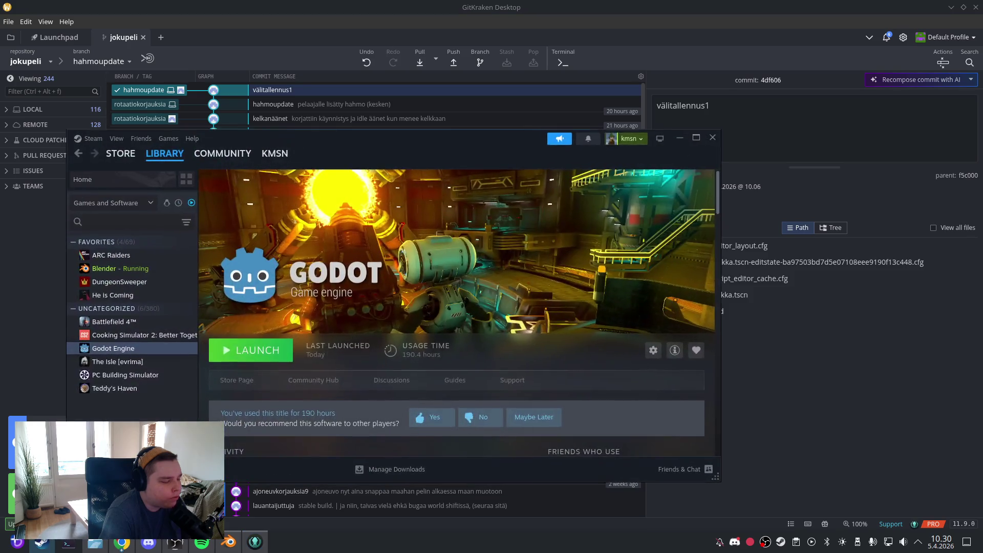
click(259, 346)
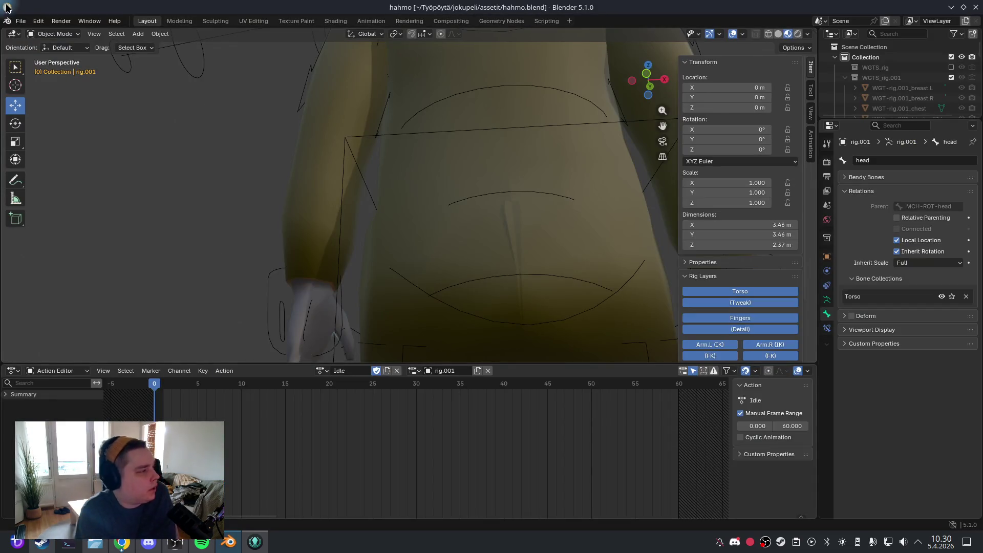
Save hahmo.blend and open the joku peli project from the Project Manager
click(20, 21)
click(31, 84)
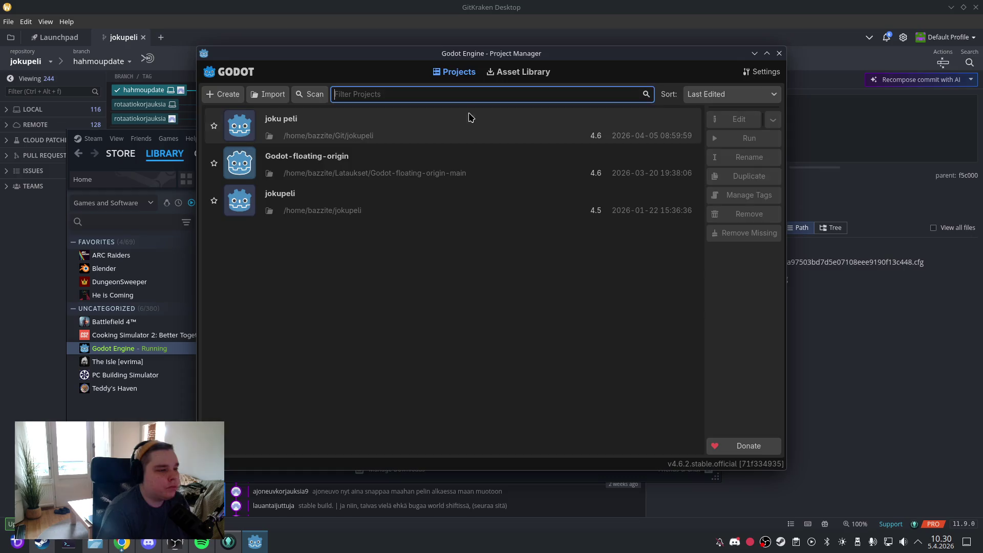
double_click(470, 118)
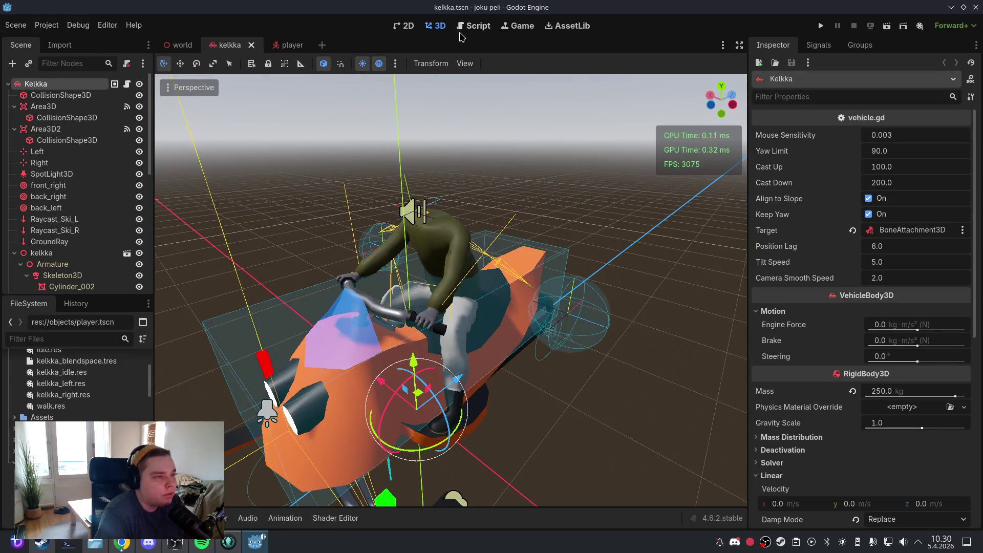
Open vehicle.gd from the scripts list and jump to _finish_enter_animation in the methods list
click(466, 25)
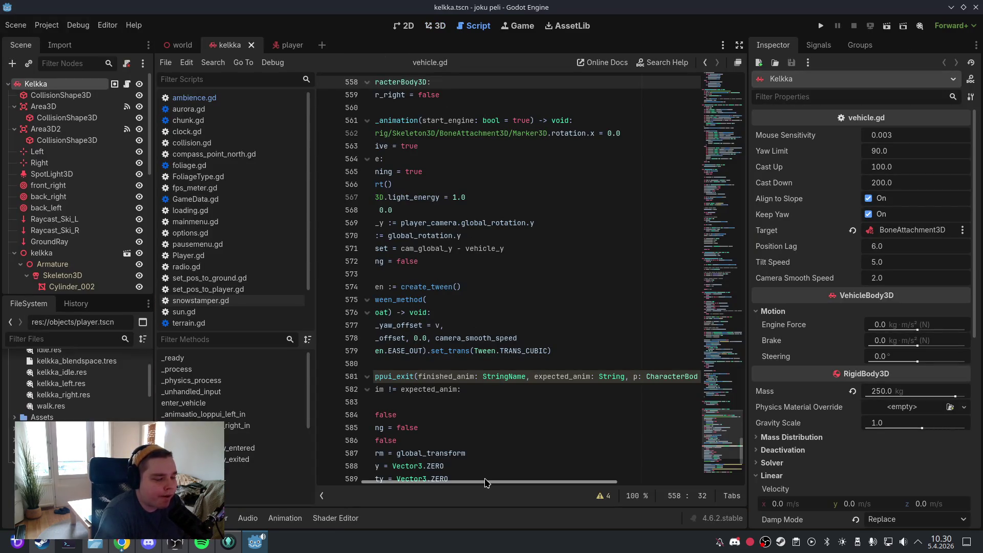
scroll(484, 481, left, 3)
click(226, 312)
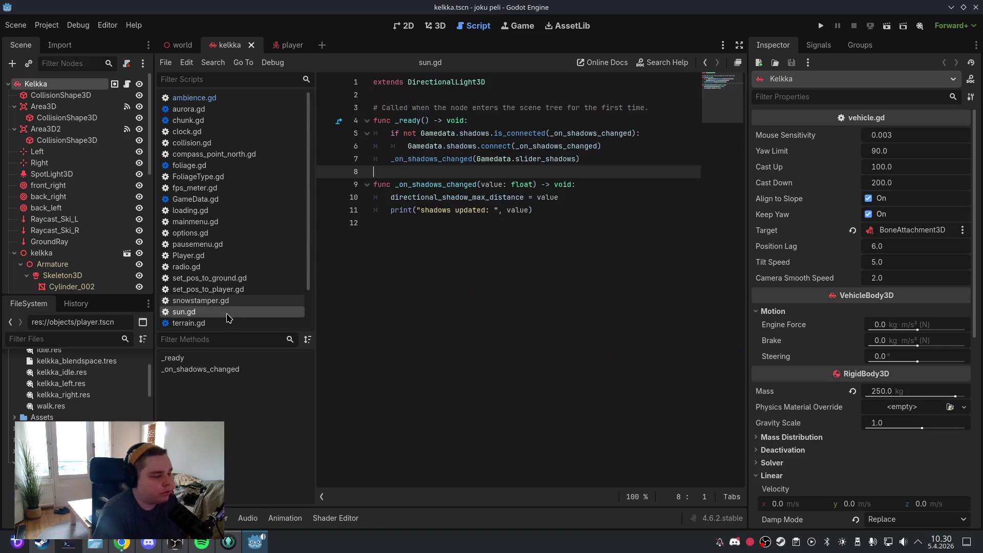
scroll(226, 314, down, 2)
click(230, 306)
scroll(561, 290, down, 5)
click(561, 289)
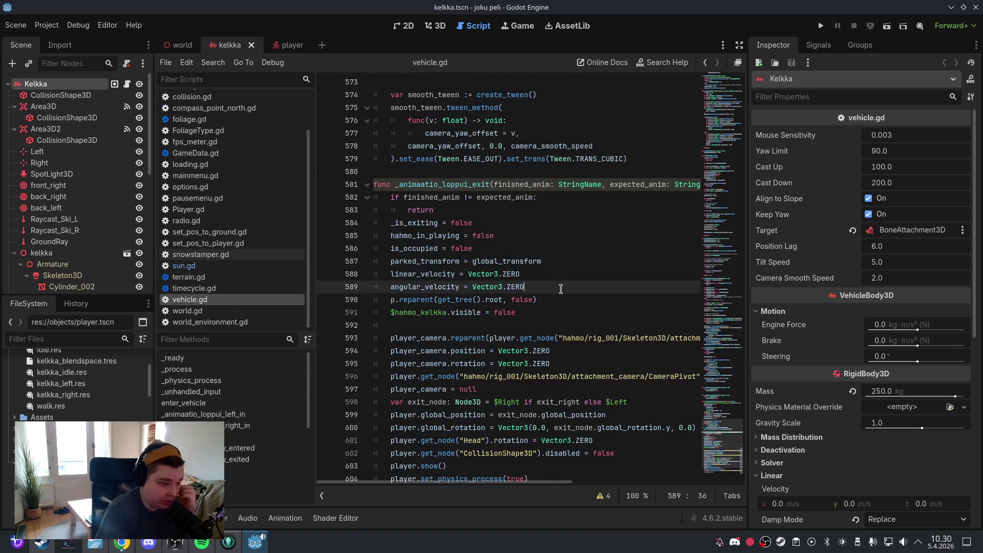
key(ctrl+a)
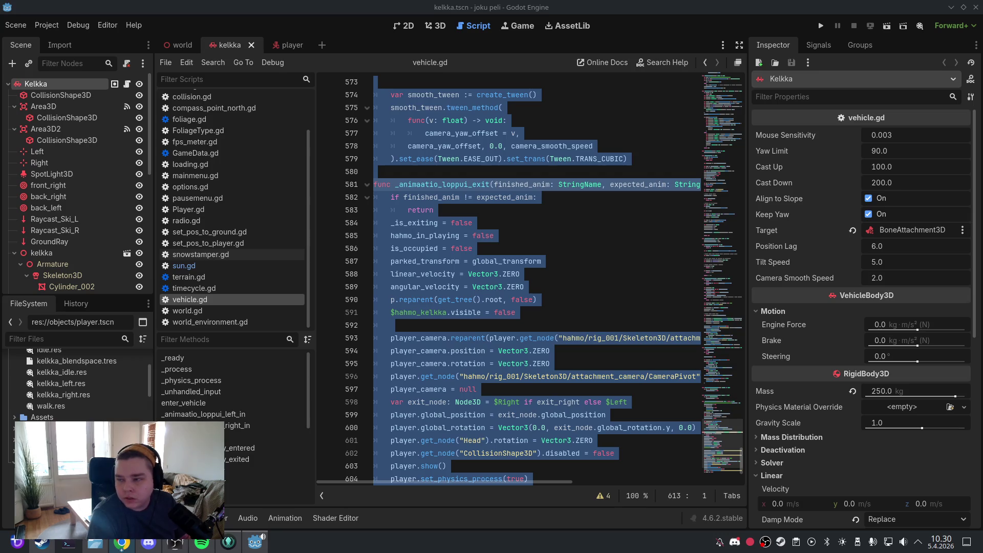
click(594, 233)
scroll(241, 410, down, 5)
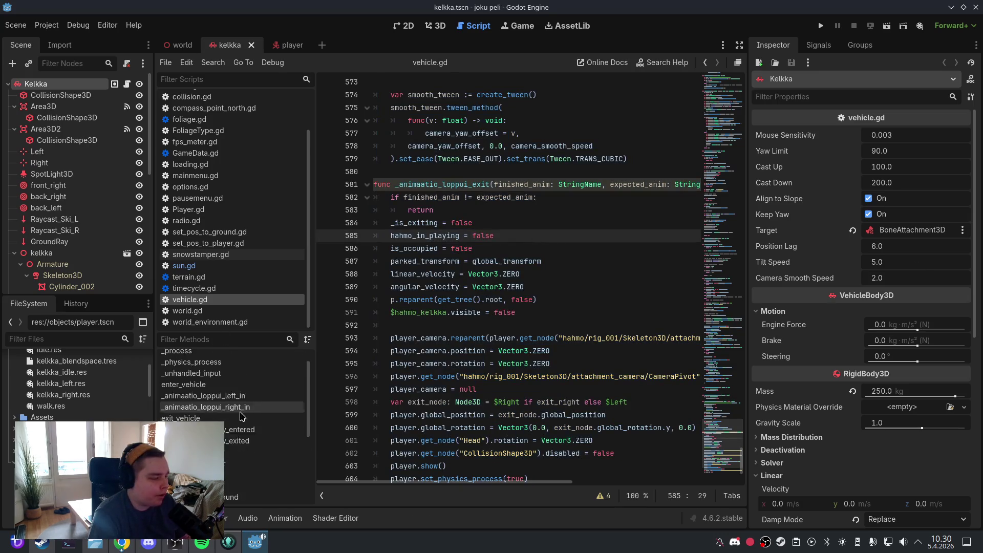
click(256, 484)
scroll(507, 345, down, 2)
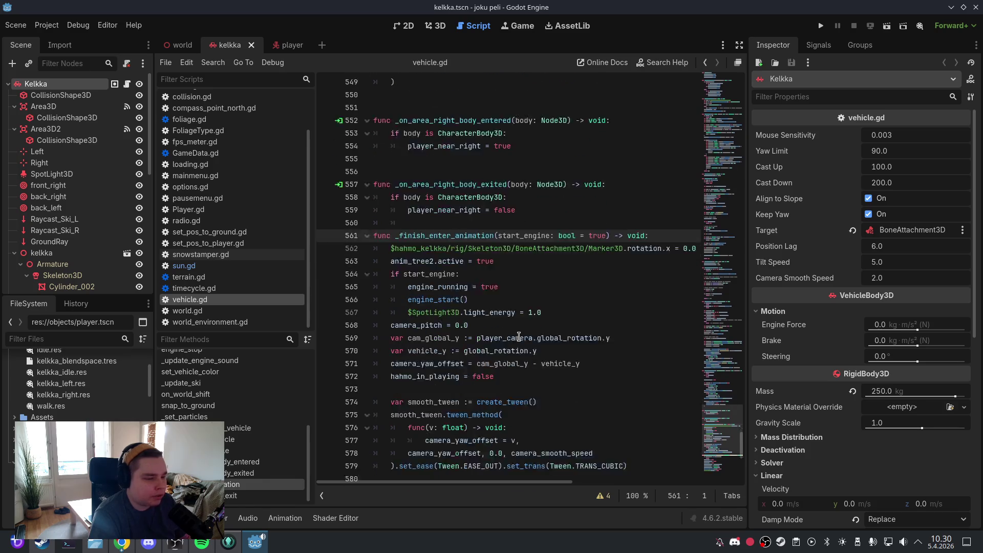
Paste the shortened _finish_enter_animation, resetting camera_yaw_offset to 0.0 without a tween
drag(633, 428, 376, 198)
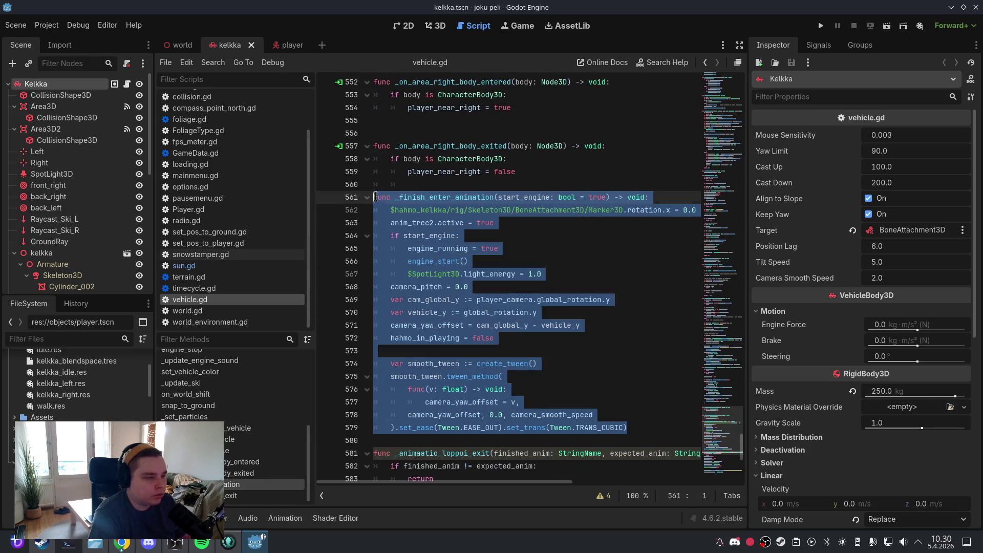
text(func _finish_enter_animation(start_engine: bool = true) -> void: 	$hahmo_kelkka/rig/Skeleton3D/BoneAttachment3D/Marker3D.rotation.x = 0.0 	anim_tree2.active = true 	if start_engine: 		engine_running = true 		engine_start() 		$SpotLight3D.light_energy = 1.0 	camera_pitch = 0.0 	camera_yaw_offset = 0.0 	hahmo_in_playing = false)
click(526, 248)
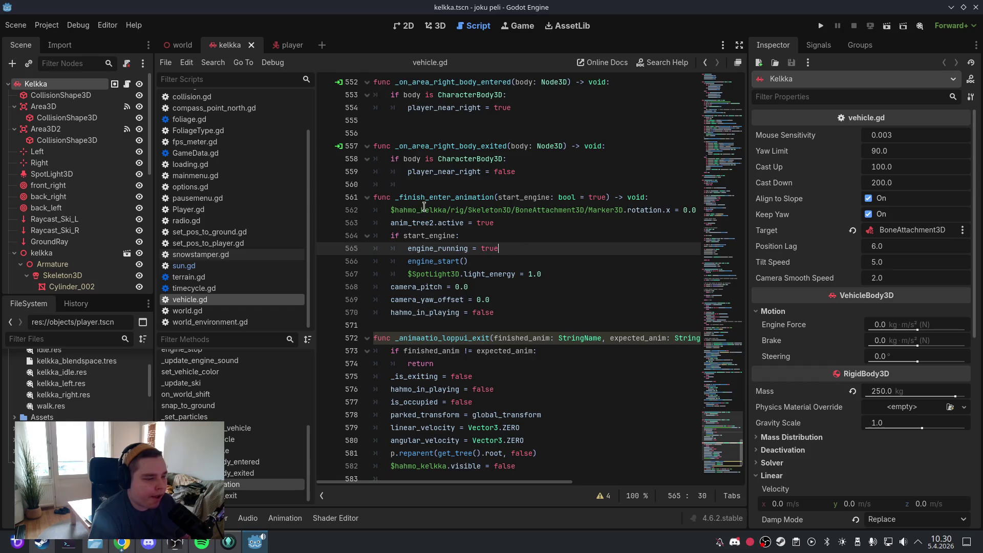
click(16, 25)
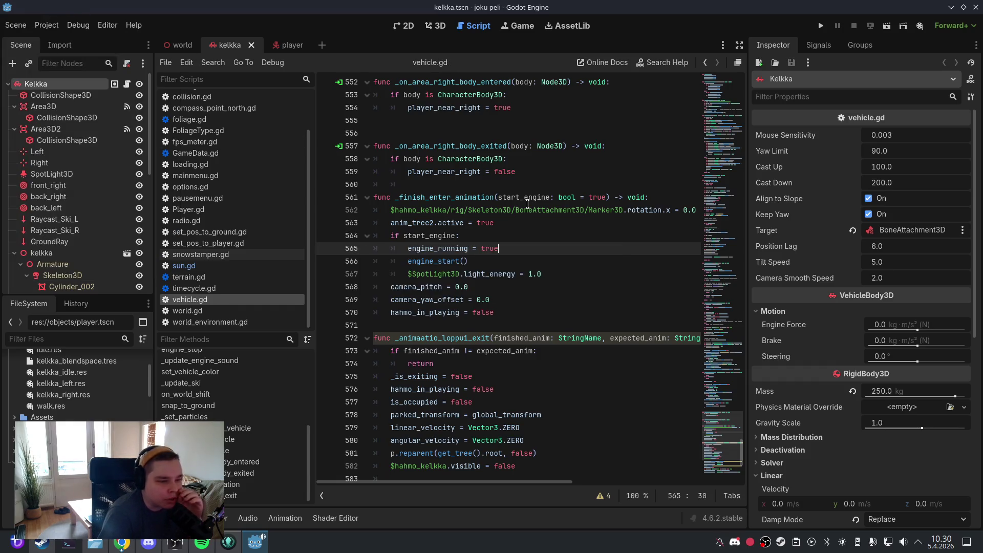
click(528, 207)
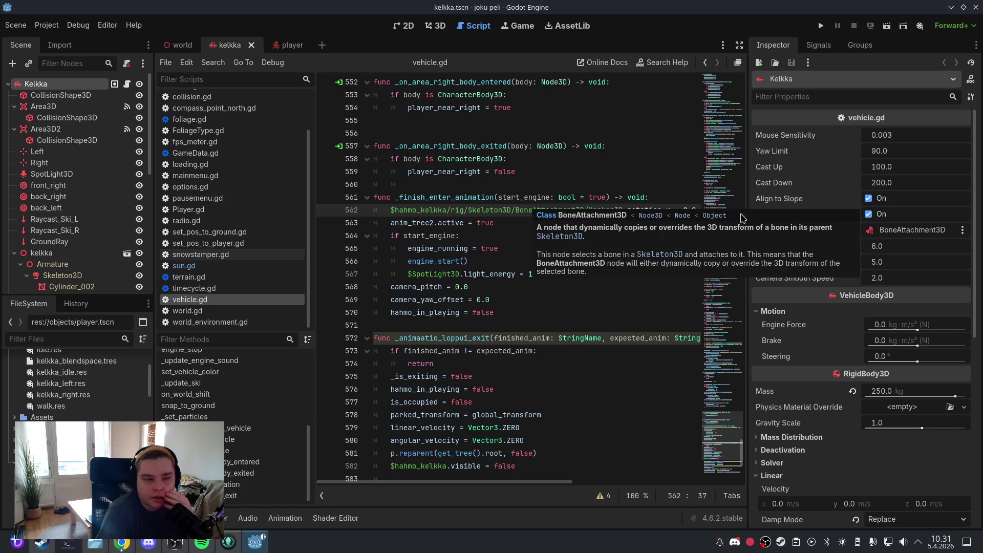
mouse_move(728, 441)
mouse_down()
mouse_move(732, 465)
mouse_move(736, 109)
mouse_up()
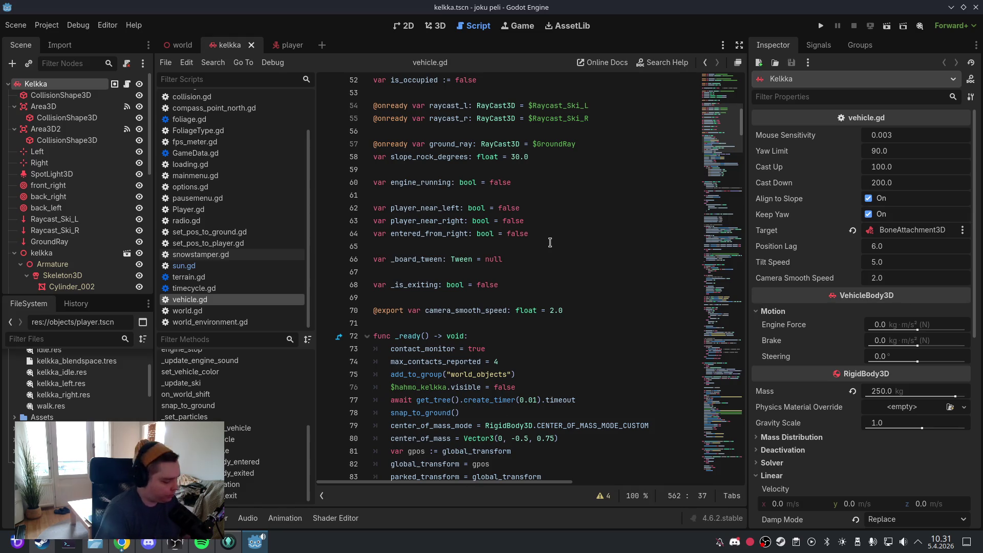
key(ctrl+f)
text(camera_)
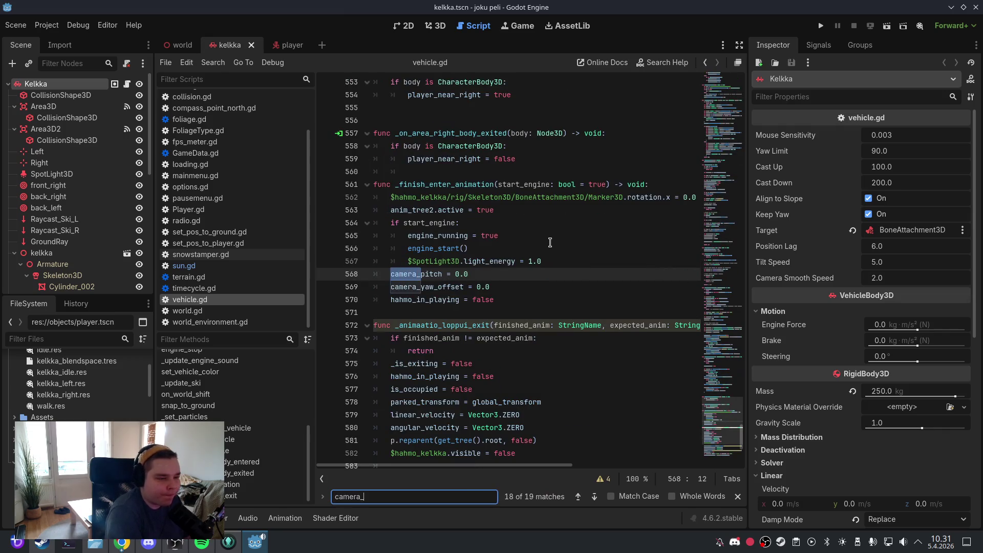
text(smoot)
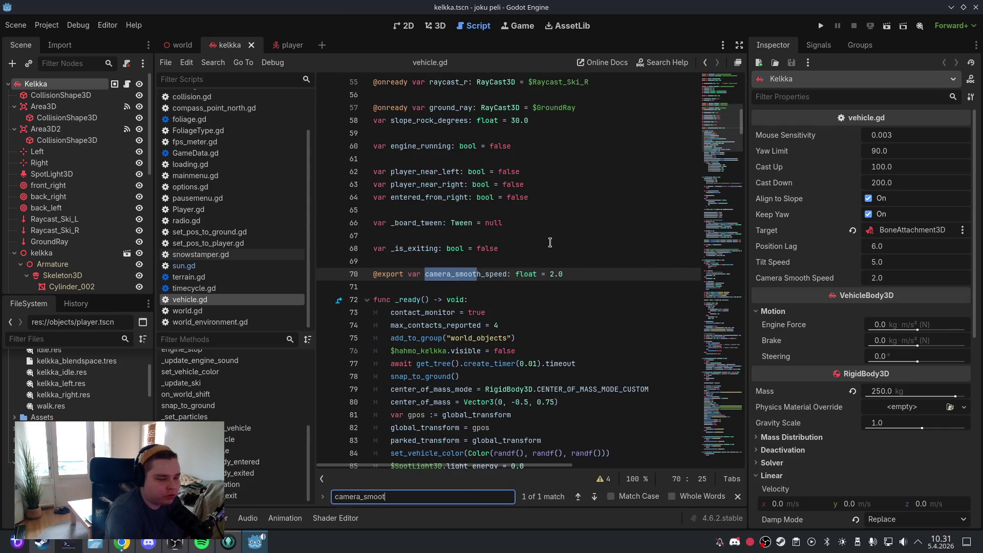
text(h_speed)
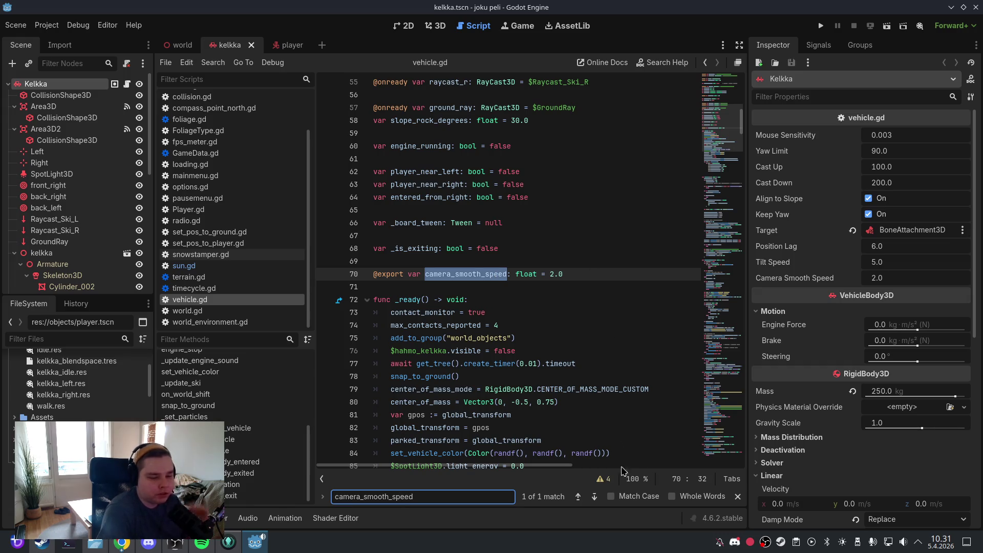
click(557, 248)
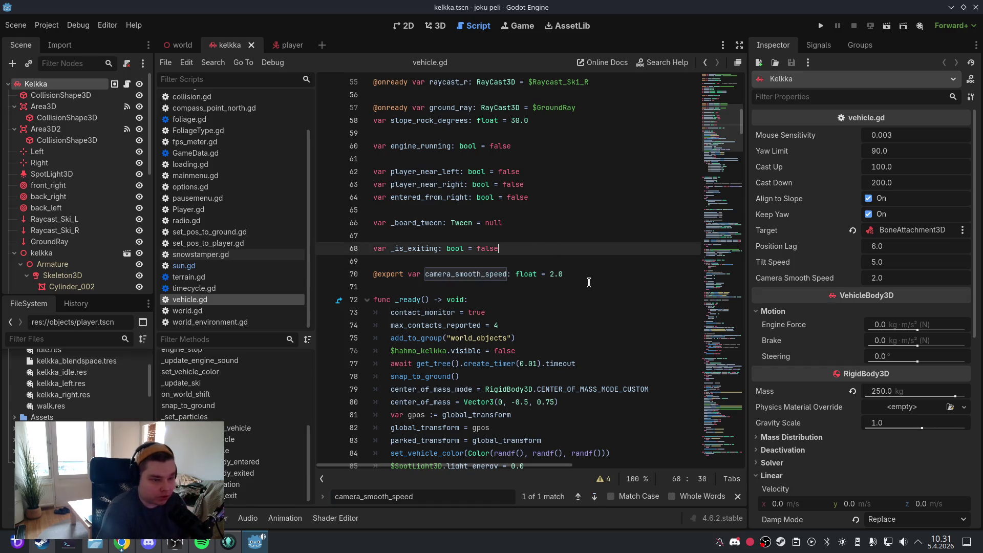
drag(564, 275, 369, 280)
key(BackSpace)
key(Delete)
key(BackSpace)
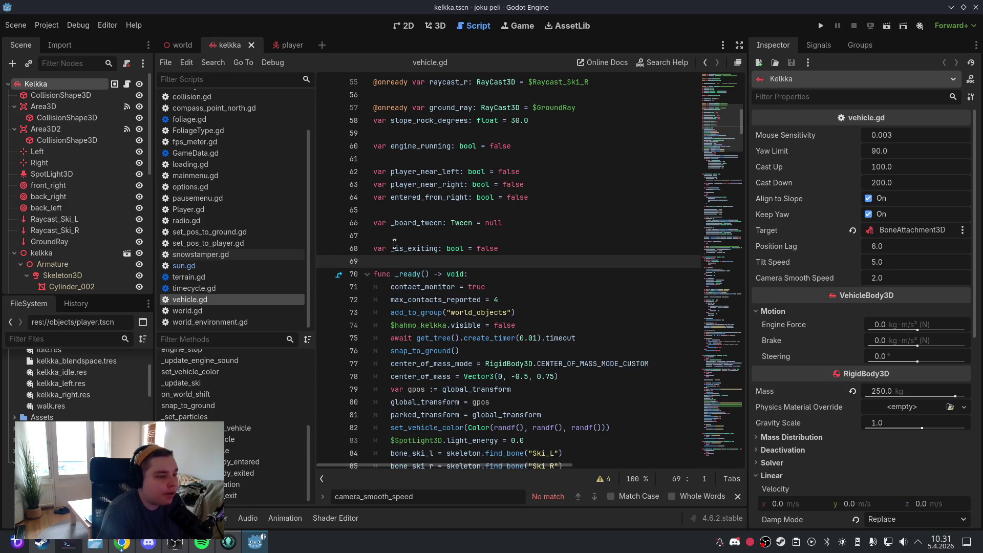
Remove the four blank lines between the state variable declarations
click(394, 236)
key(BackSpace)
click(394, 211)
key(BackSpace)
click(395, 159)
key(BackSpace)
click(395, 134)
key(BackSpace)
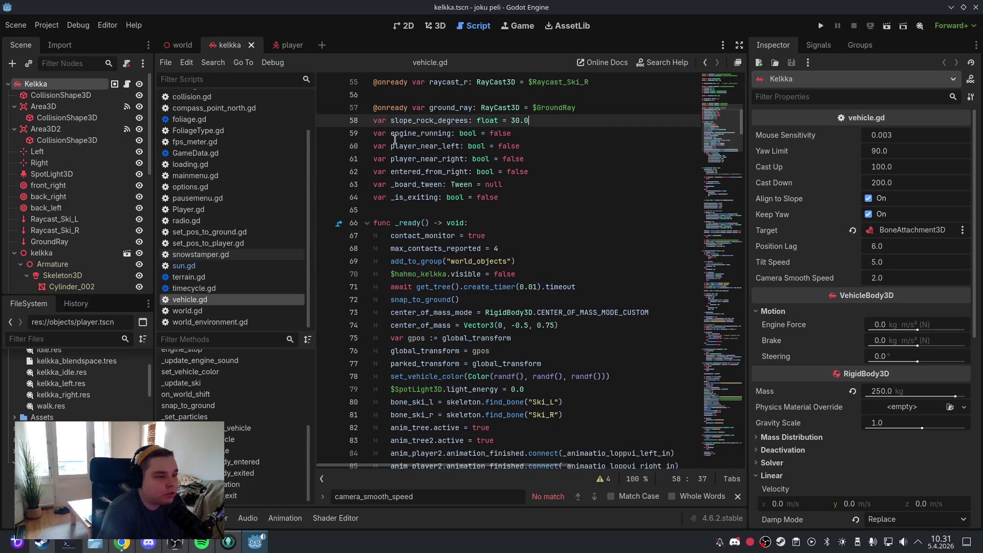
scroll(504, 218, up, 5)
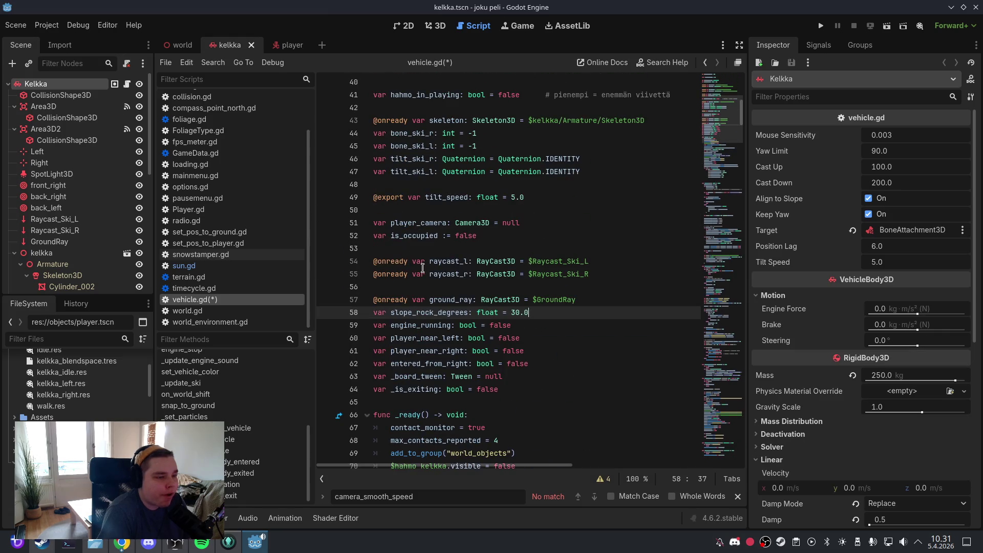
Save vehicle.gd and run the project in debug mode, starting play from the main menu
click(15, 25)
click(39, 107)
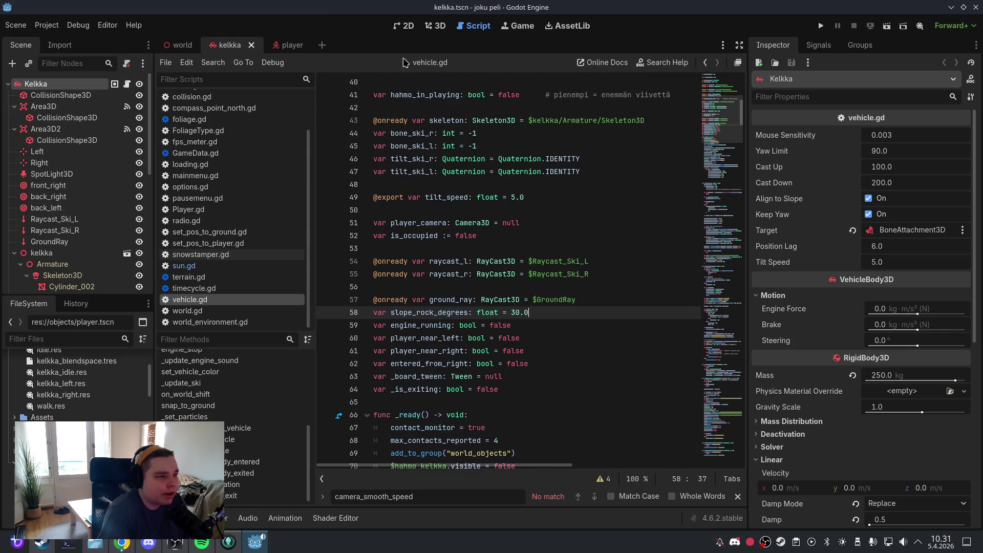
click(436, 26)
click(821, 26)
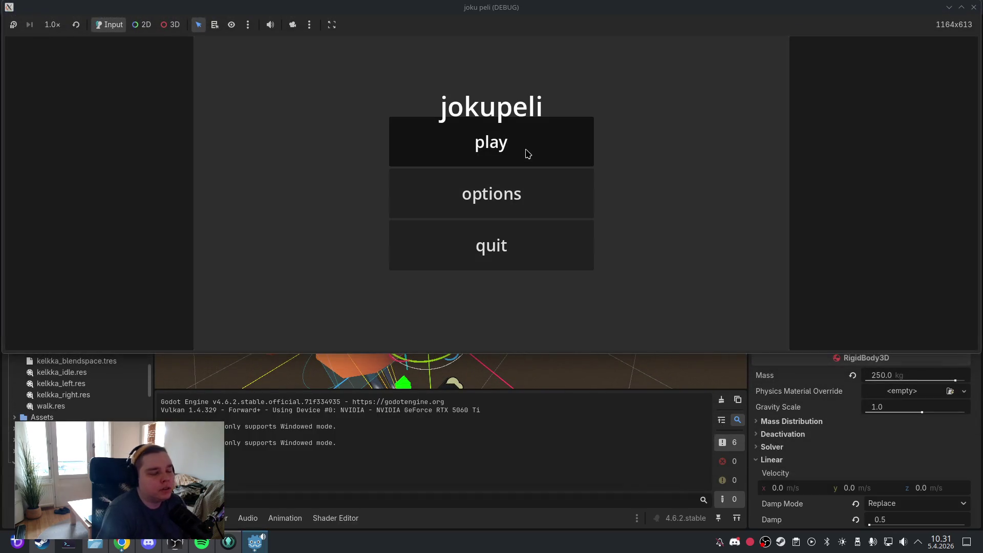
click(527, 152)
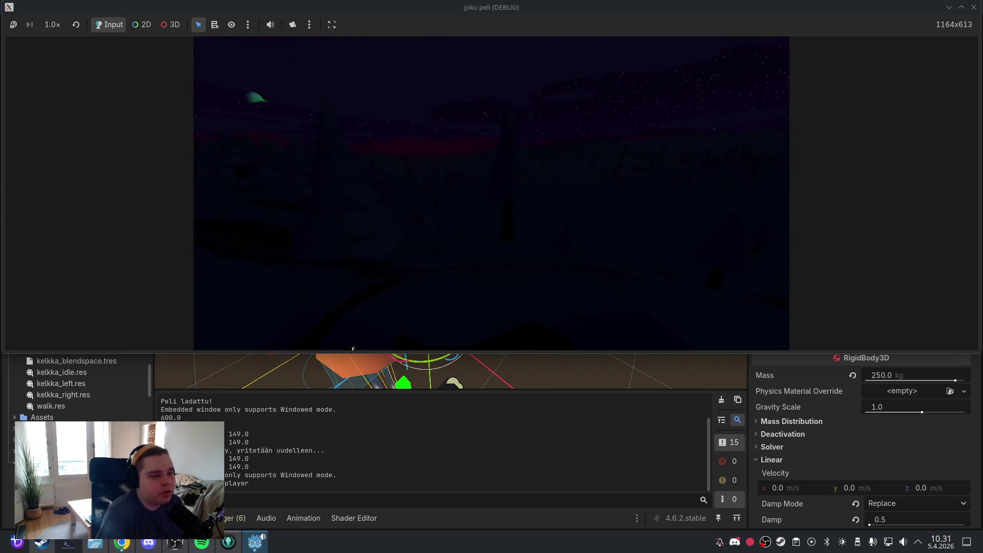
Board, leave and re-board the sled with E, then pause and quit to the main menu
key(e)
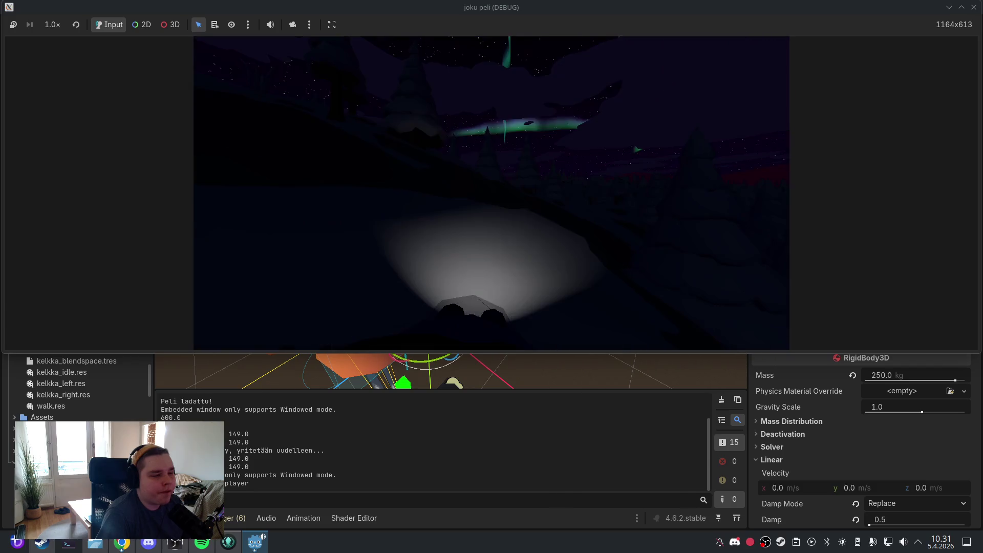
key(e)
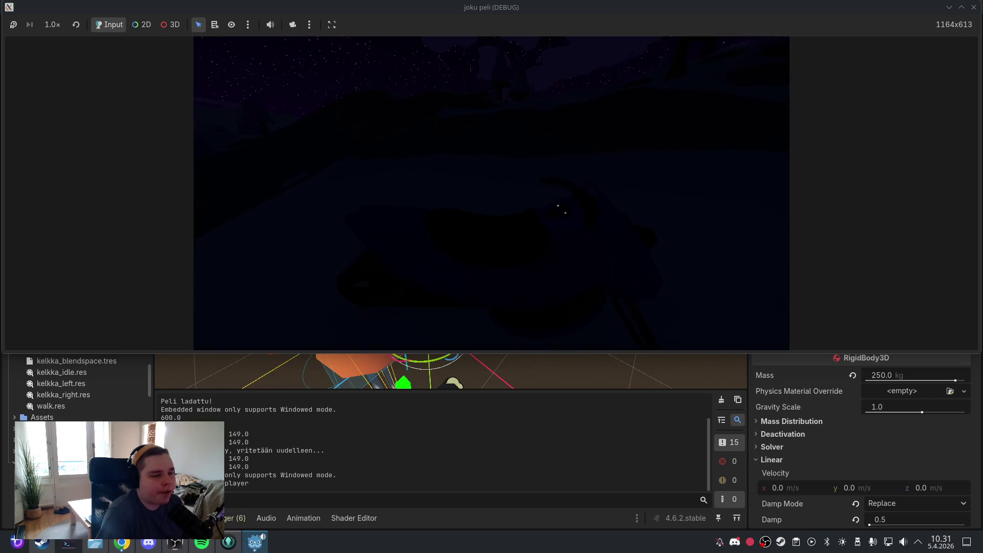
key(w)
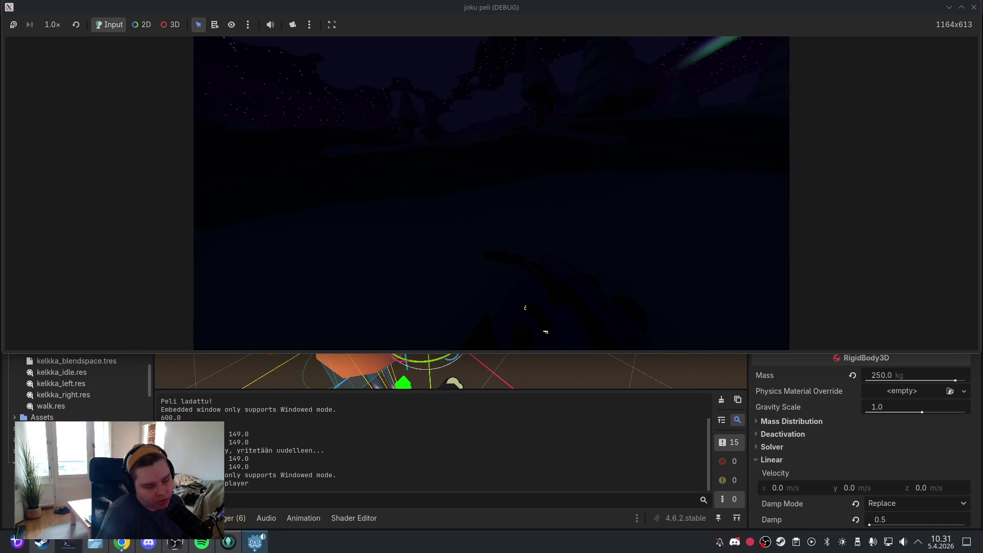
key(e)
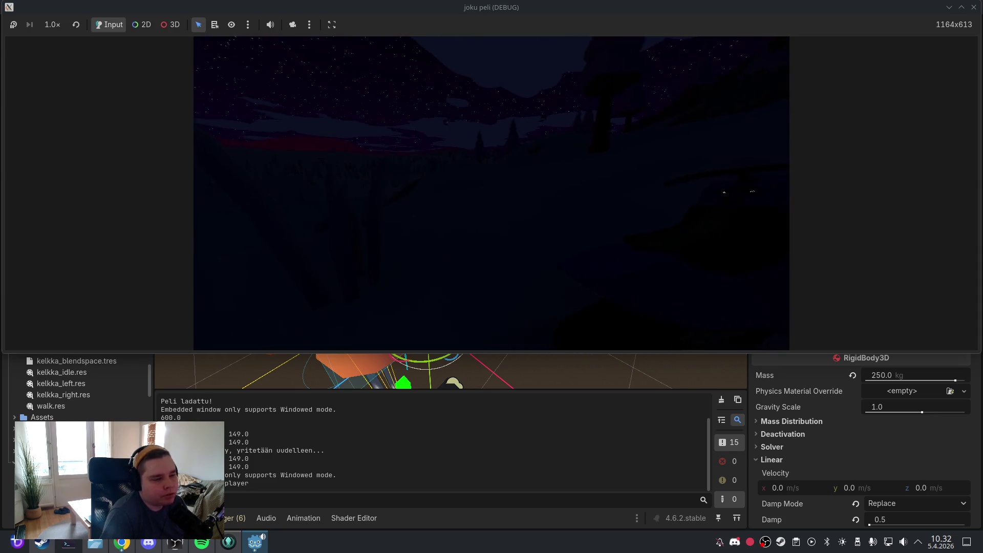
key(Escape)
click(507, 246)
Quit the game, save the kelkka scene and close its tab
click(509, 249)
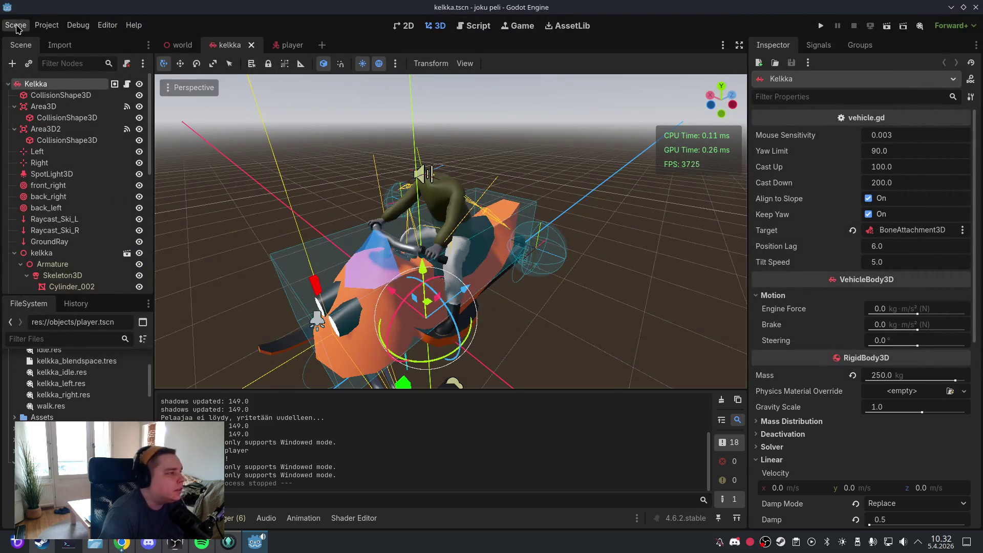
click(15, 25)
click(41, 110)
click(23, 29)
click(41, 108)
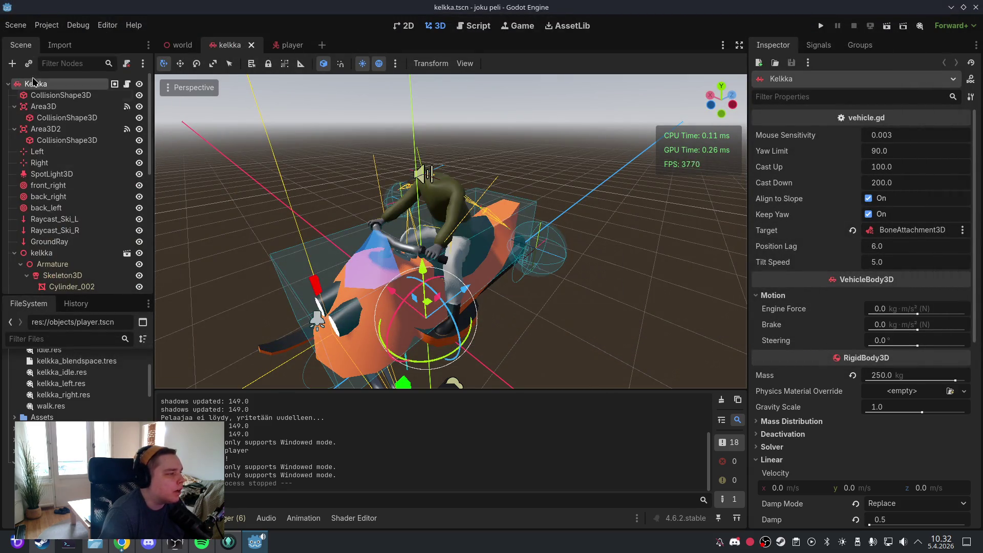
click(22, 28)
click(31, 105)
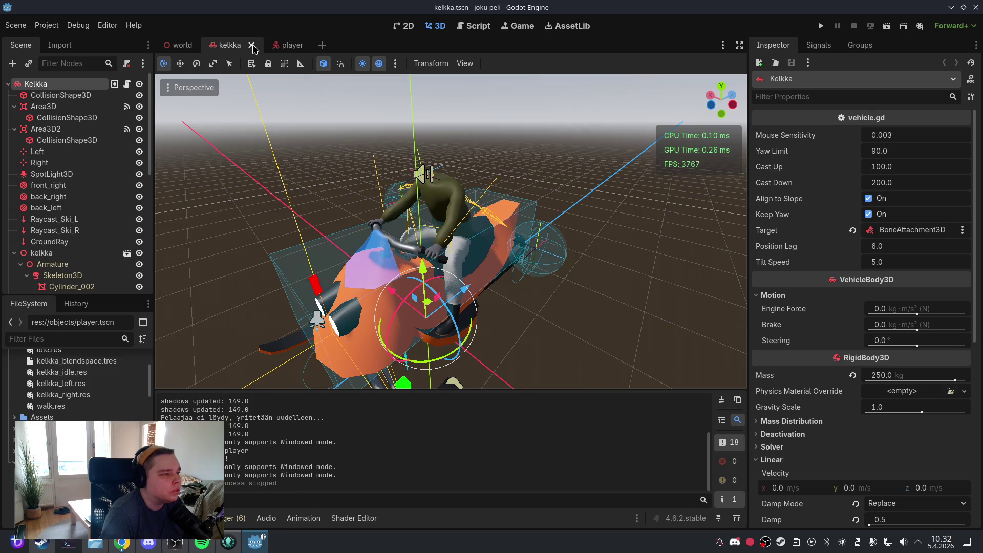
click(252, 46)
Save the player scene and jump from the warnings list to the unused ms variable in terrain.gd
click(254, 47)
click(15, 25)
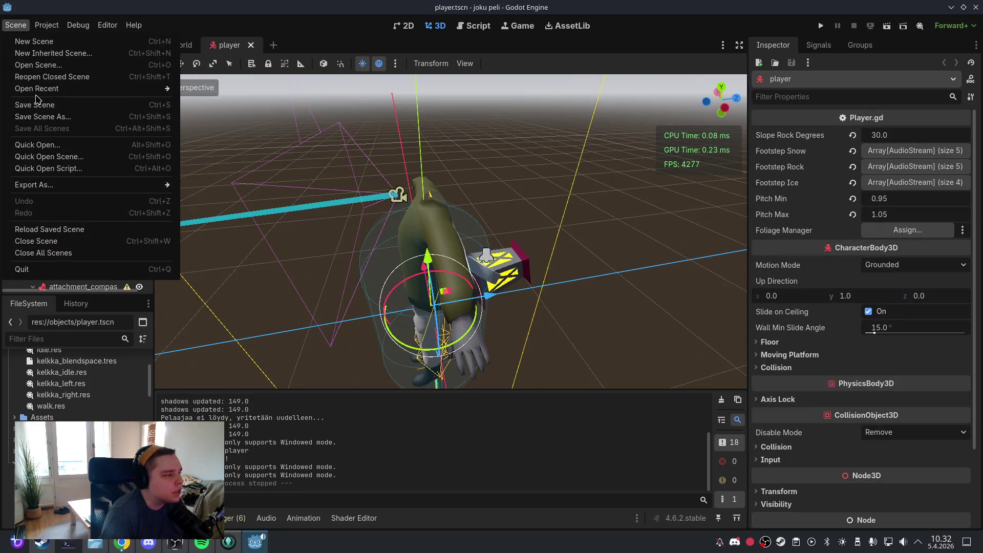
click(39, 106)
click(606, 211)
scroll(523, 204, down, 3)
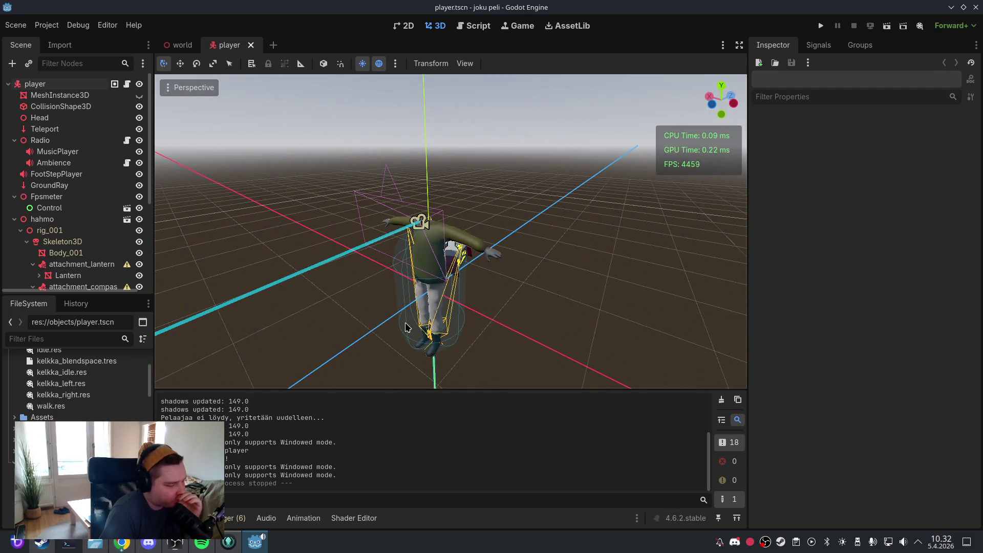
click(234, 518)
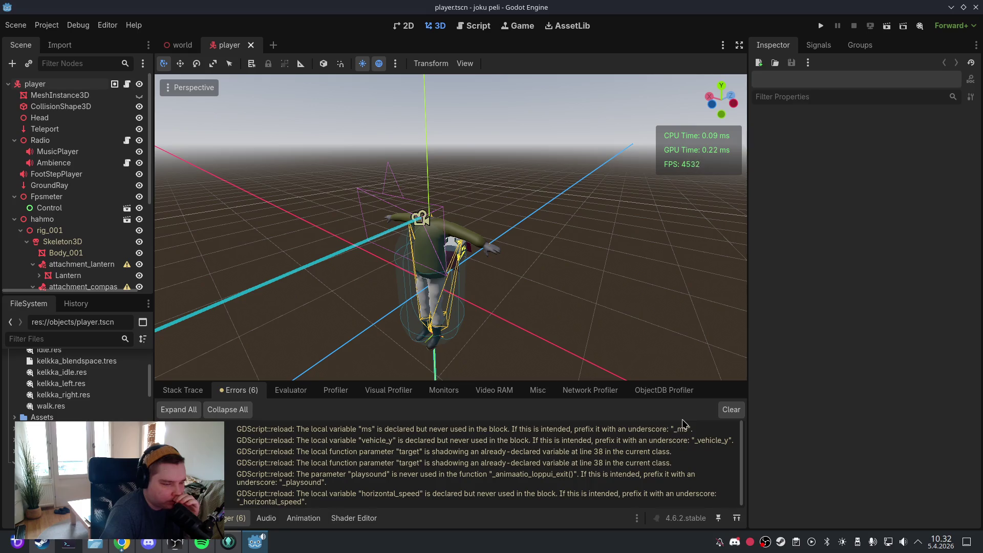
click(633, 431)
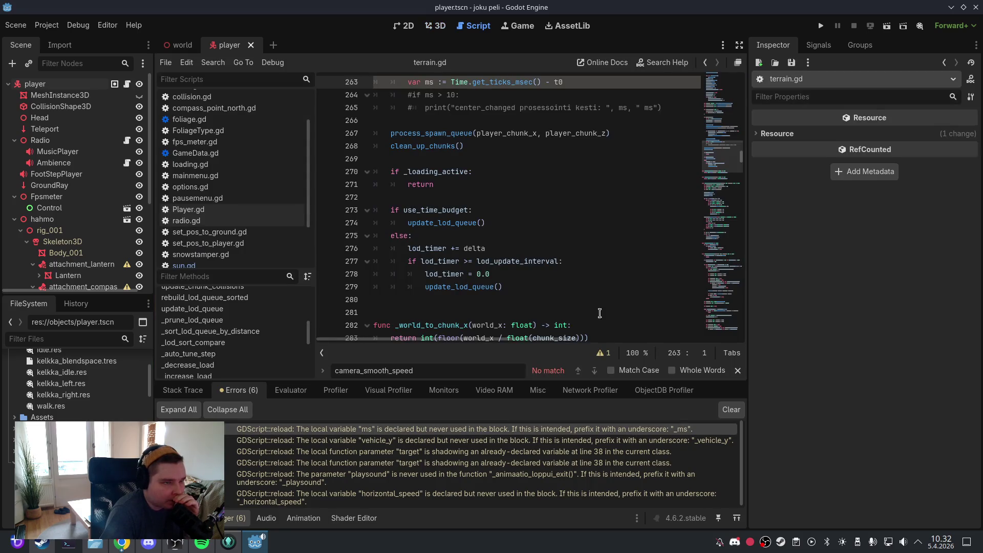
scroll(589, 292, up, 3)
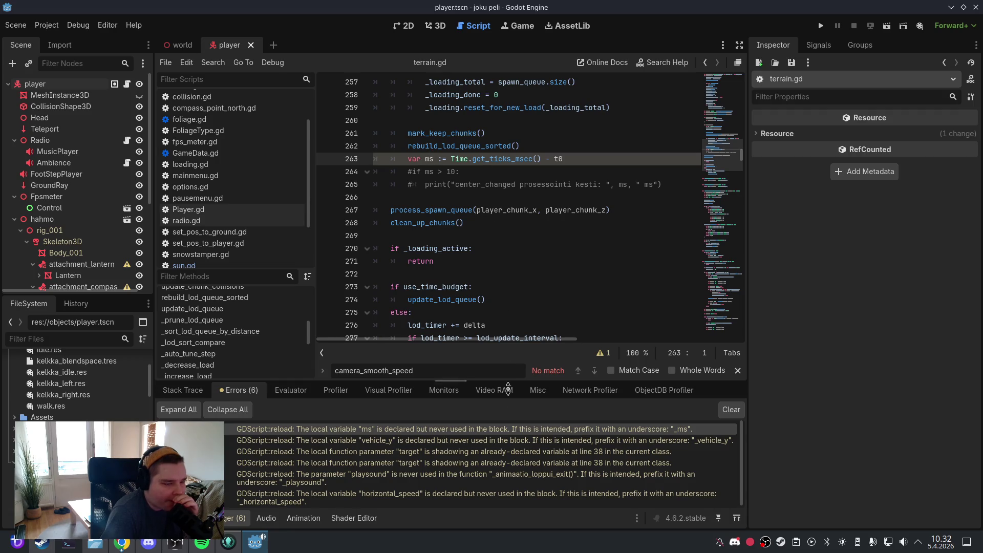
Delete the unused vehicle_y line in vehicle.gd and clear the old camera_smooth_speed search text
click(507, 441)
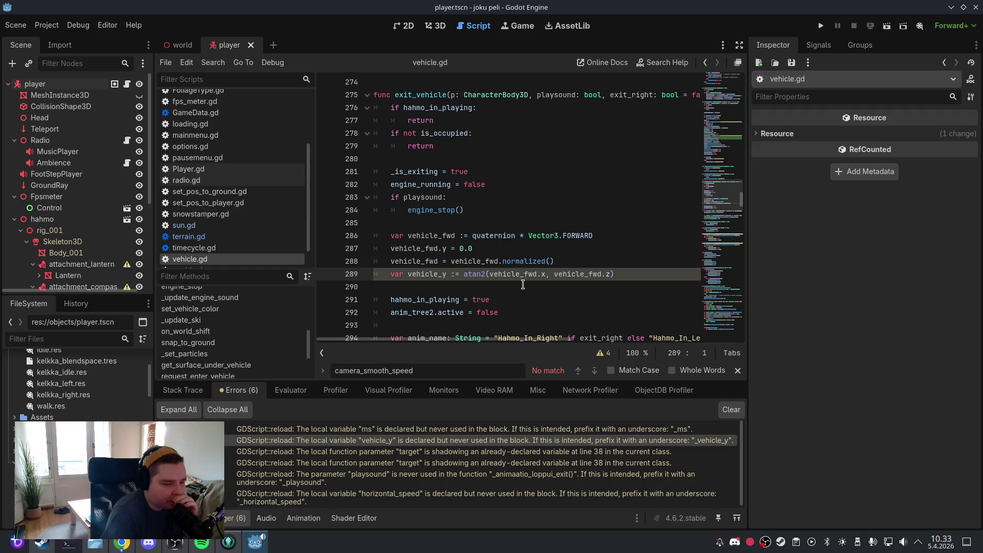
drag(615, 274, 374, 274)
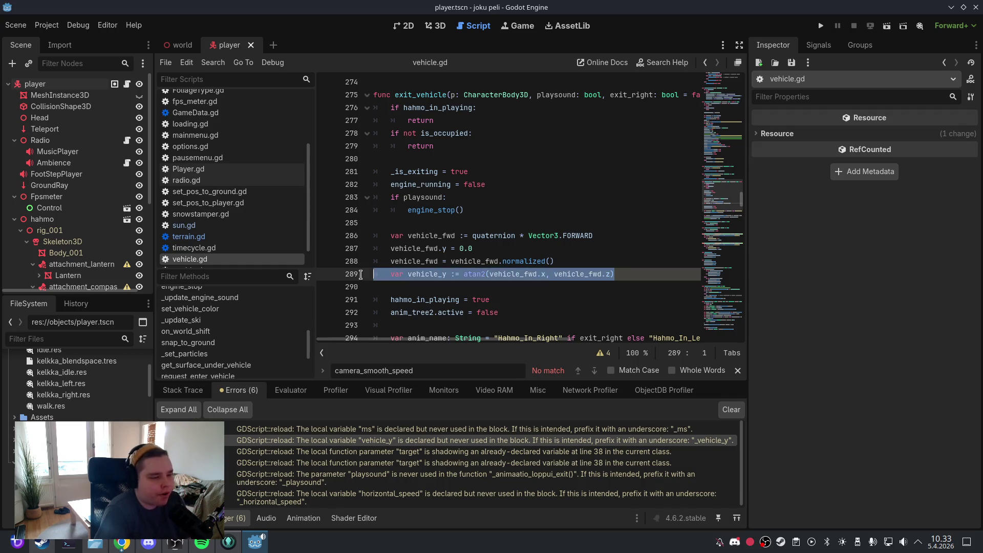
key(BackSpace)
key(BackSpace)
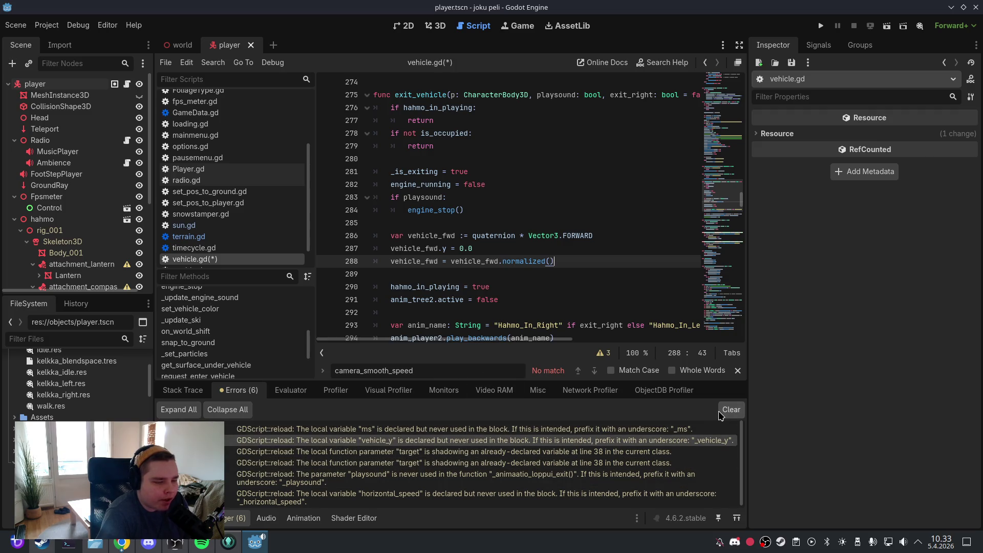
double_click(463, 368)
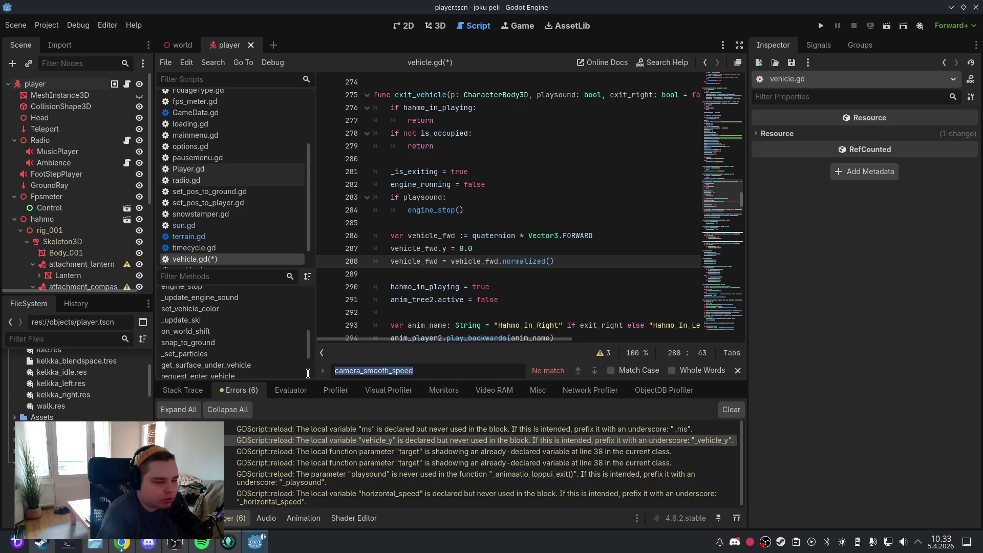
key(BackSpace)
Remove ', playsound: bool' from _animaatio_loppui_exit and save vehicle.gd
click(603, 354)
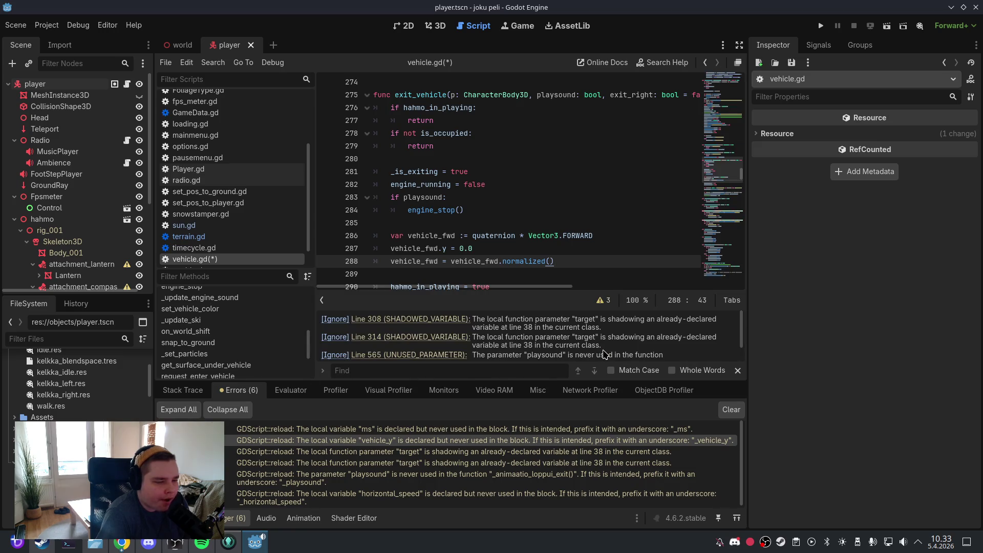
click(454, 355)
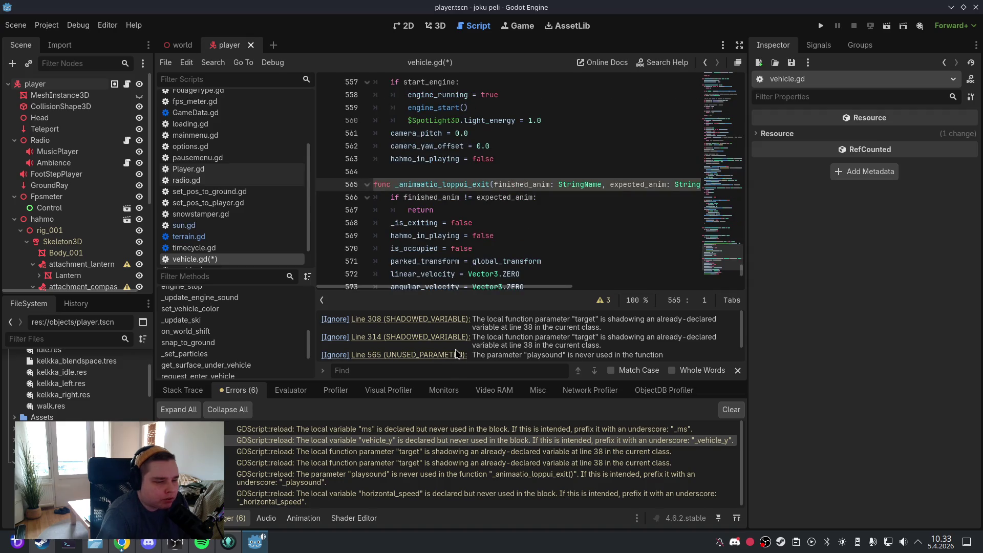
scroll(504, 236, down, 3)
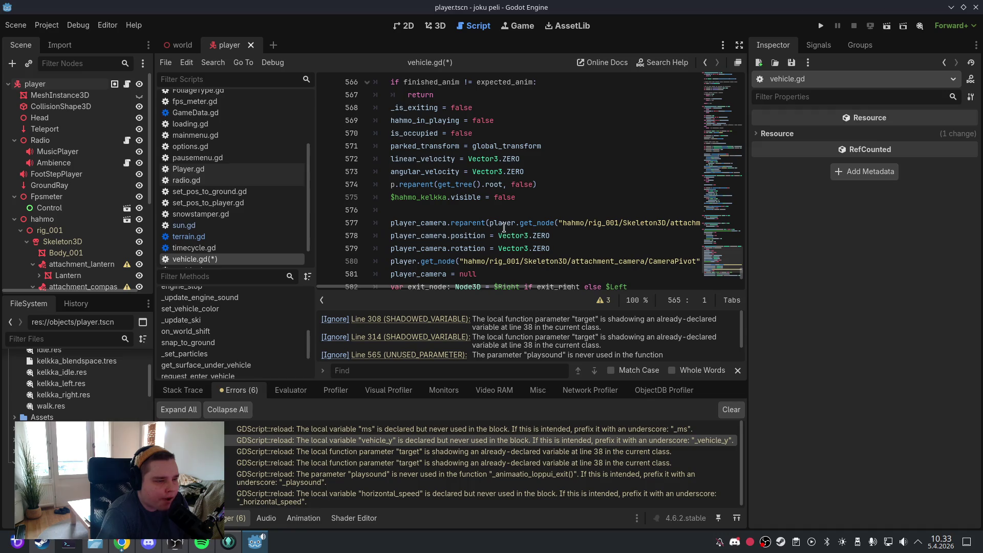
scroll(504, 227, down, 5)
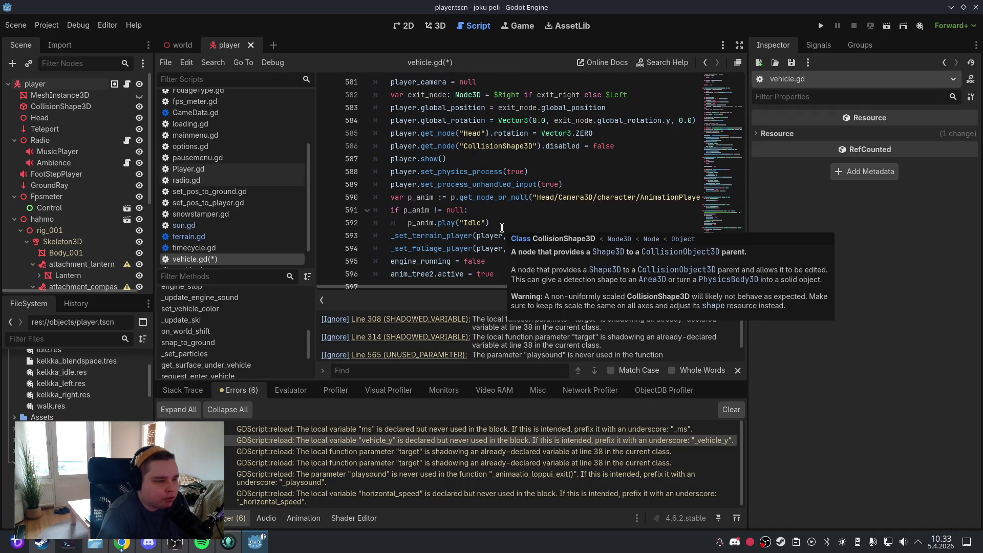
scroll(502, 227, up, 3)
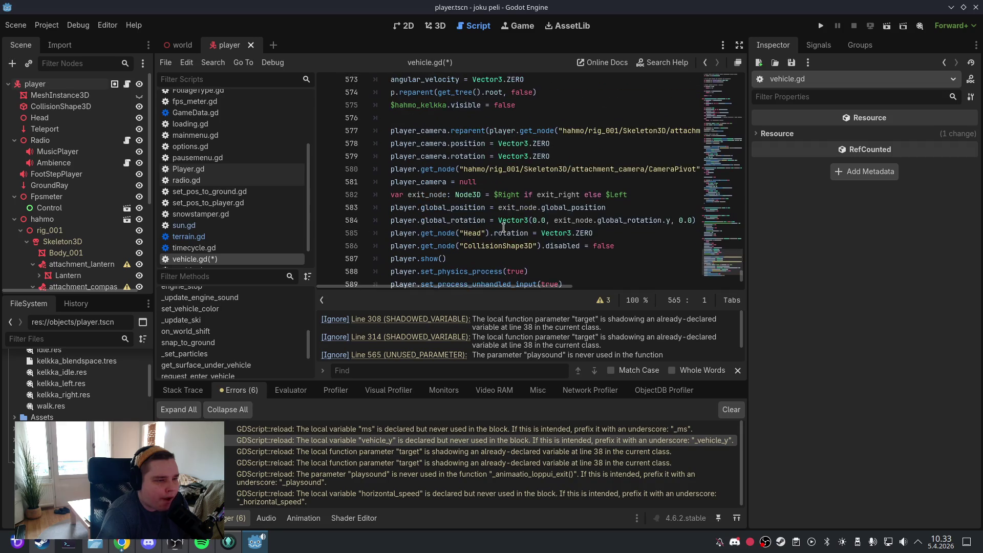
scroll(504, 228, up, 5)
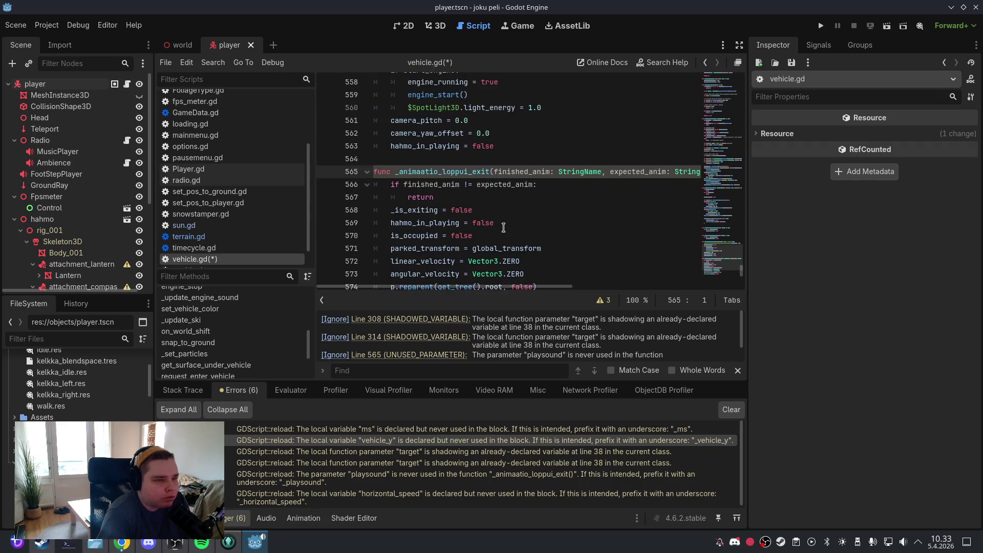
scroll(514, 273, right, 5)
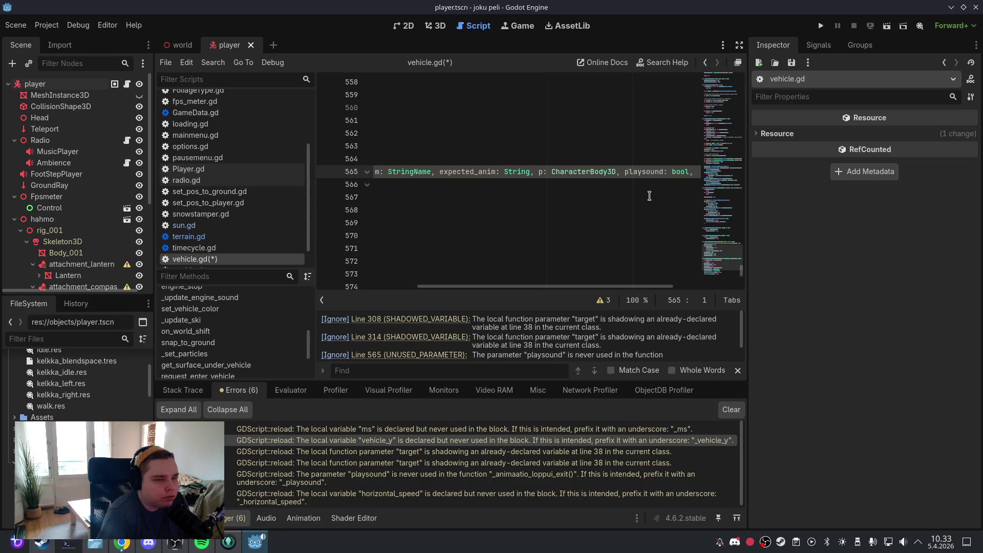
scroll(610, 287, right, 2)
drag(639, 172, 567, 176)
key(BackSpace)
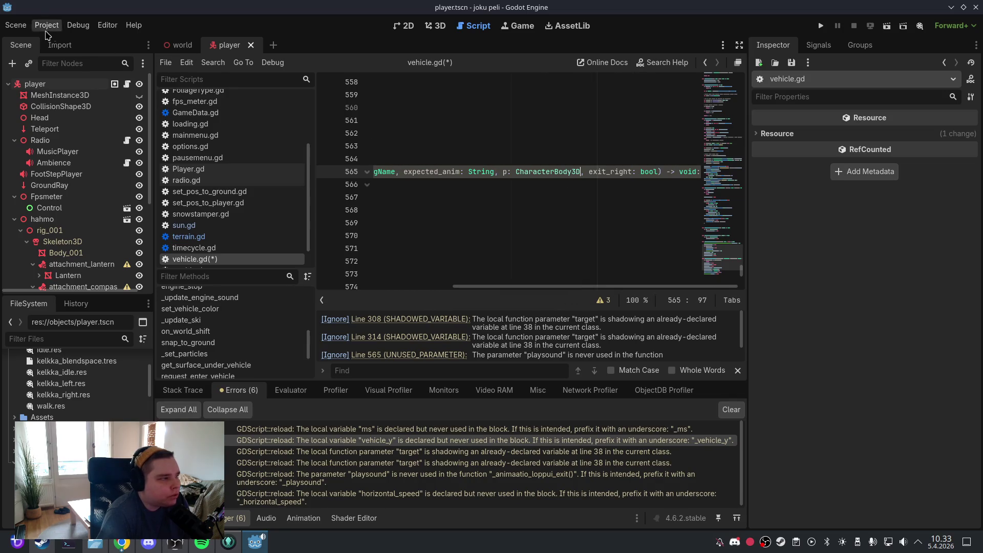
click(15, 25)
click(36, 107)
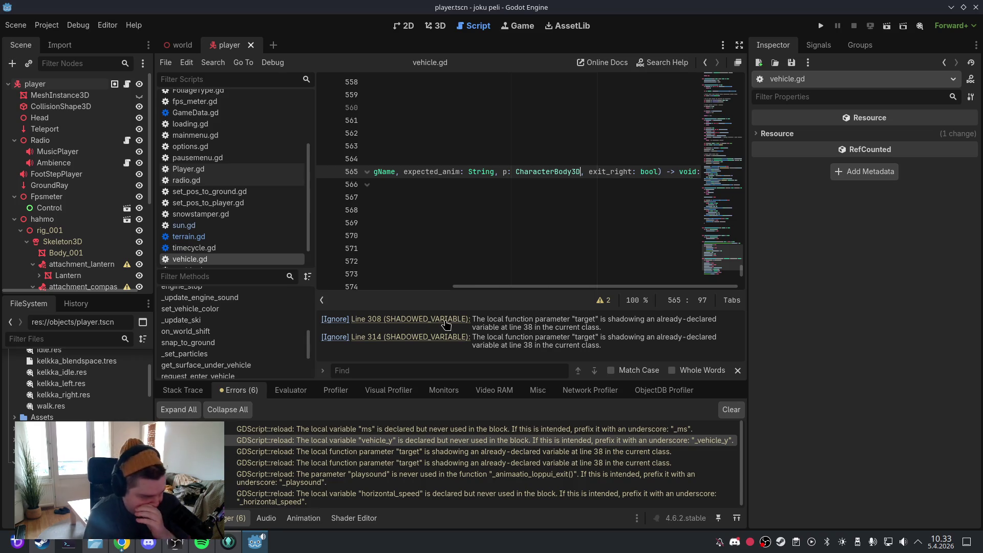
Inspect the shadowed target warnings at lines 308 and 314 and the remaining listed warnings
click(446, 320)
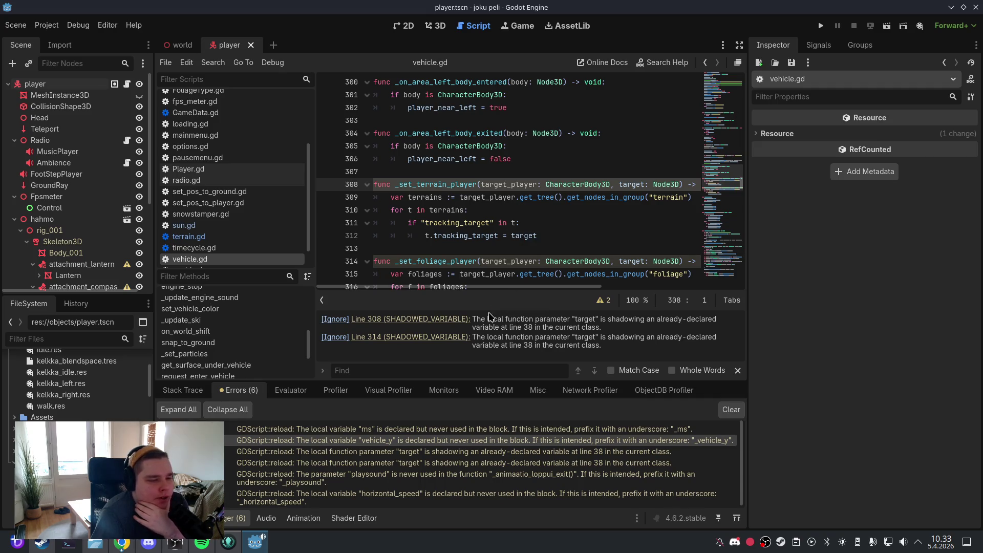
click(463, 338)
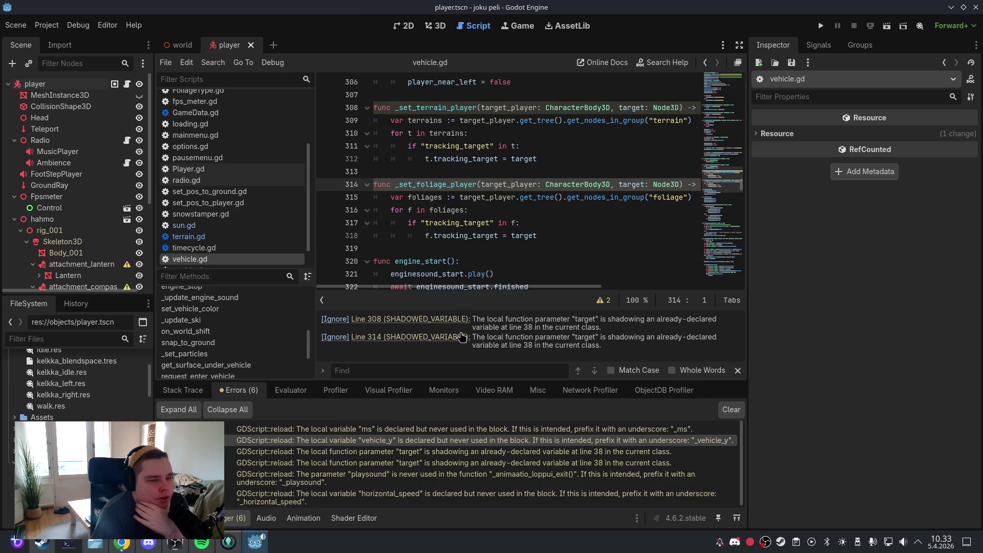
click(456, 320)
click(515, 441)
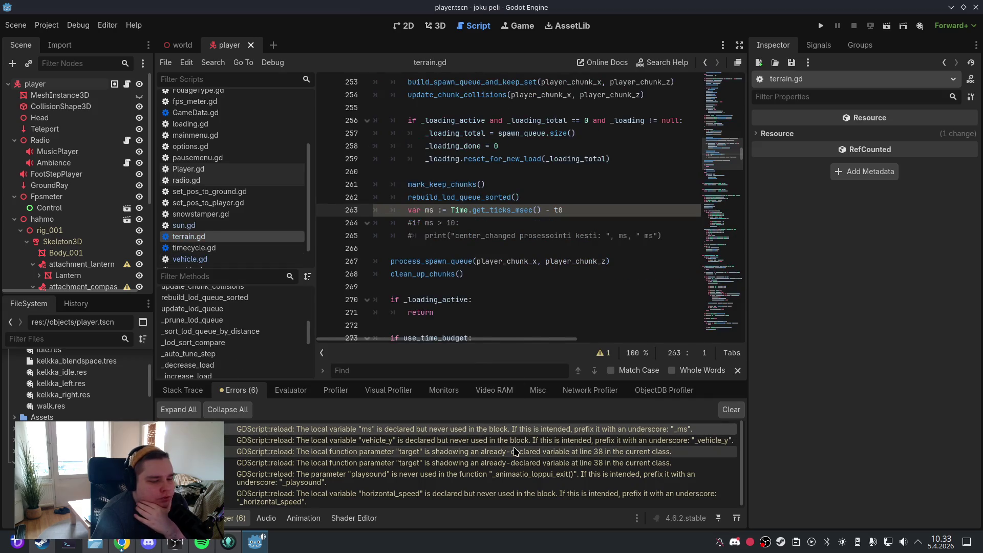
click(515, 452)
click(515, 463)
click(517, 476)
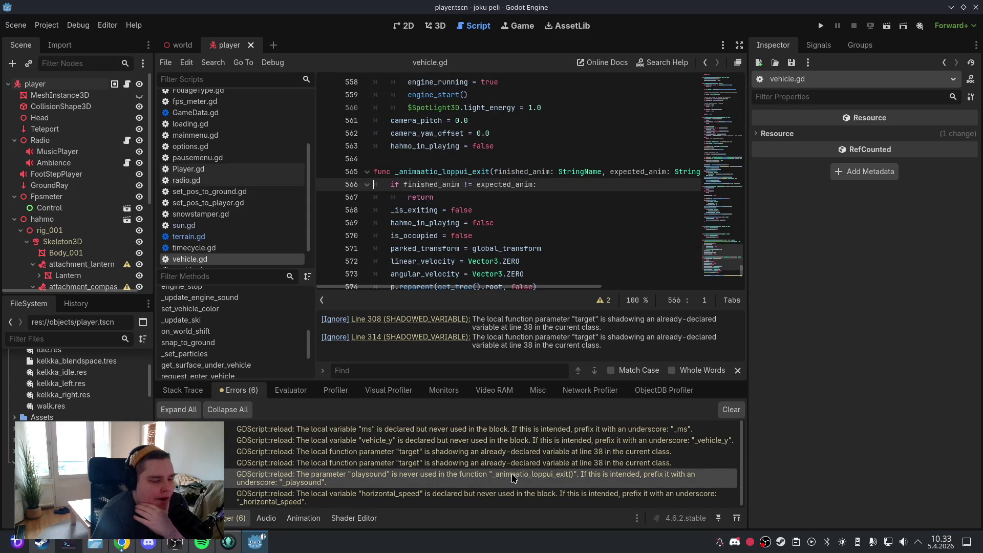
Clear the six stale messages from the Debugger Errors list and save the player scene
click(730, 409)
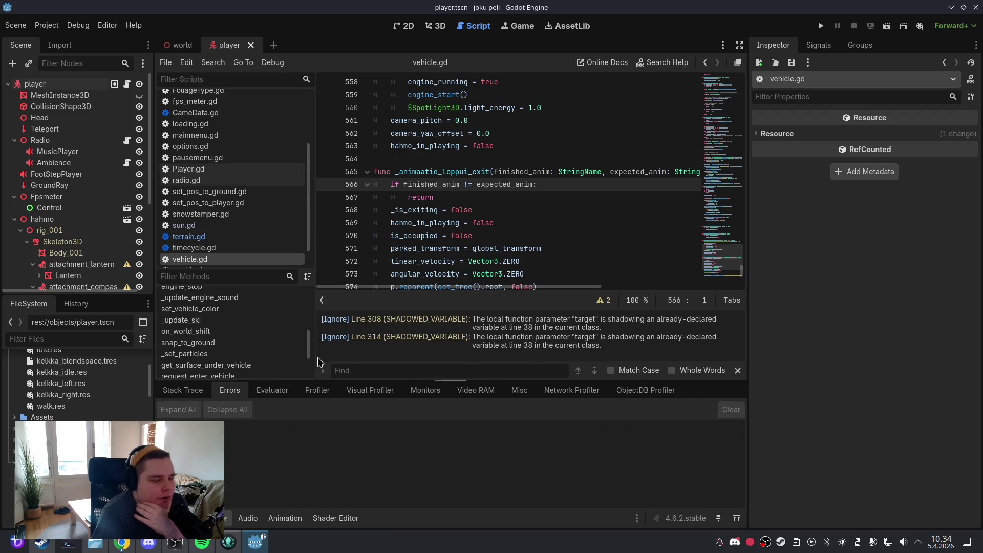
click(16, 26)
click(43, 106)
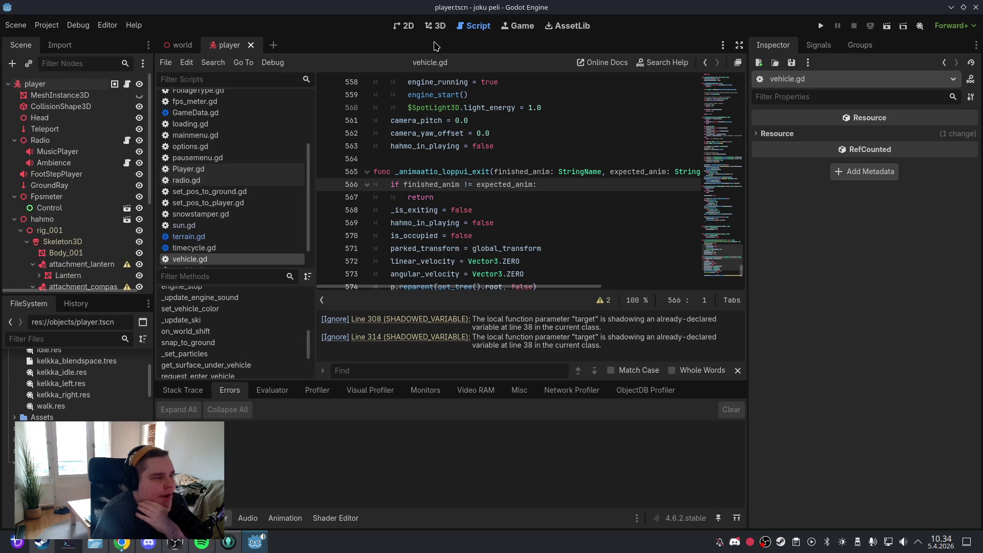
Switch to the 3D workspace and save the player scene
click(435, 25)
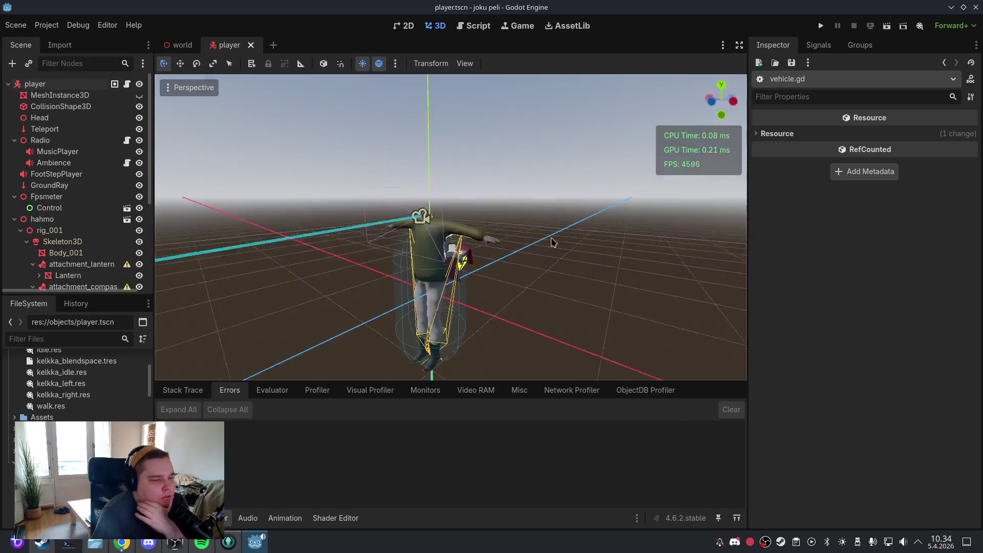
click(20, 26)
click(44, 106)
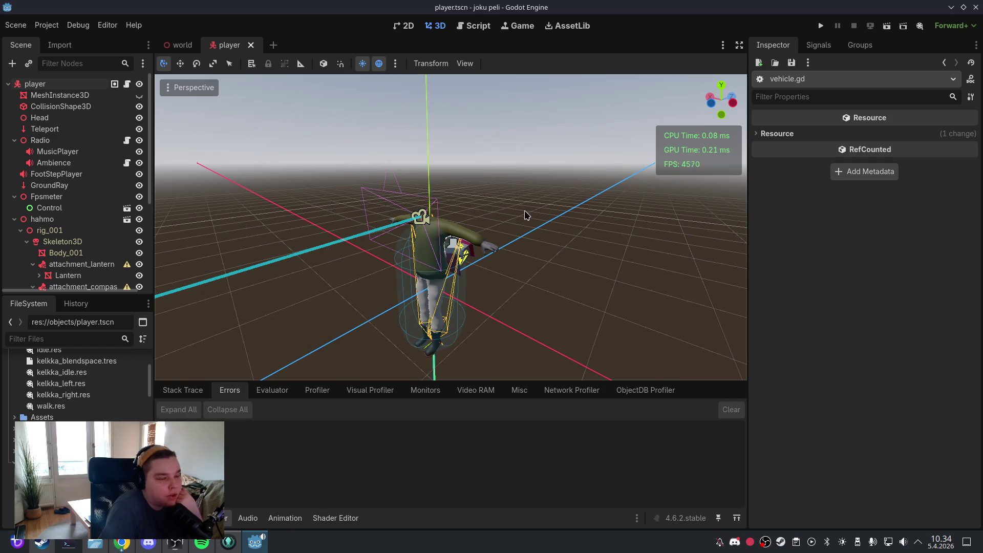
Orbit and zoom around the player character to view its lantern and compass from behind
mouse_move(526, 214)
mouse_down()
mouse_move(535, 228)
mouse_move(517, 241)
mouse_move(544, 241)
mouse_move(508, 252)
mouse_move(516, 248)
mouse_move(500, 202)
mouse_move(467, 230)
mouse_move(477, 248)
mouse_move(490, 238)
mouse_up()
scroll(468, 230, down, 3)
scroll(484, 243, up, 3)
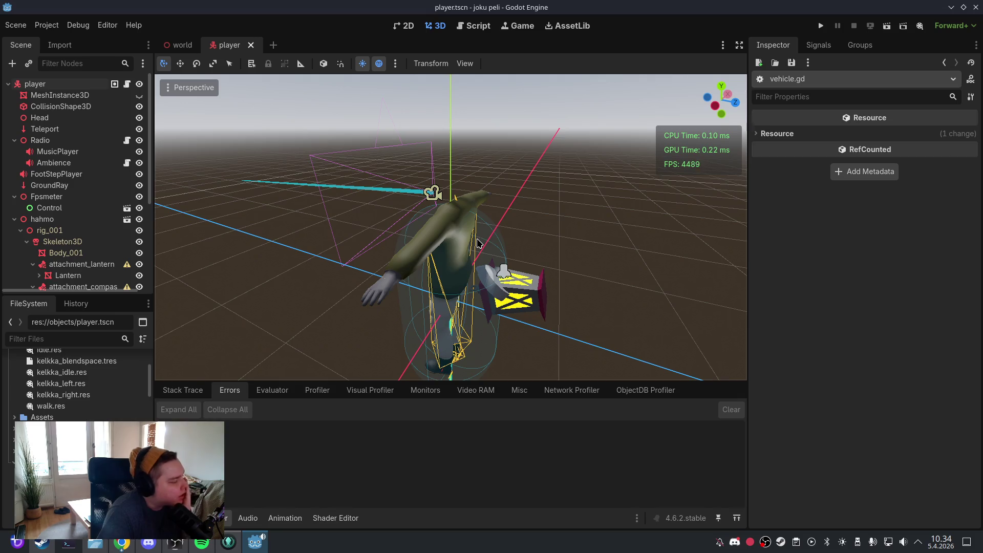
mouse_move(479, 243)
mouse_down()
mouse_move(501, 237)
mouse_move(454, 224)
mouse_move(549, 226)
mouse_move(417, 230)
mouse_up()
scroll(90, 234, down, 5)
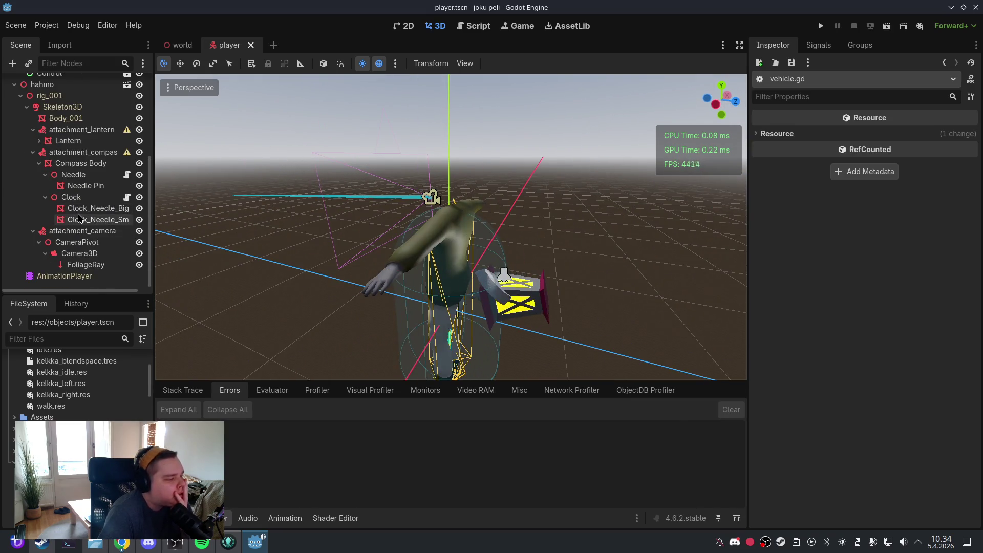